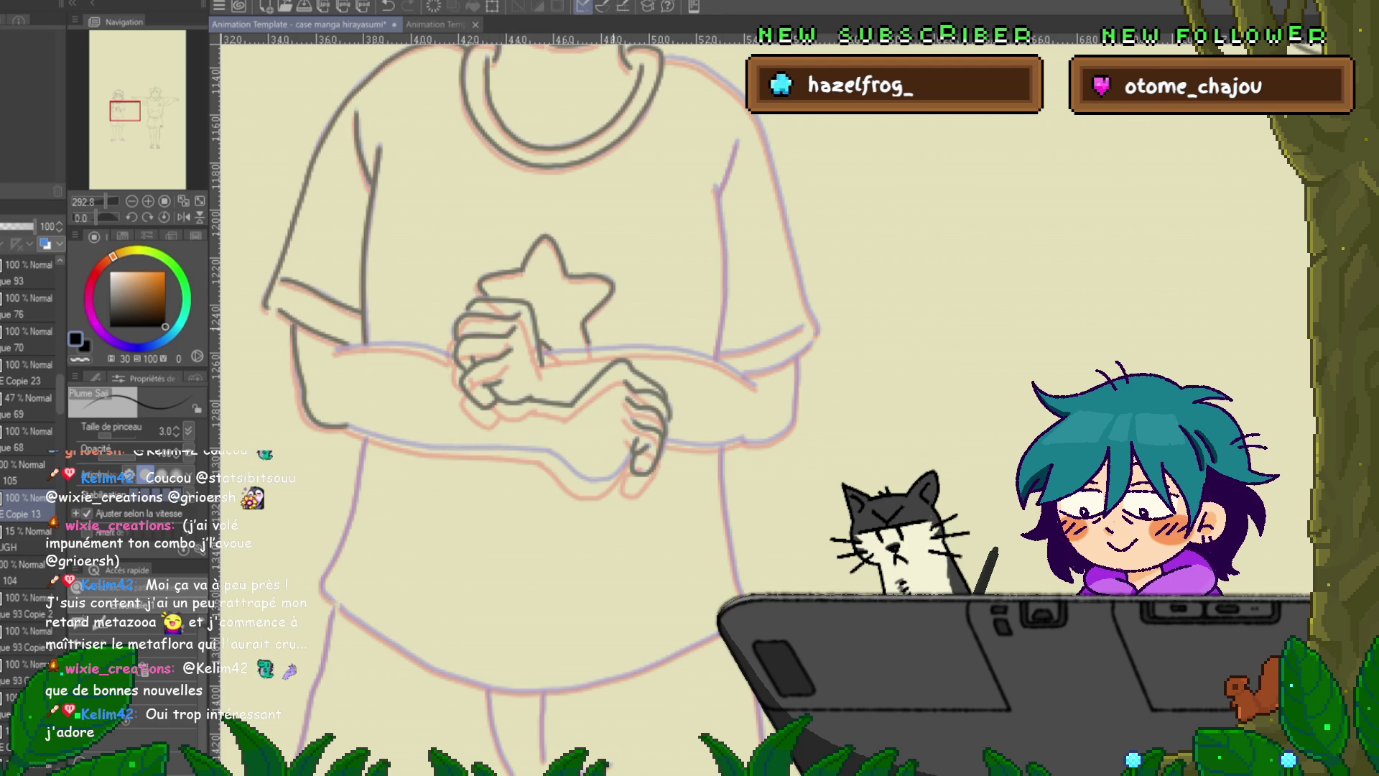
- Ink the girl's forearm line, then short strokes on the arm outline beside her right sleeve
mouse_move(545, 352)
left_mouse_down()
mouse_move(650, 347)
mouse_move(747, 379)
left_mouse_up()
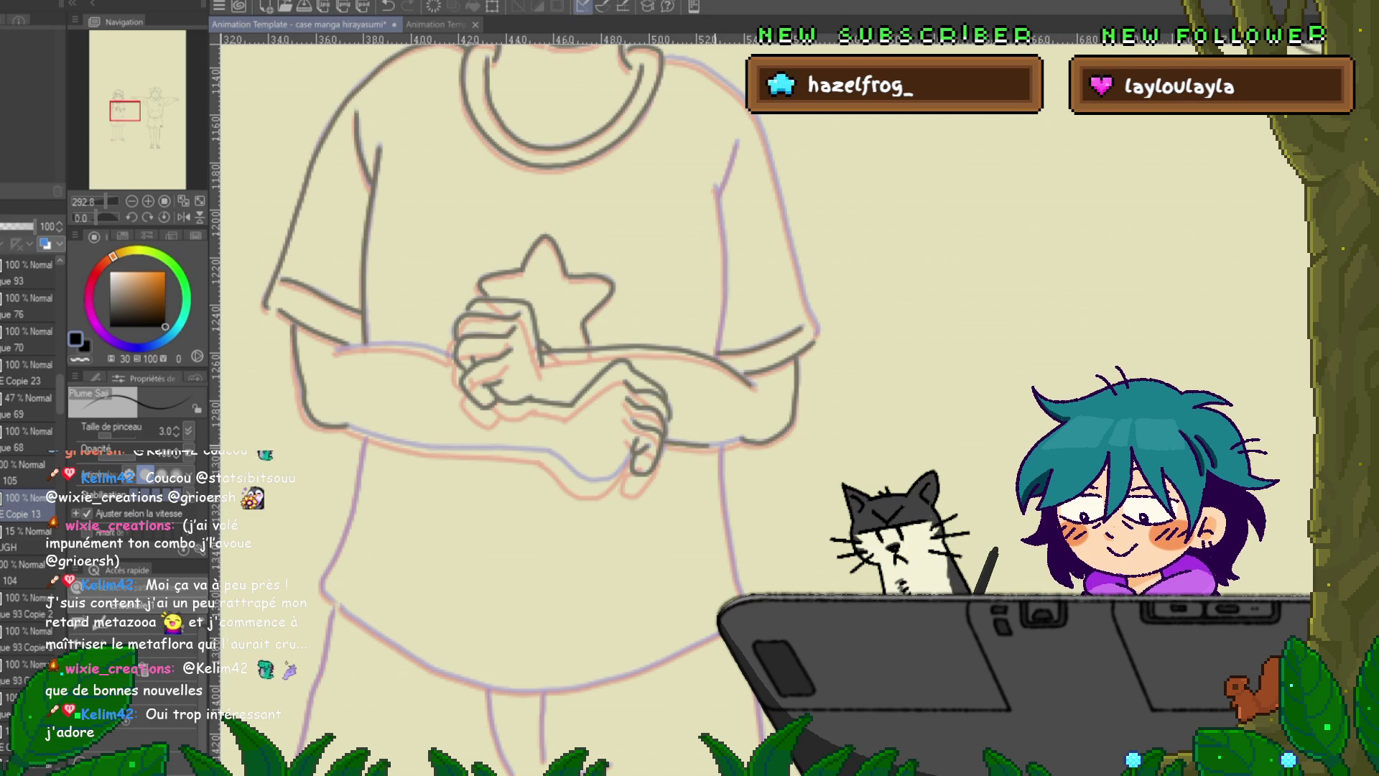
left_click_drag(546, 280, 460, 349)
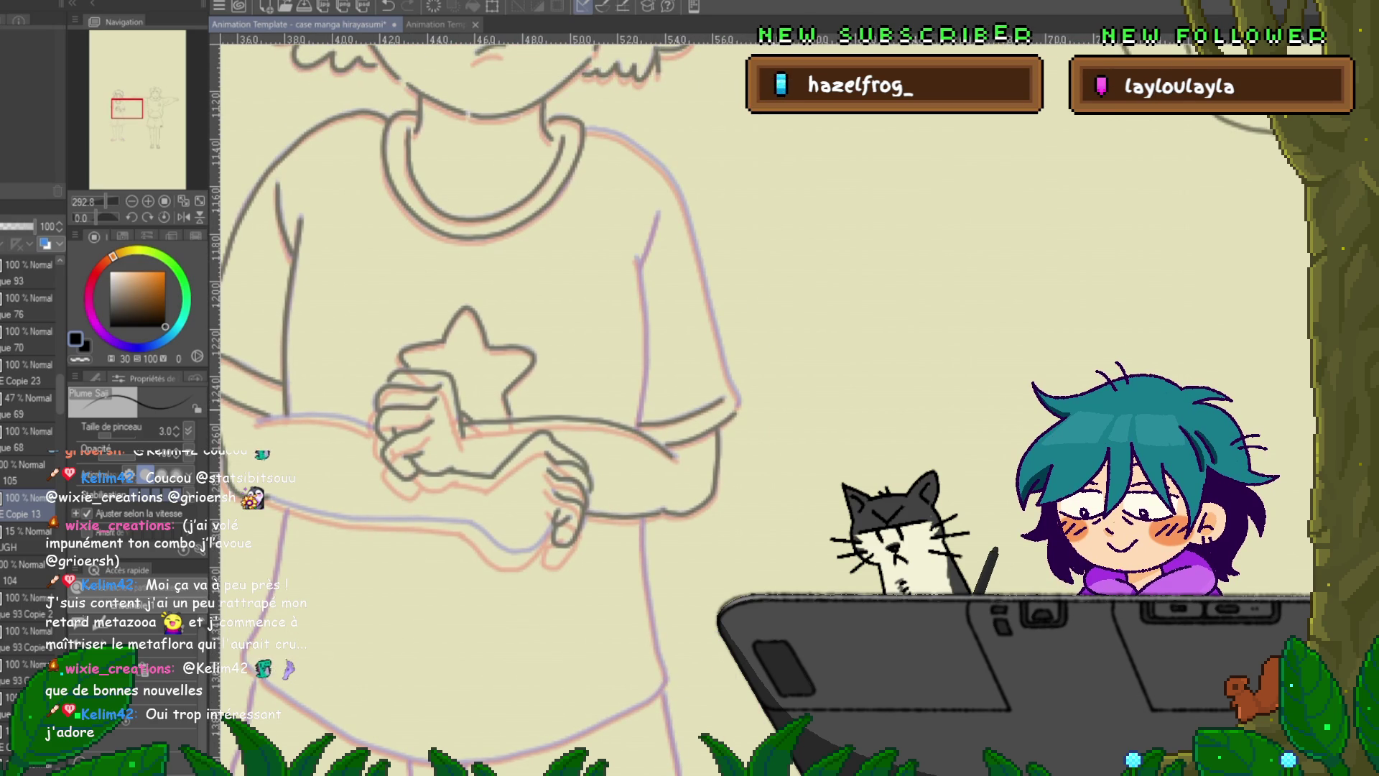
left_click_drag(460, 349, 425, 360)
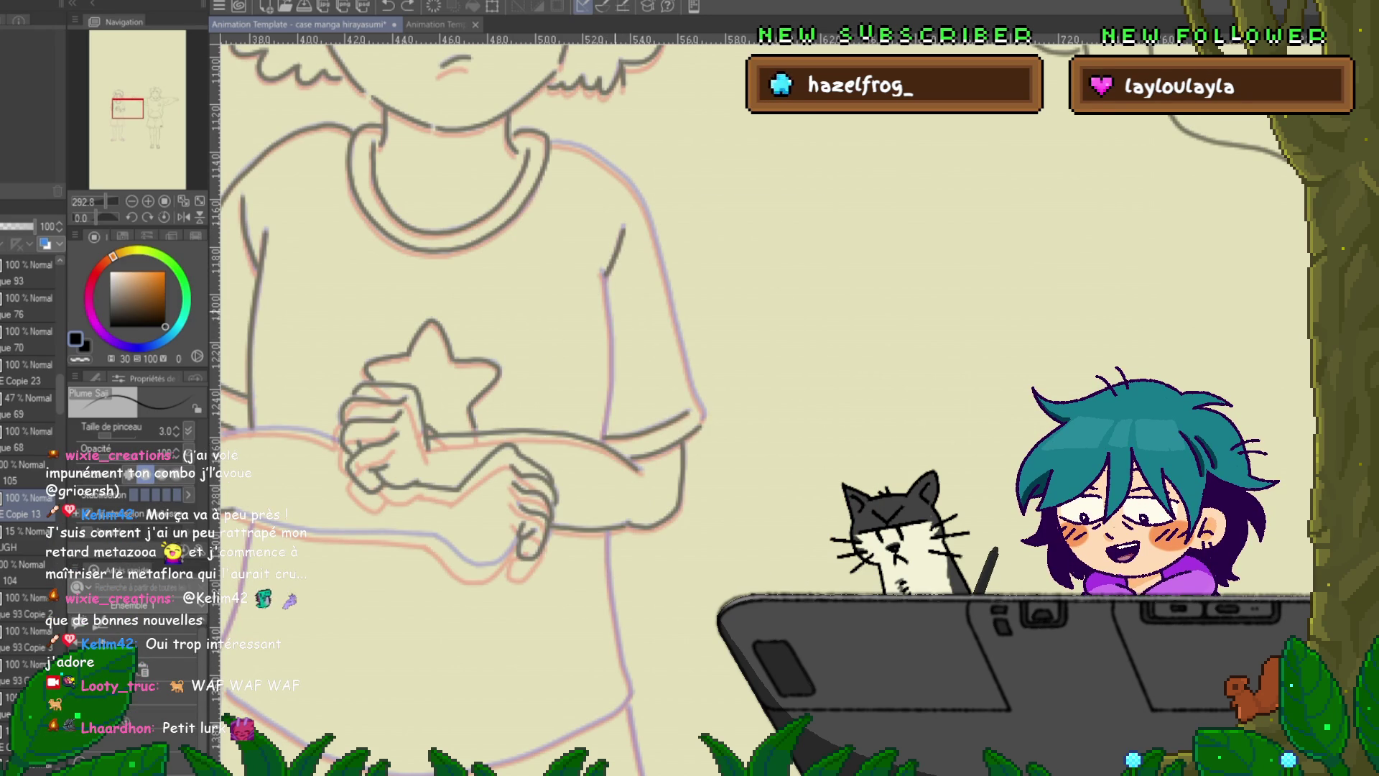
left_click_drag(602, 274, 610, 298)
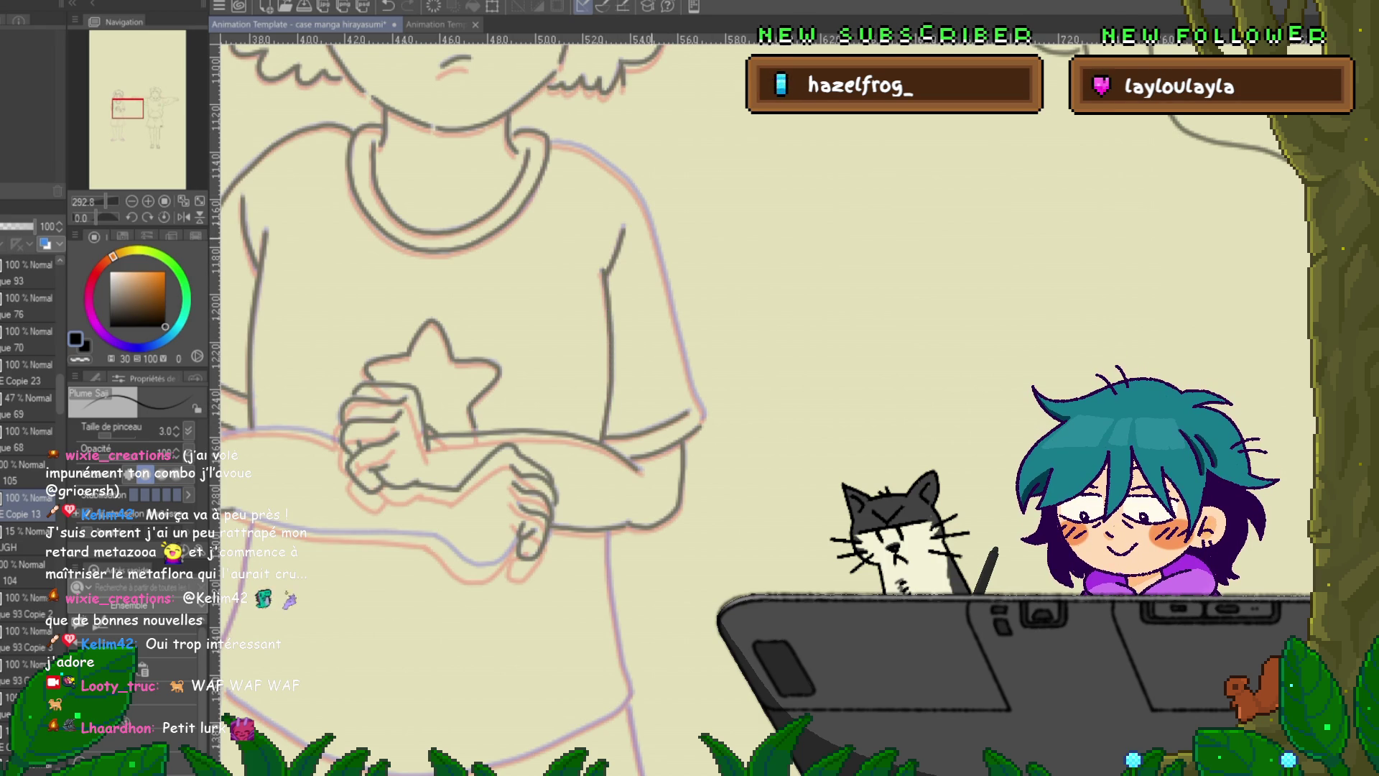
left_click_drag(656, 234, 662, 262)
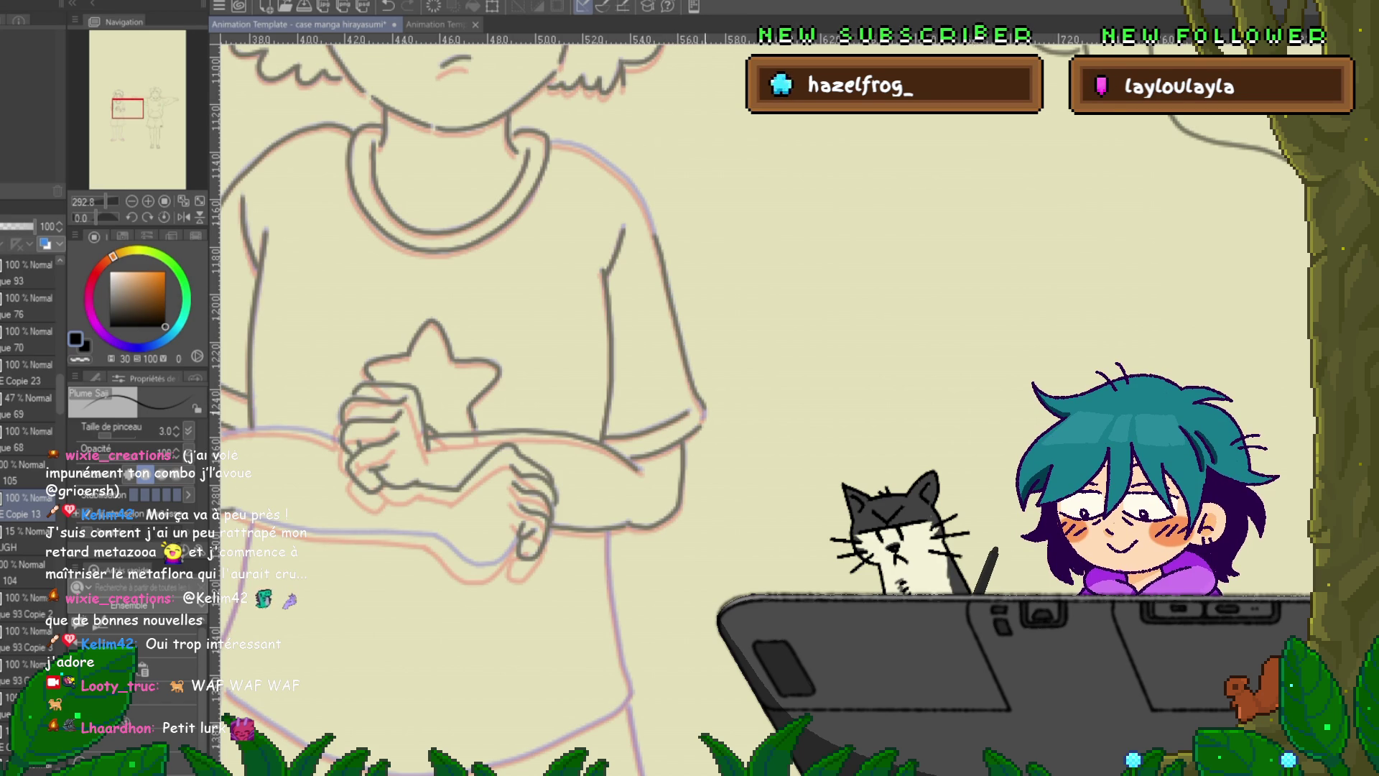
scroll(460, 402, "up", 3)
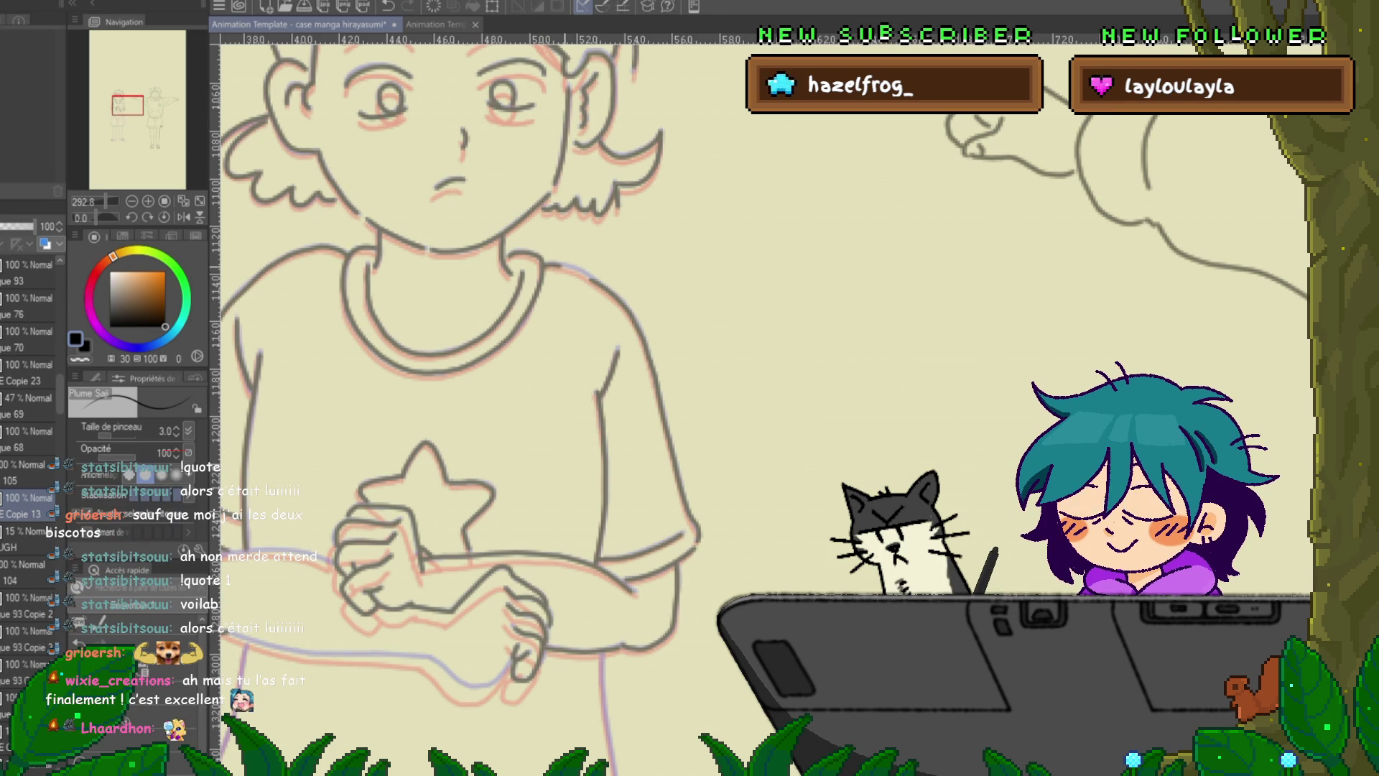
- Ink the lower edge of the folded arms and the underside of the left forearm
mouse_move(503, 431)
left_mouse_down()
mouse_move(618, 359)
mouse_move(694, 288)
left_mouse_up()
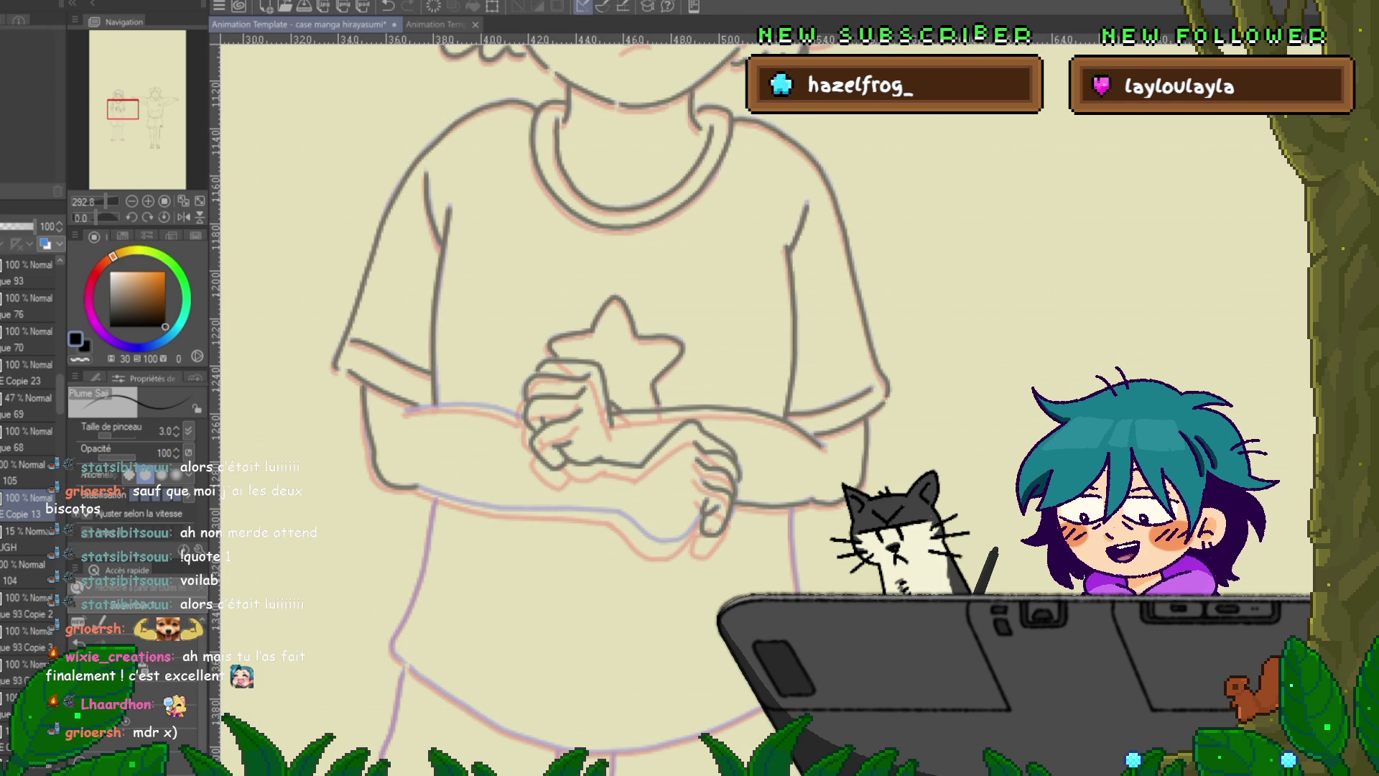
scroll(607, 402, "down", 2)
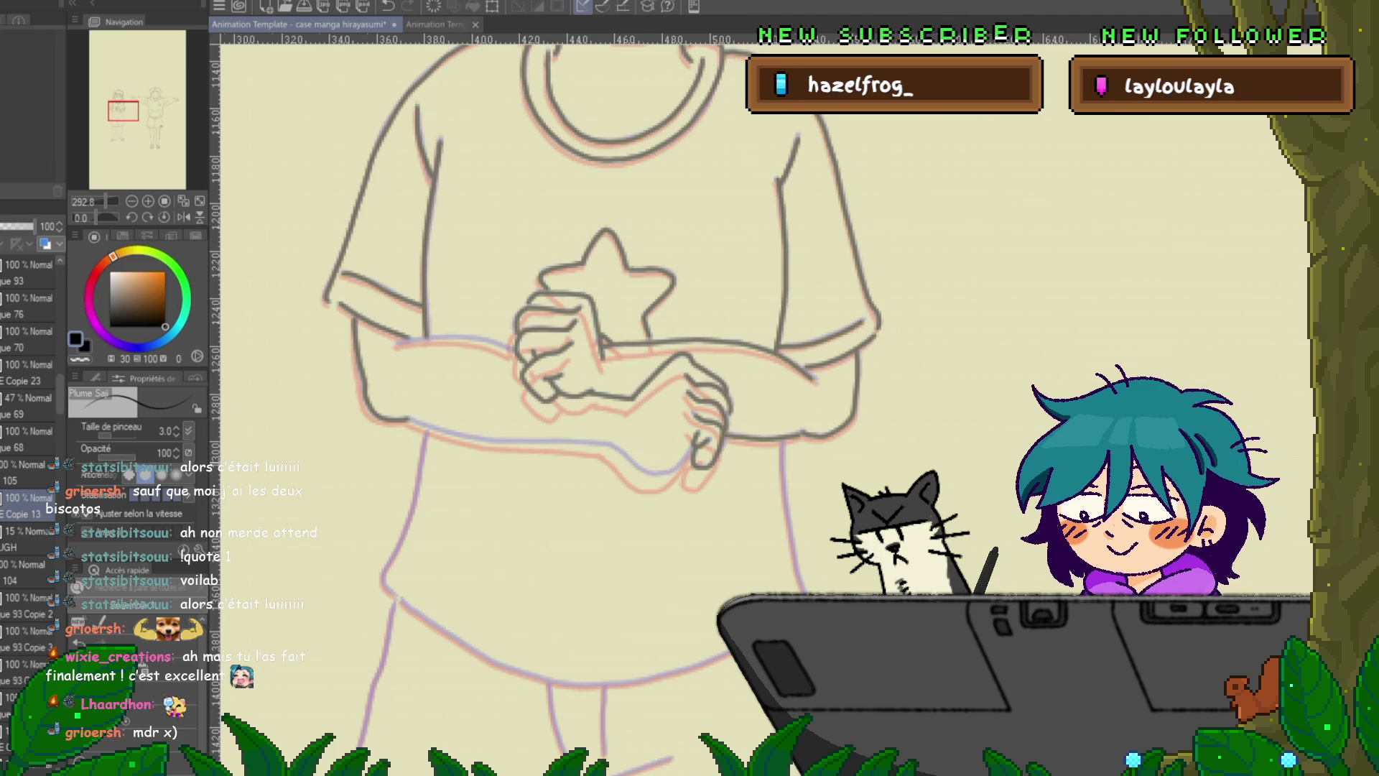
left_click_drag(607, 402, 553, 379)
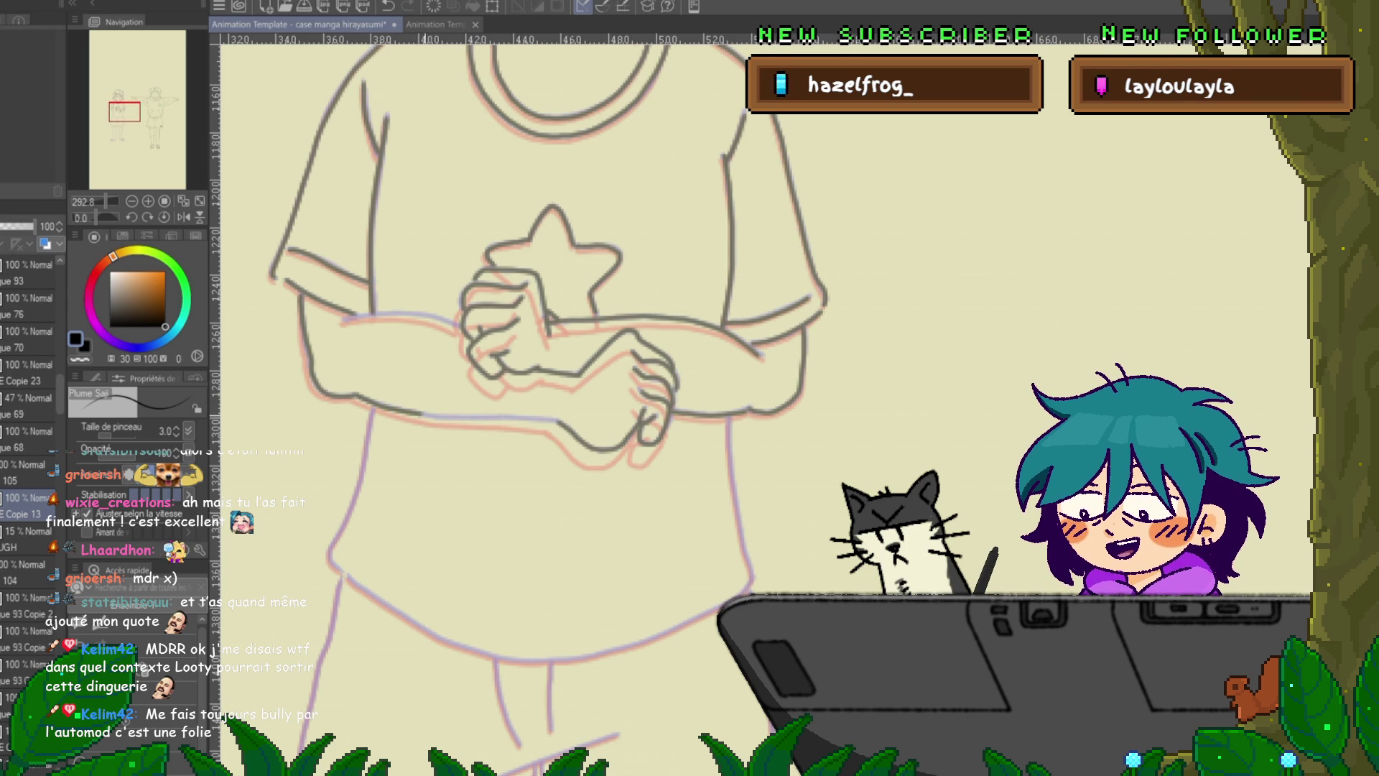
left_click_drag(424, 416, 496, 417)
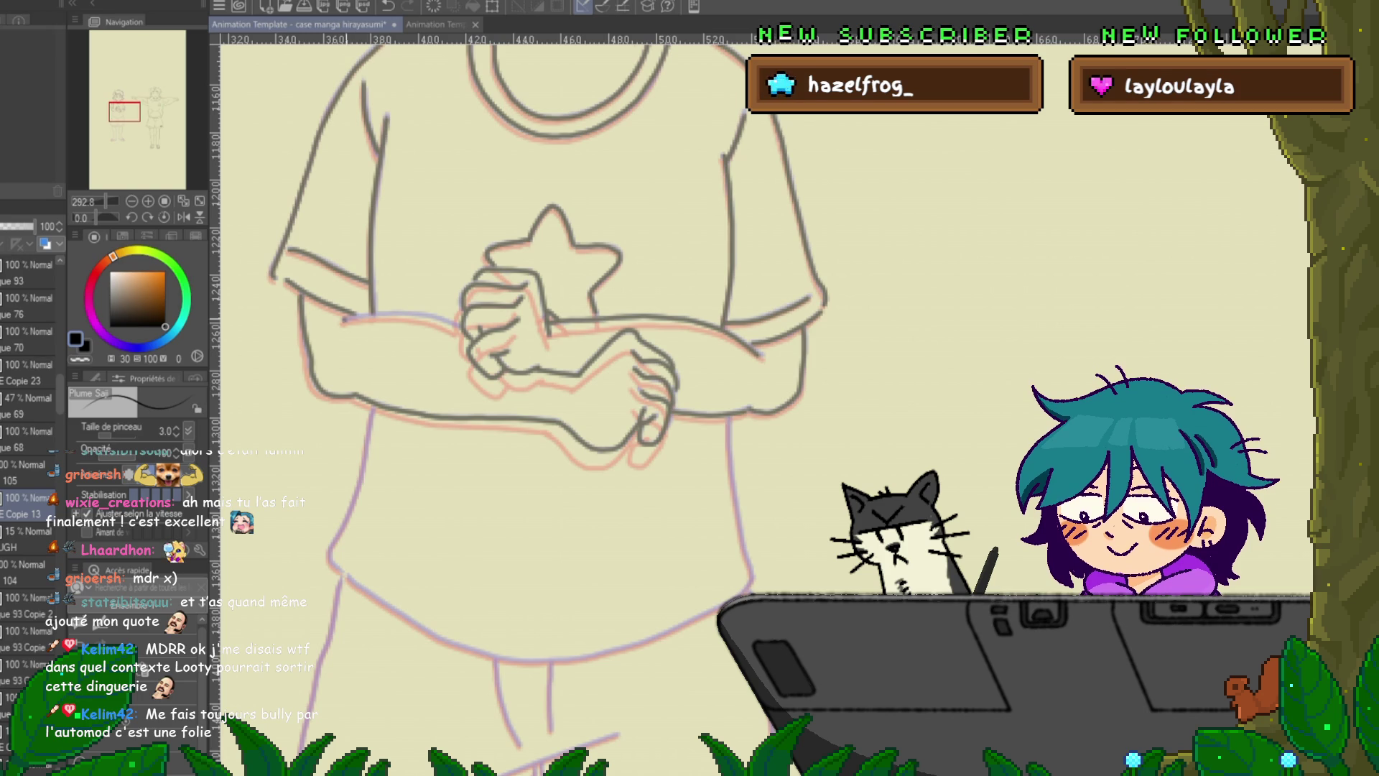
left_click_drag(344, 320, 399, 314)
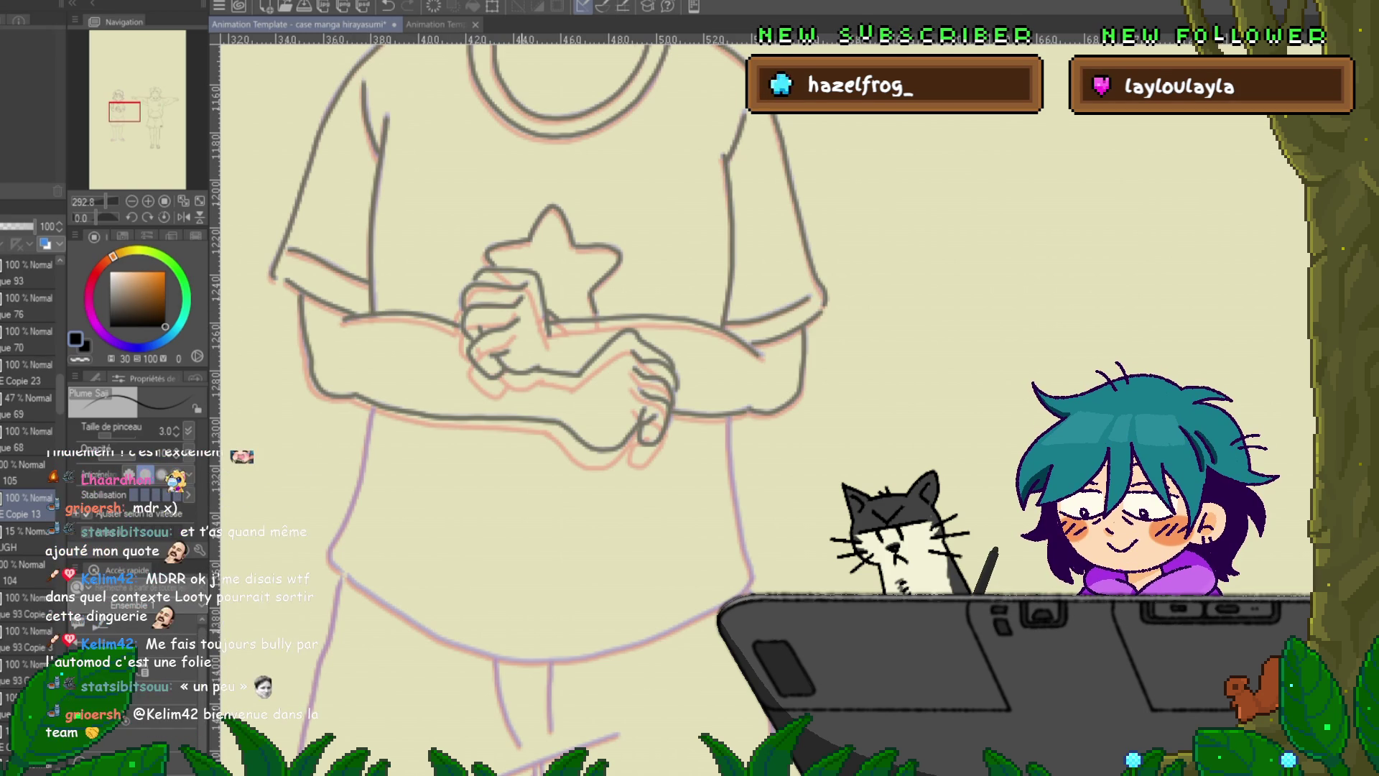
scroll(546, 359, "down", 3)
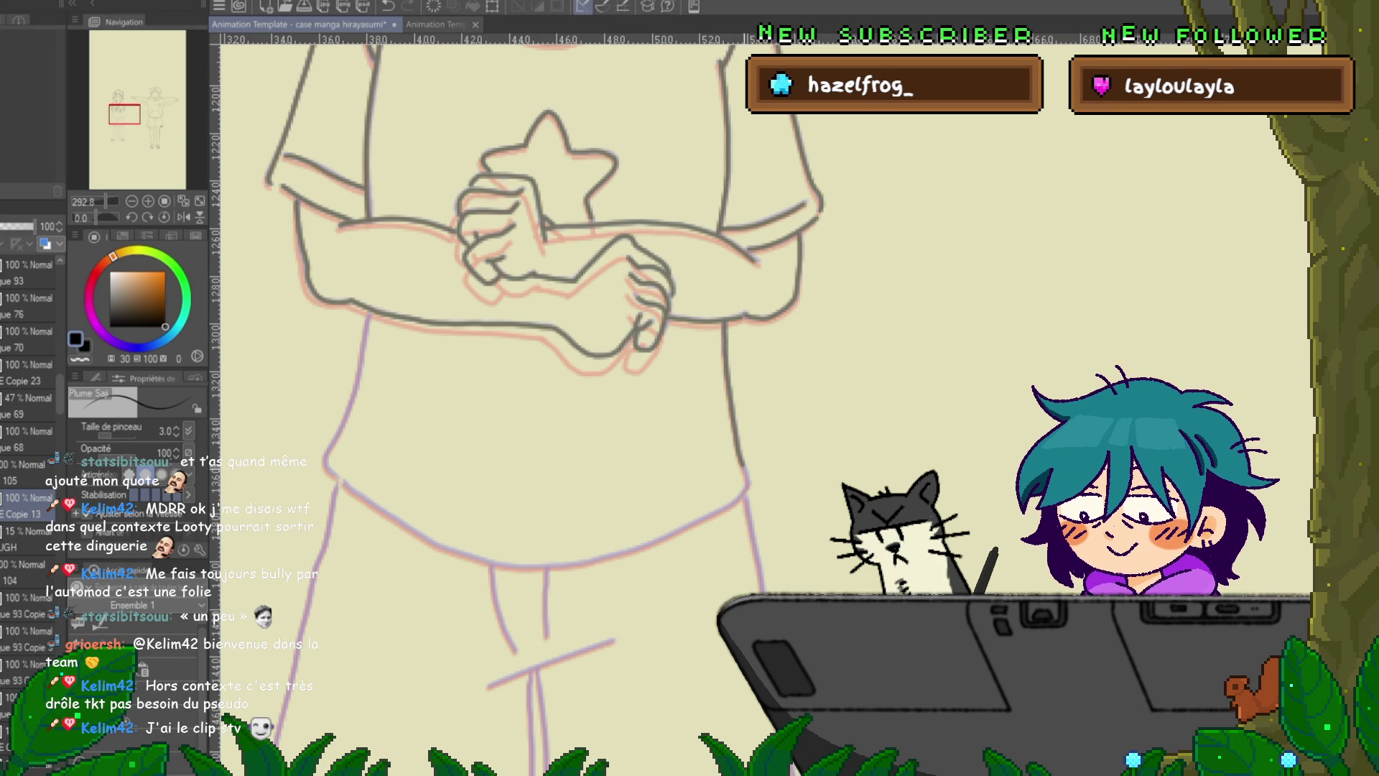
left_click_drag(546, 403, 613, 363)
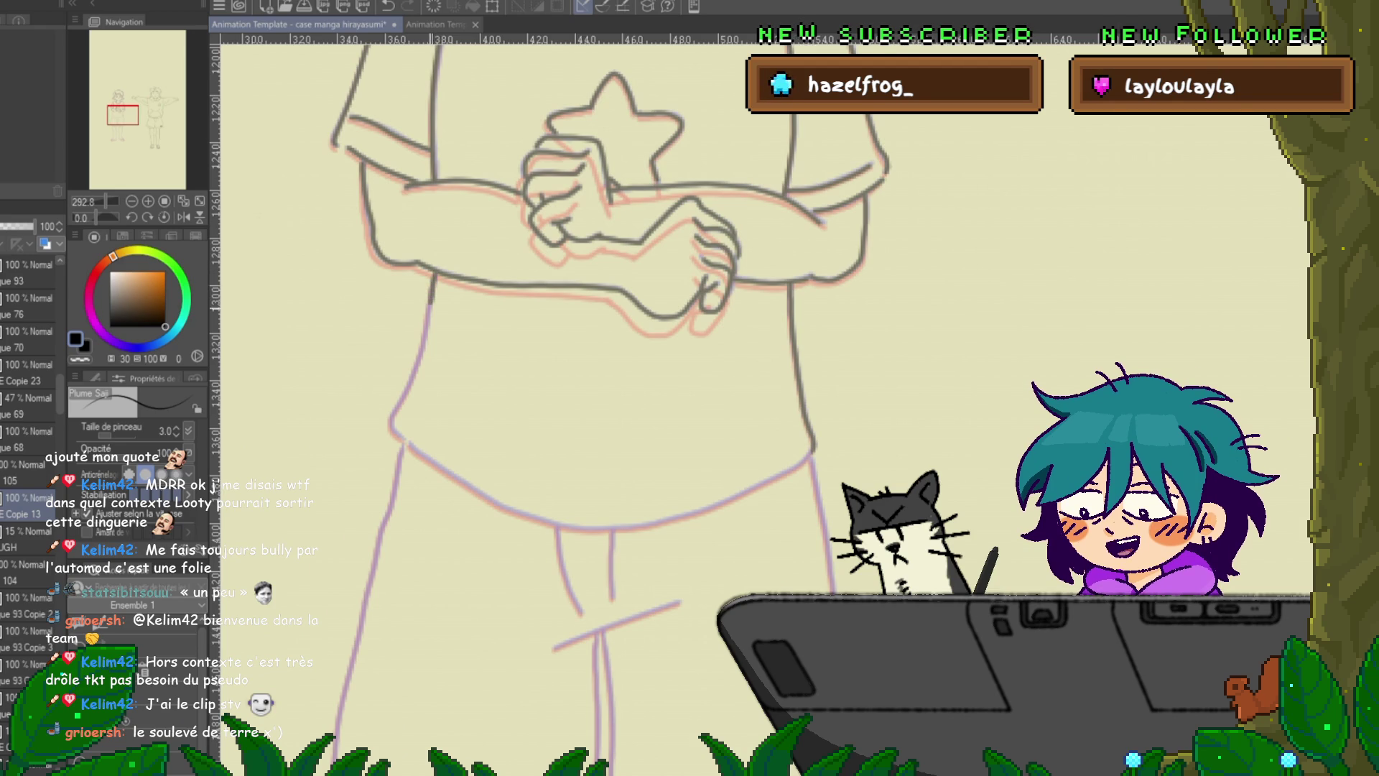
- Trace the shirt's left edge, then its curved hem from the right side across the bottom
left_click_drag(433, 299, 420, 355)
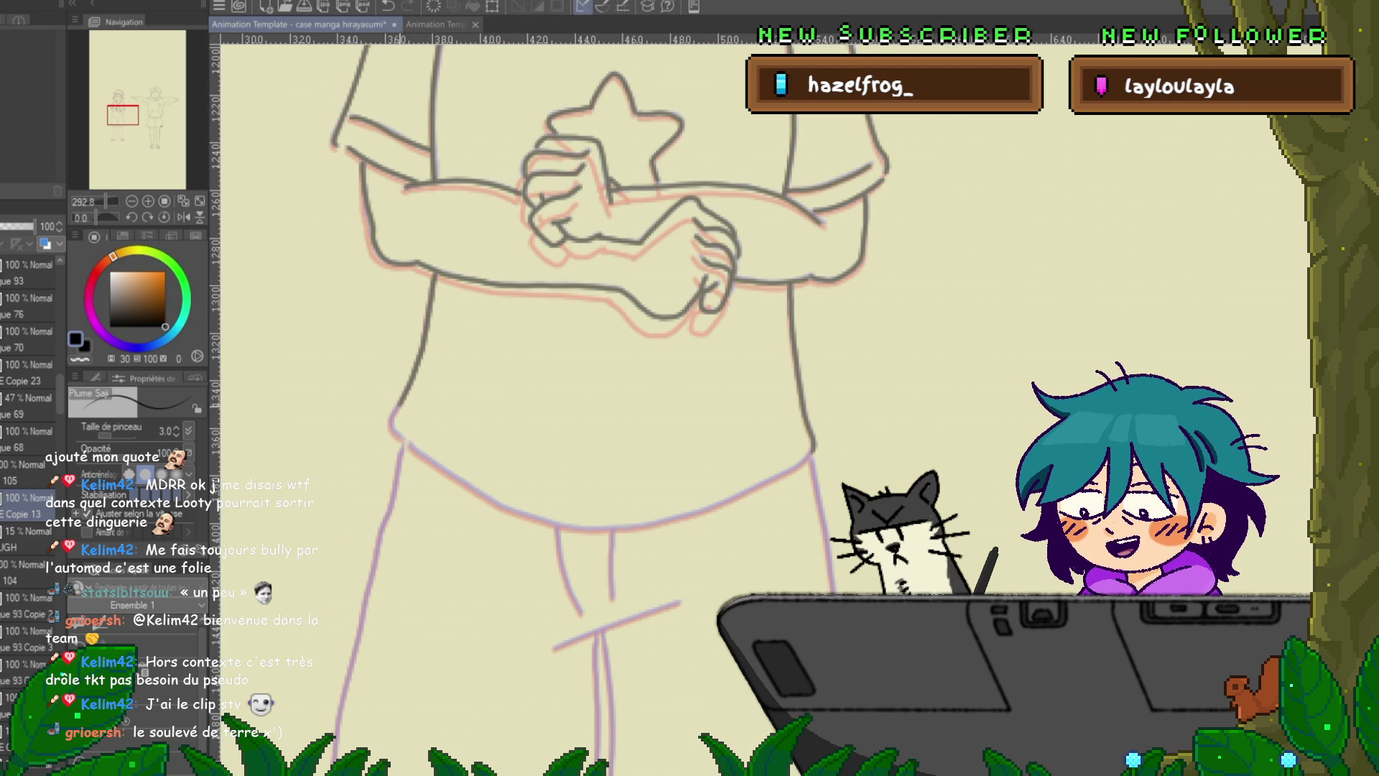
left_click_drag(618, 388, 686, 352)
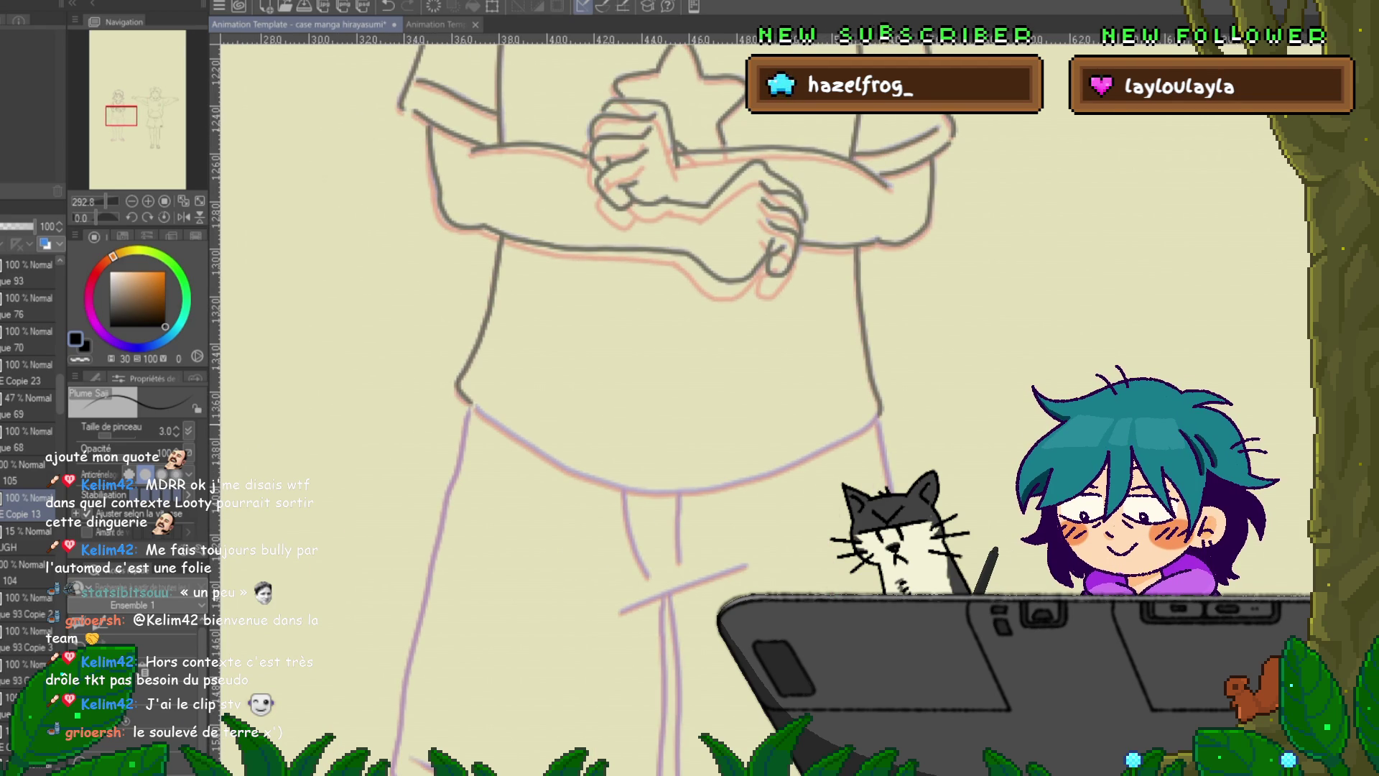
mouse_move(880, 417)
left_mouse_down()
mouse_move(740, 482)
mouse_move(651, 492)
mouse_move(593, 477)
left_mouse_up()
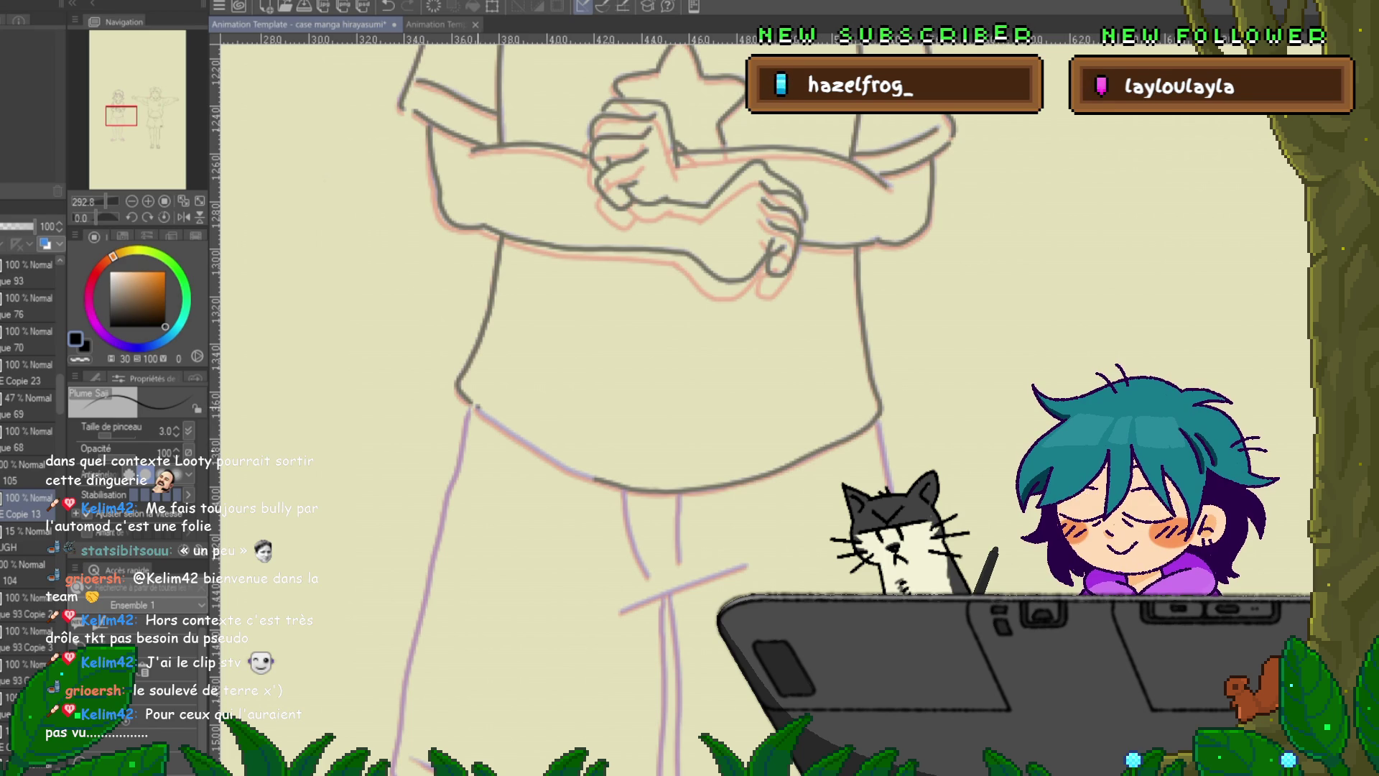
left_click_drag(592, 478, 471, 407)
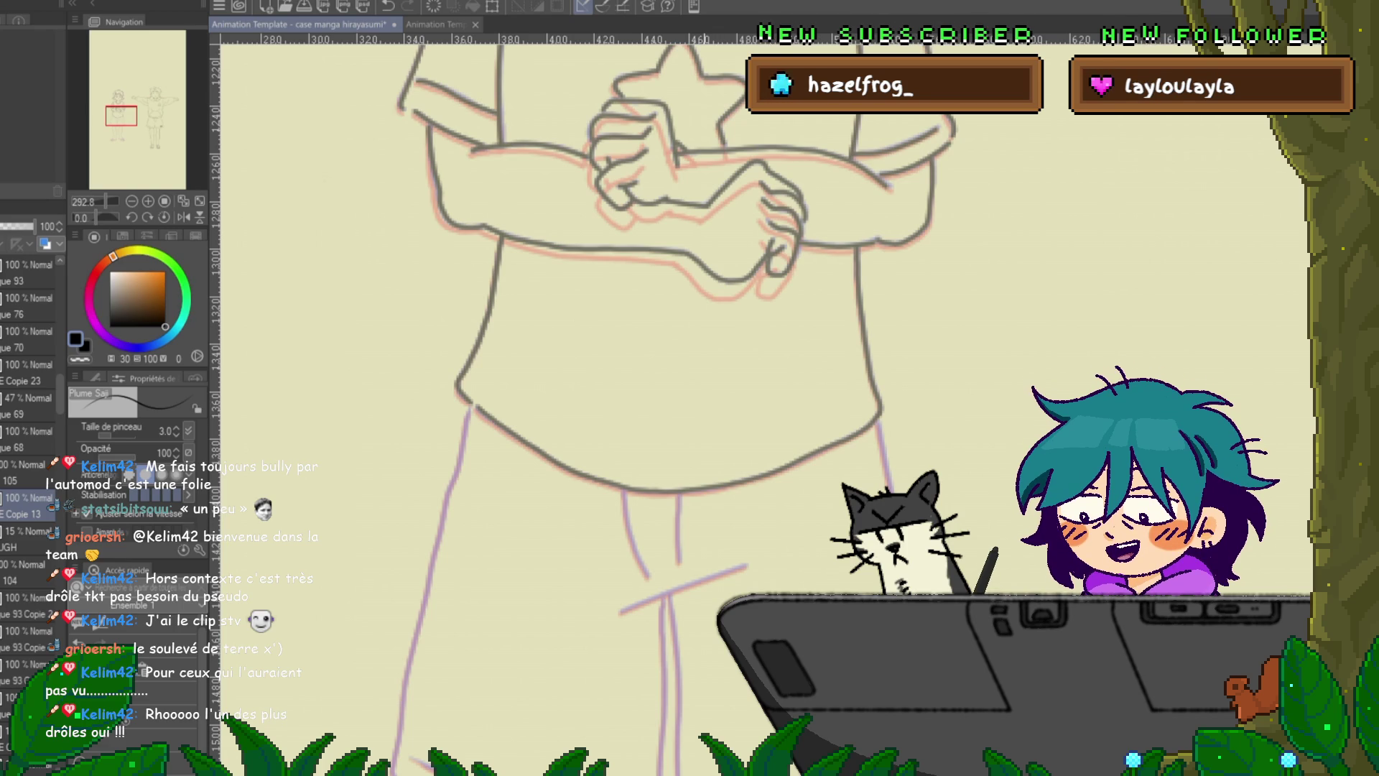
scroll(589, 402, "down", 4)
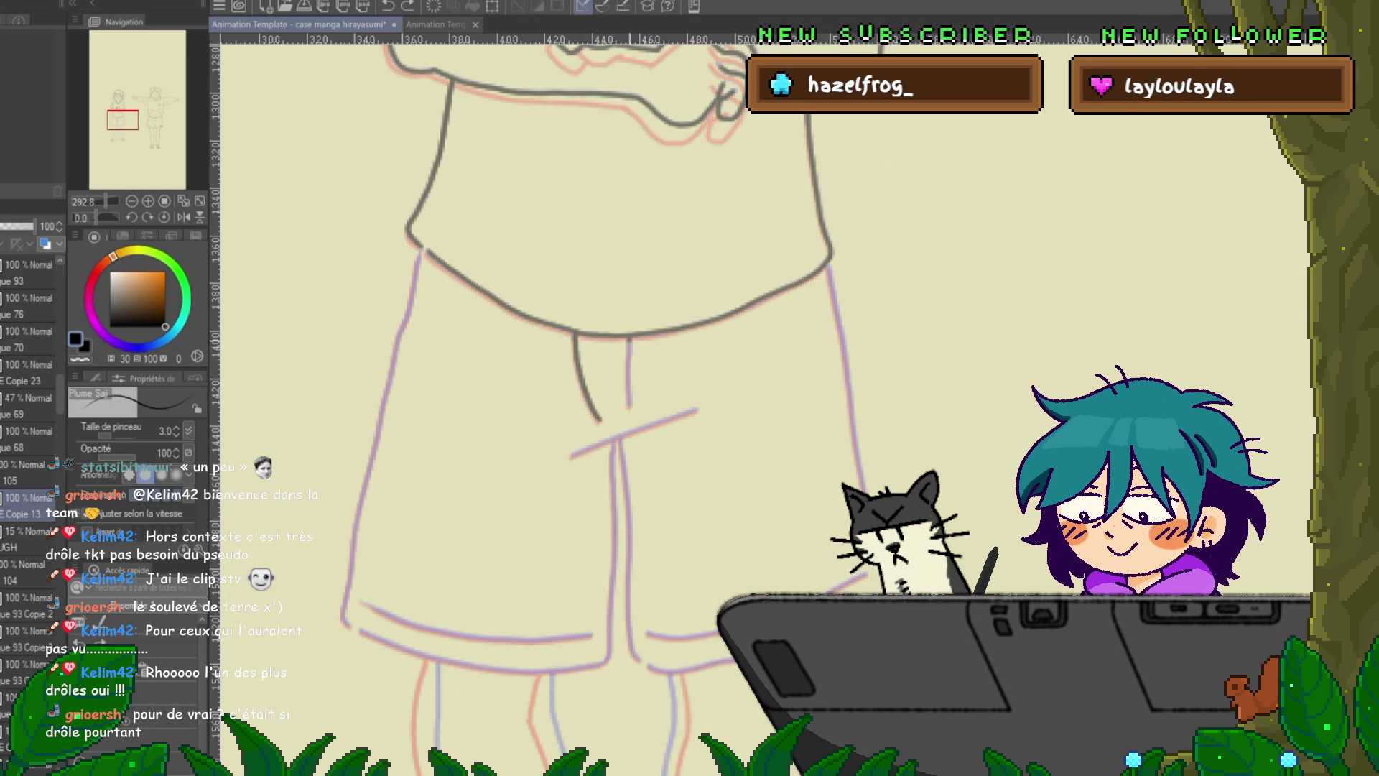
- Ink the shorts' crotch seam and the long outline down their left side
left_click_drag(646, 359, 663, 338)
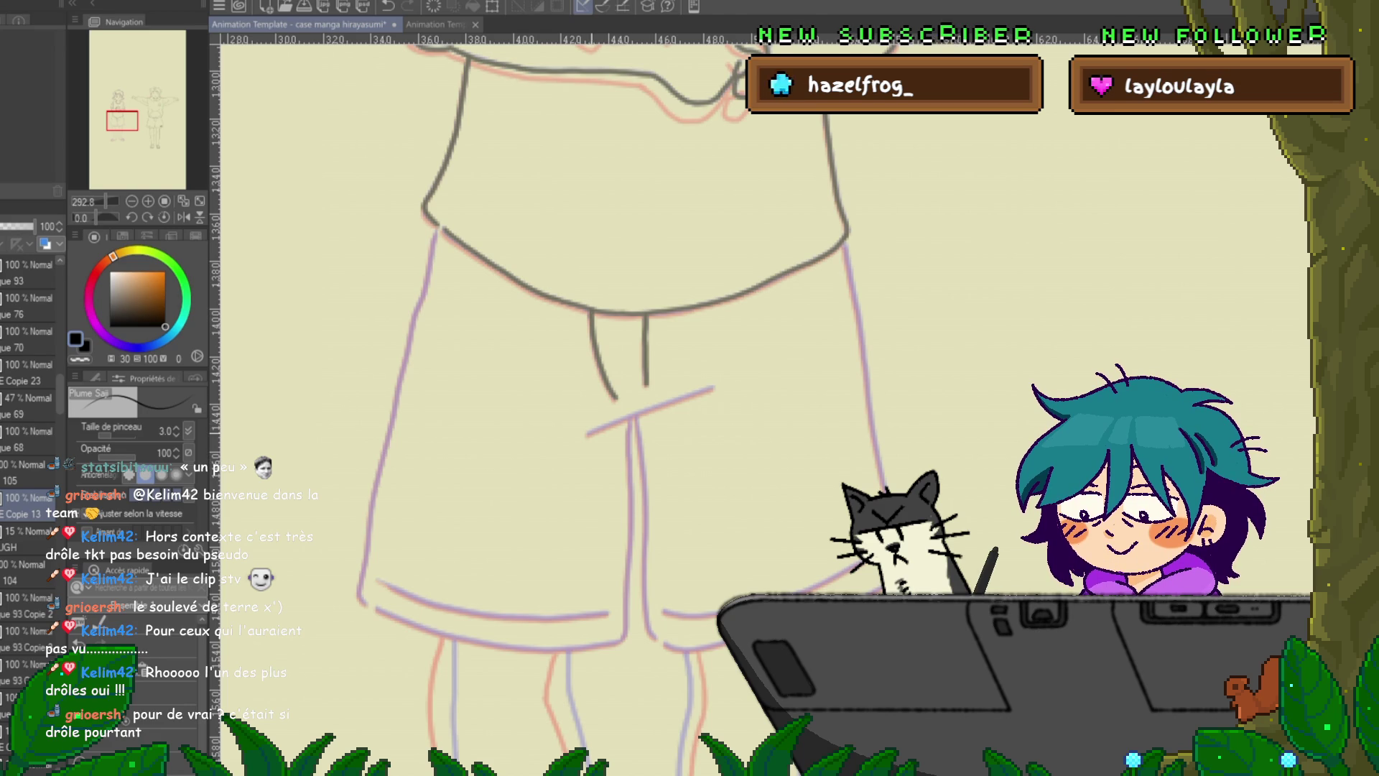
left_click_drag(618, 422, 672, 399)
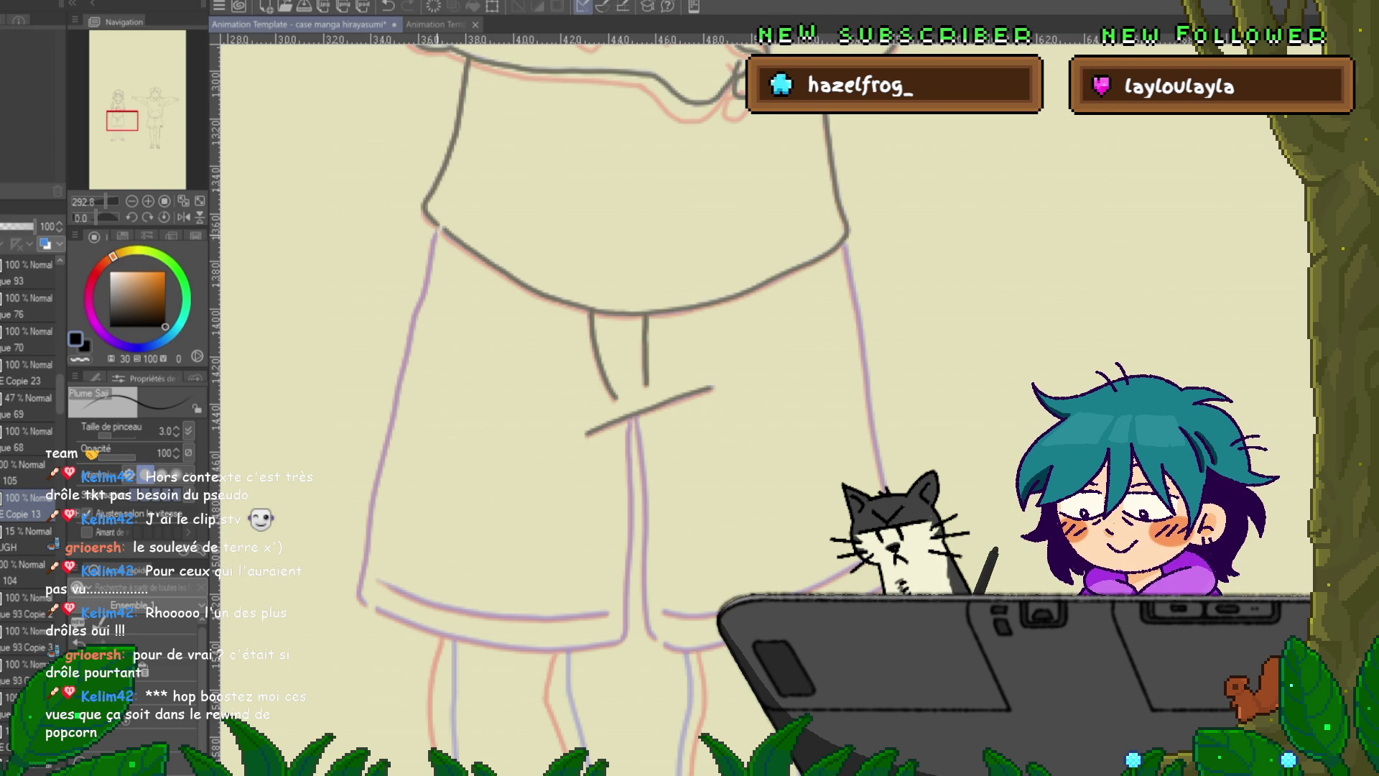
left_click_drag(435, 230, 361, 582)
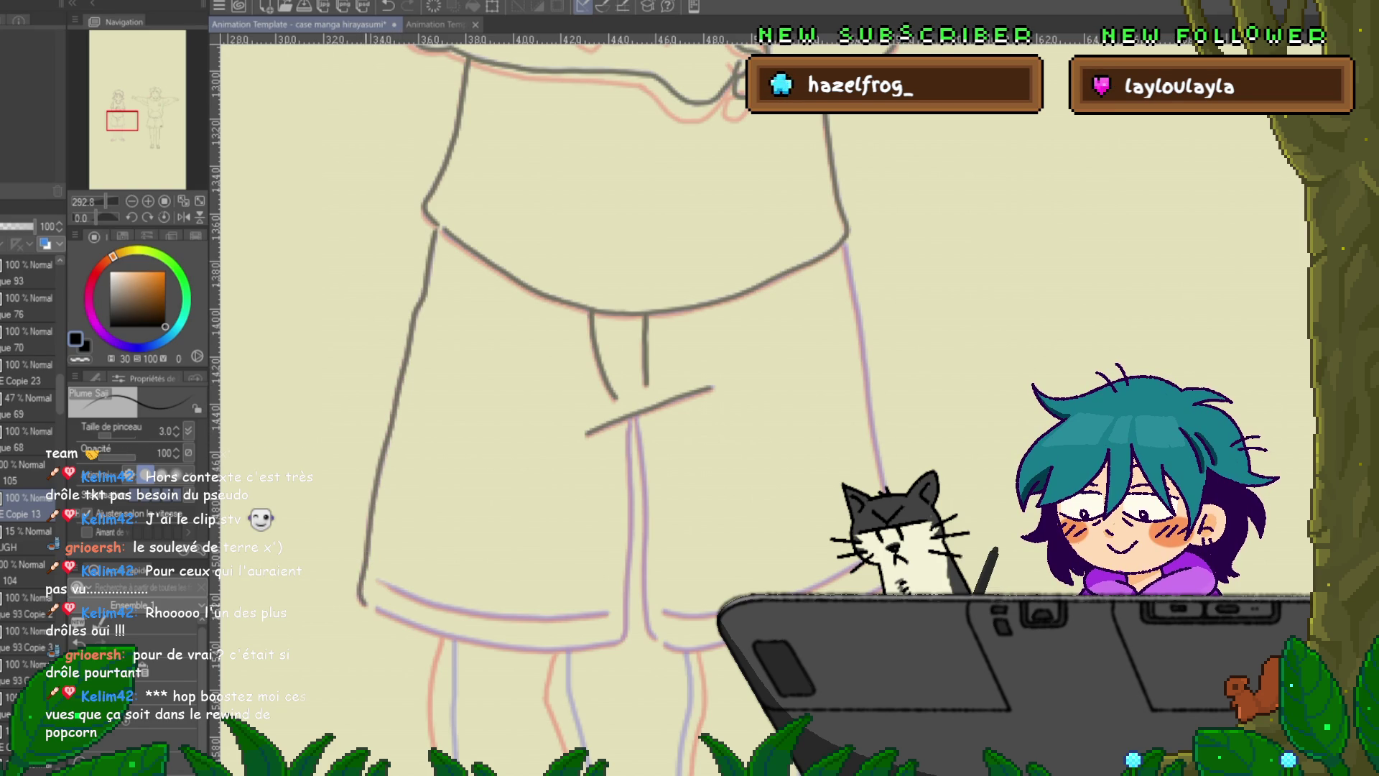
left_click_drag(647, 431, 525, 323)
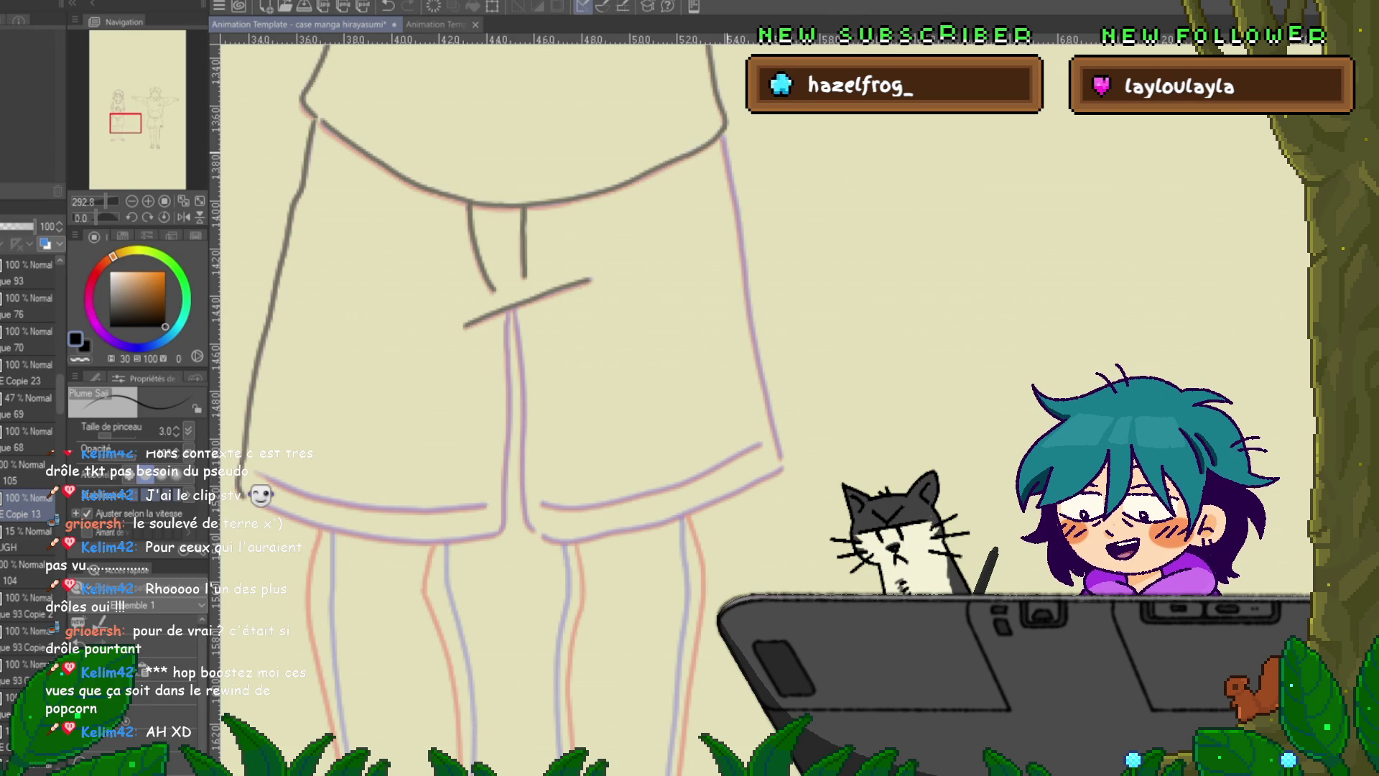
- Ink the shorts' right edge and right leg hem, then play back the two frames
left_click_drag(722, 140, 771, 409)
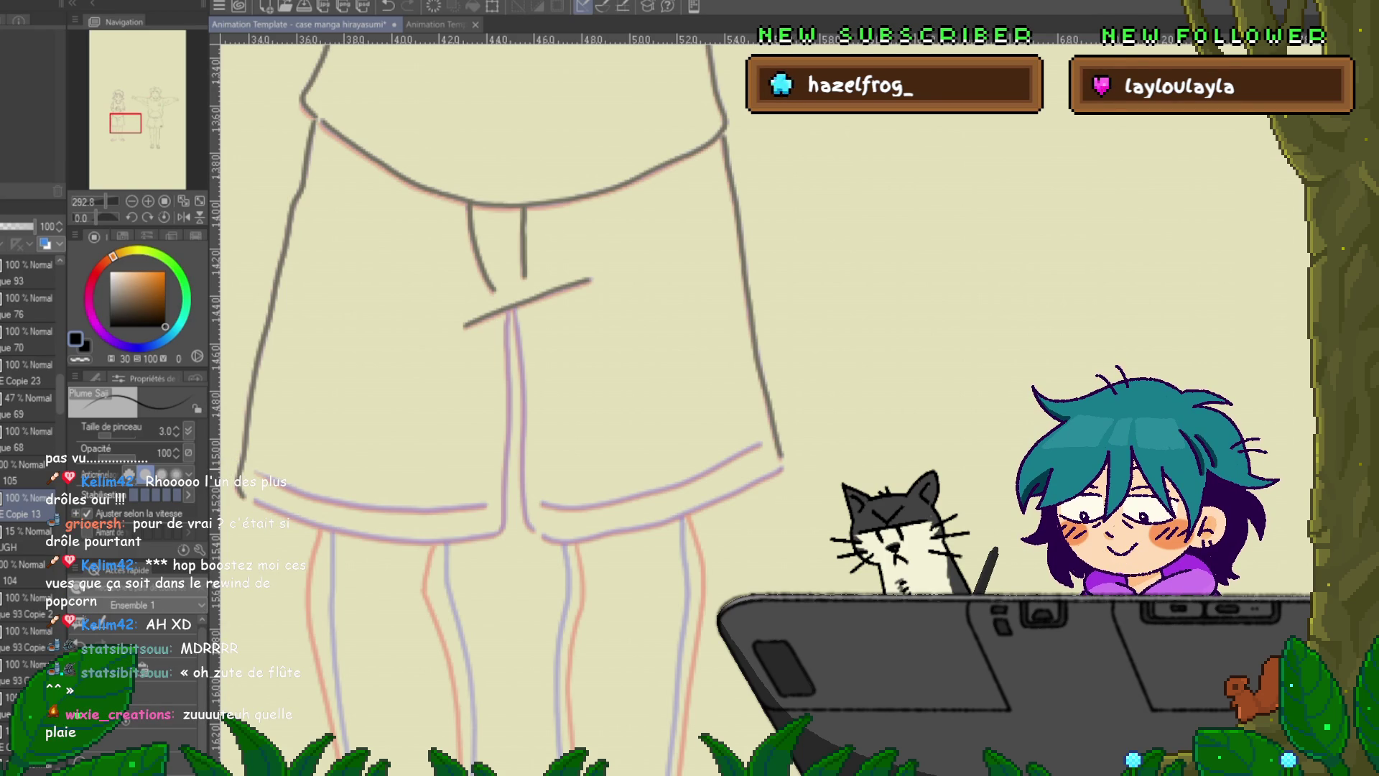
mouse_move(743, 488)
left_mouse_down()
mouse_move(638, 527)
mouse_move(543, 537)
mouse_move(542, 504)
left_mouse_up()
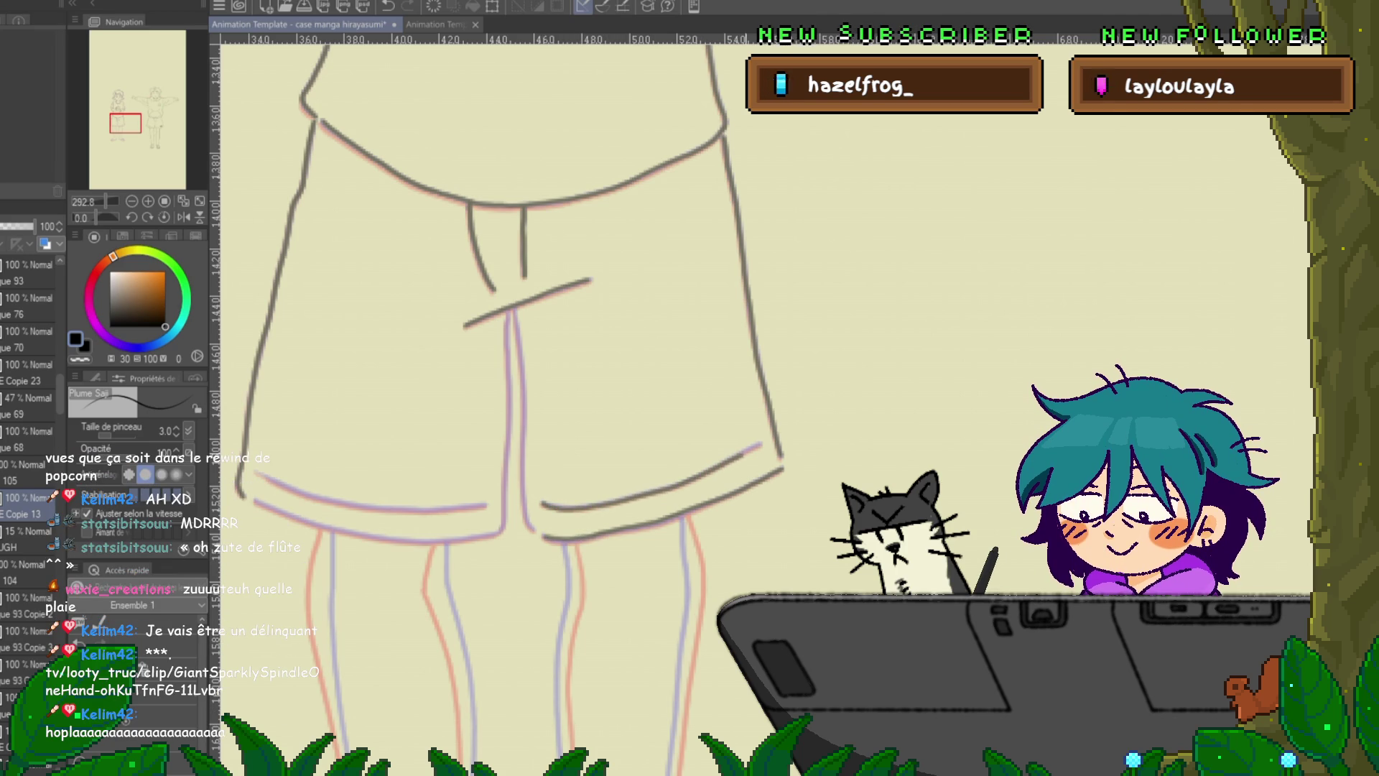
key("space")
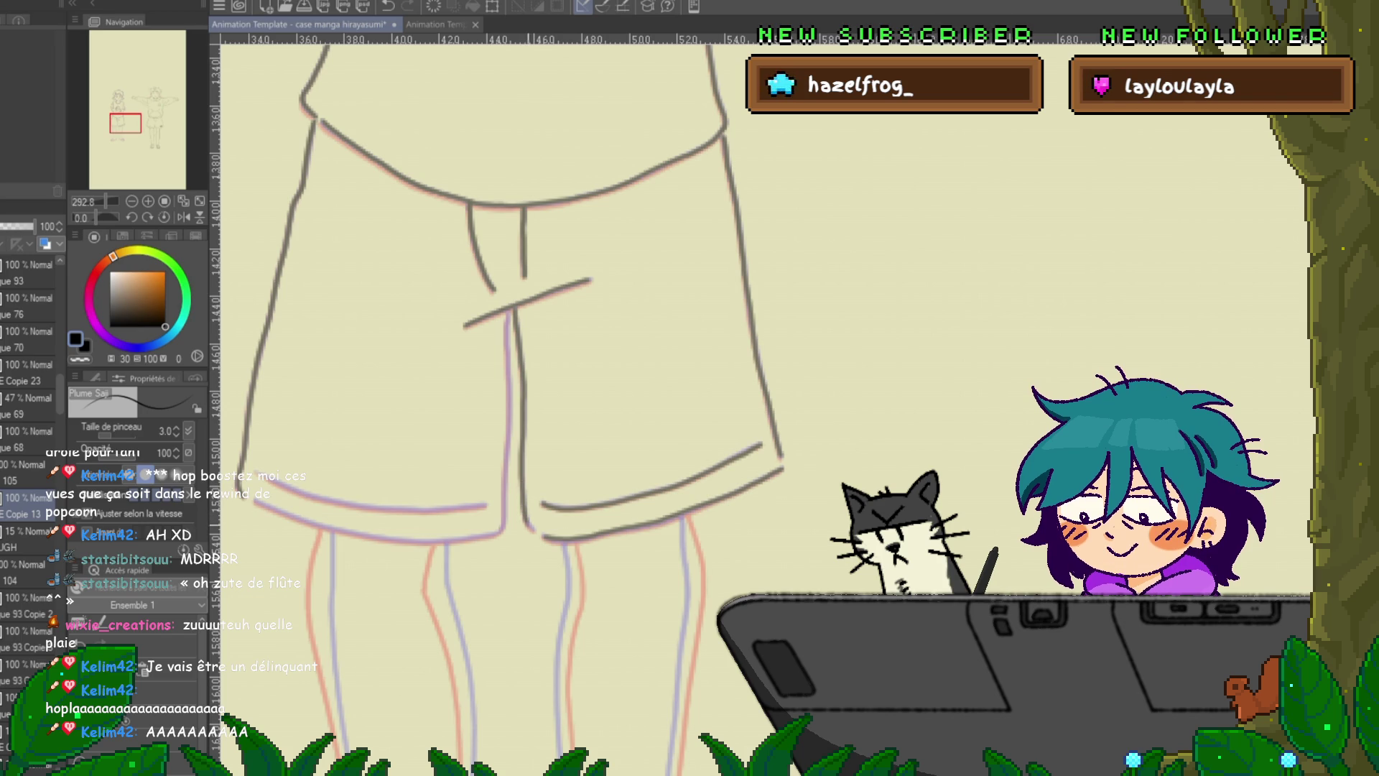
- Trace the left leg hem of the shorts over the hem guide
left_click_drag(502, 359, 604, 336)
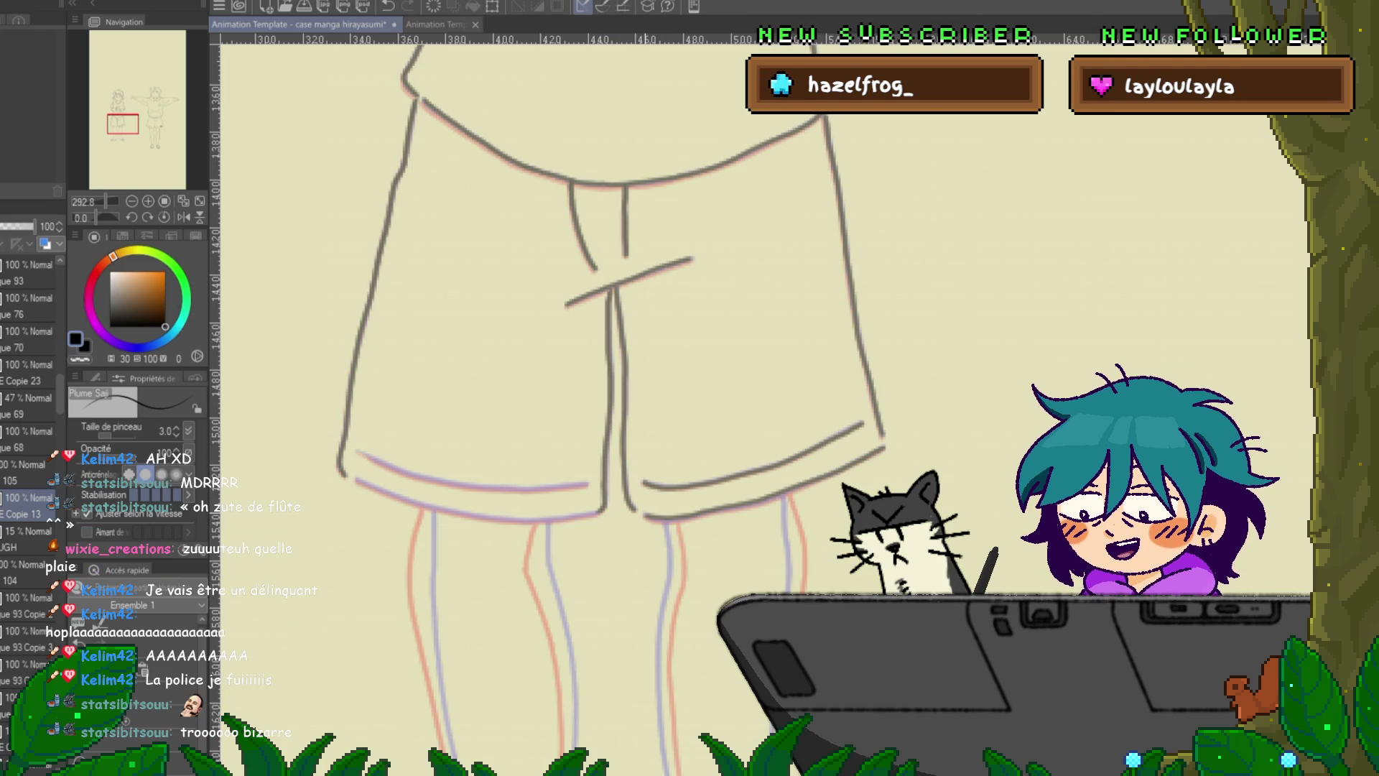
left_click_drag(618, 359, 567, 300)
mouse_move(319, 394)
left_mouse_down()
mouse_move(413, 425)
mouse_move(539, 424)
left_mouse_up()
left_click_drag(309, 419, 323, 425)
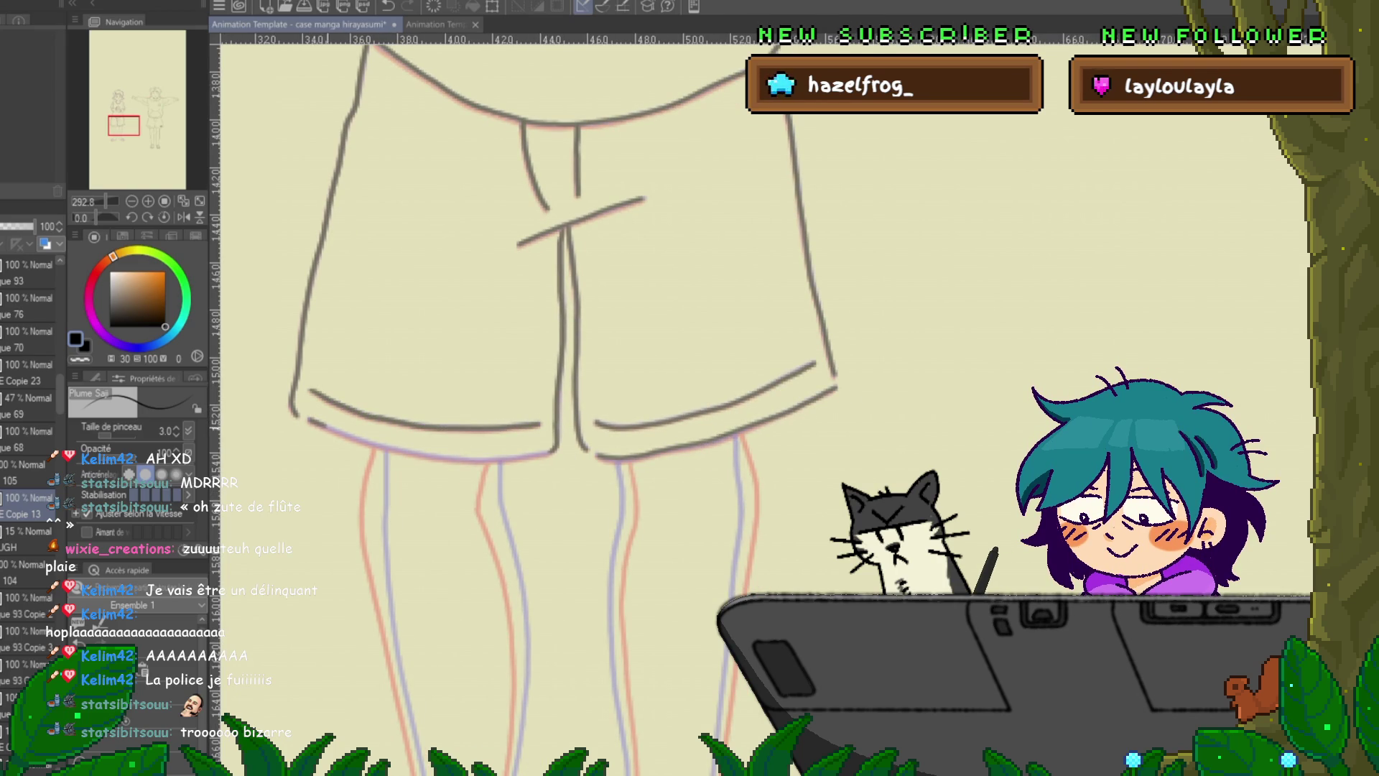
left_click_drag(429, 455, 553, 451)
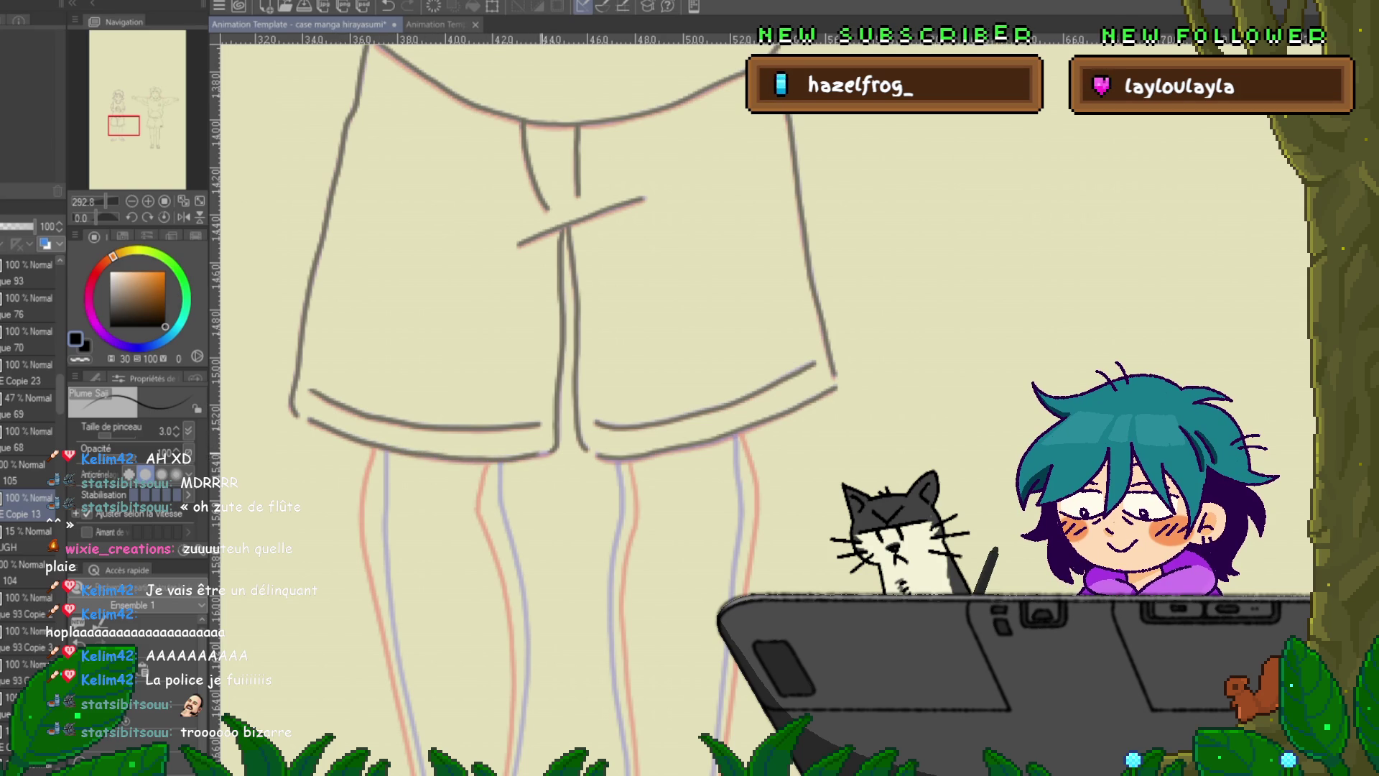
scroll(503, 403, "down", 5)
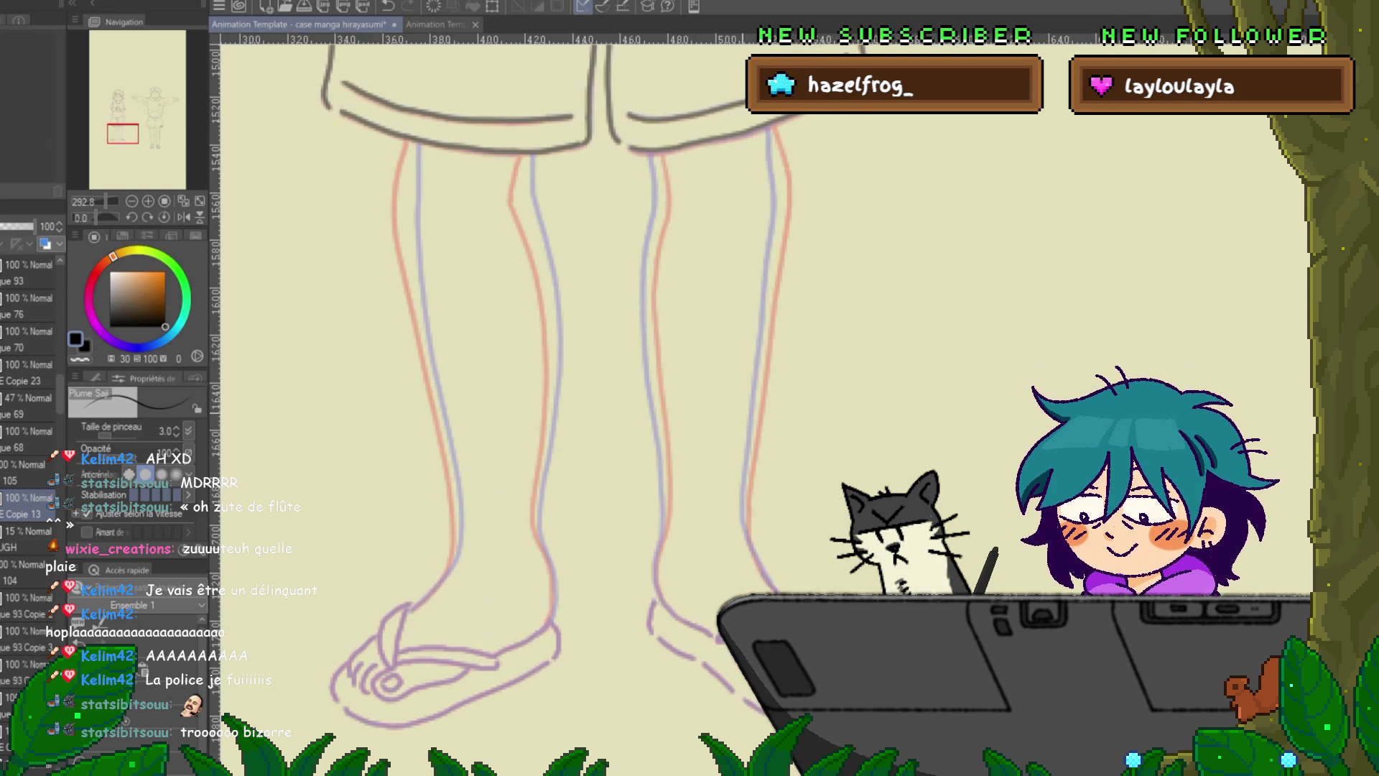
scroll(503, 403, "up", 8)
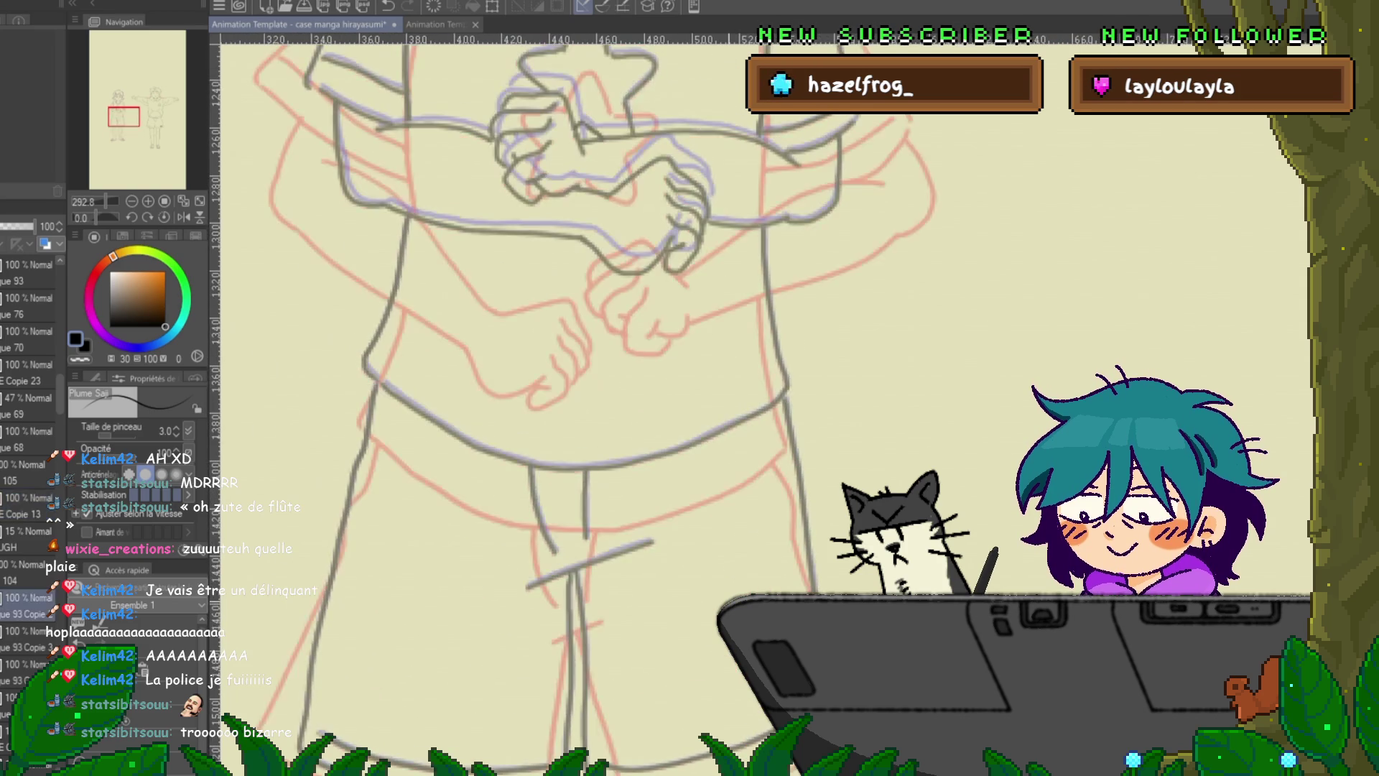
scroll(503, 402, "down", 5)
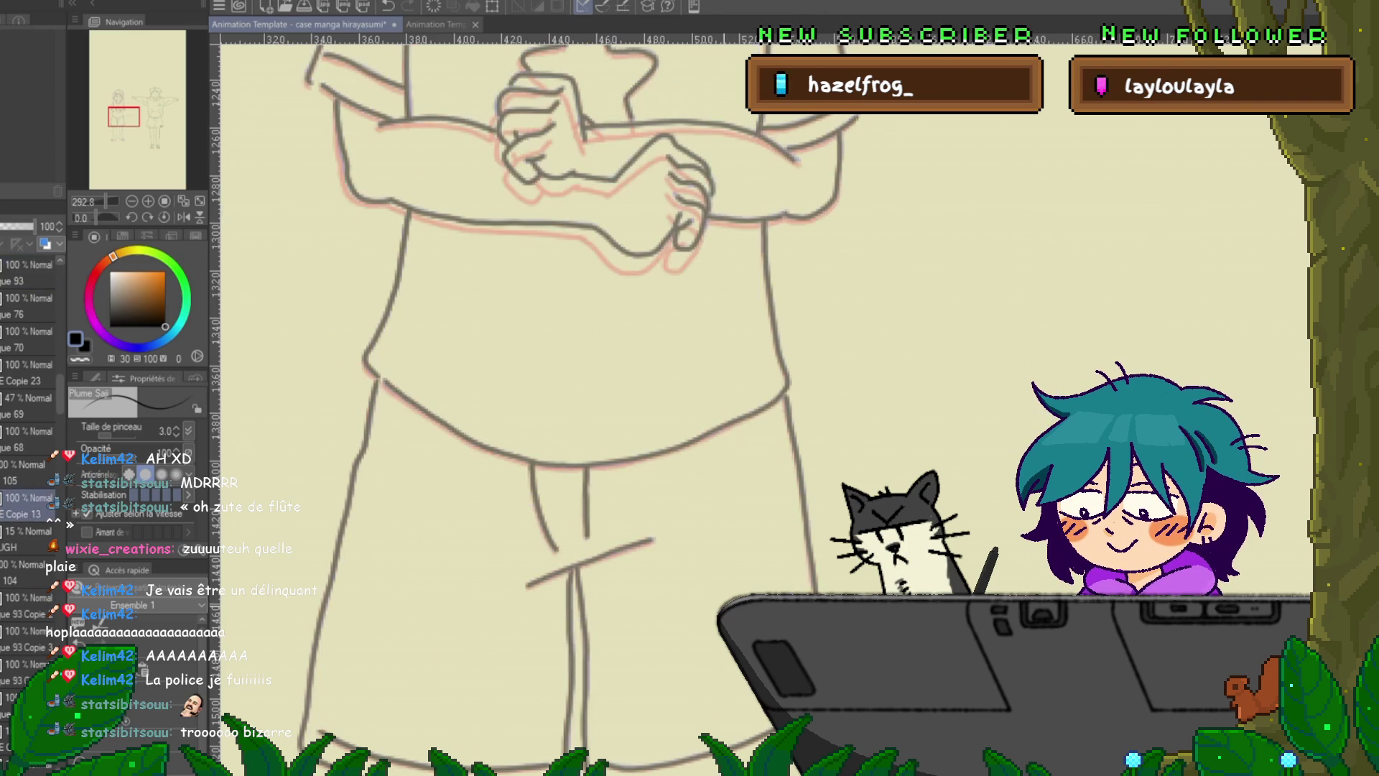
scroll(503, 402, "down", 5)
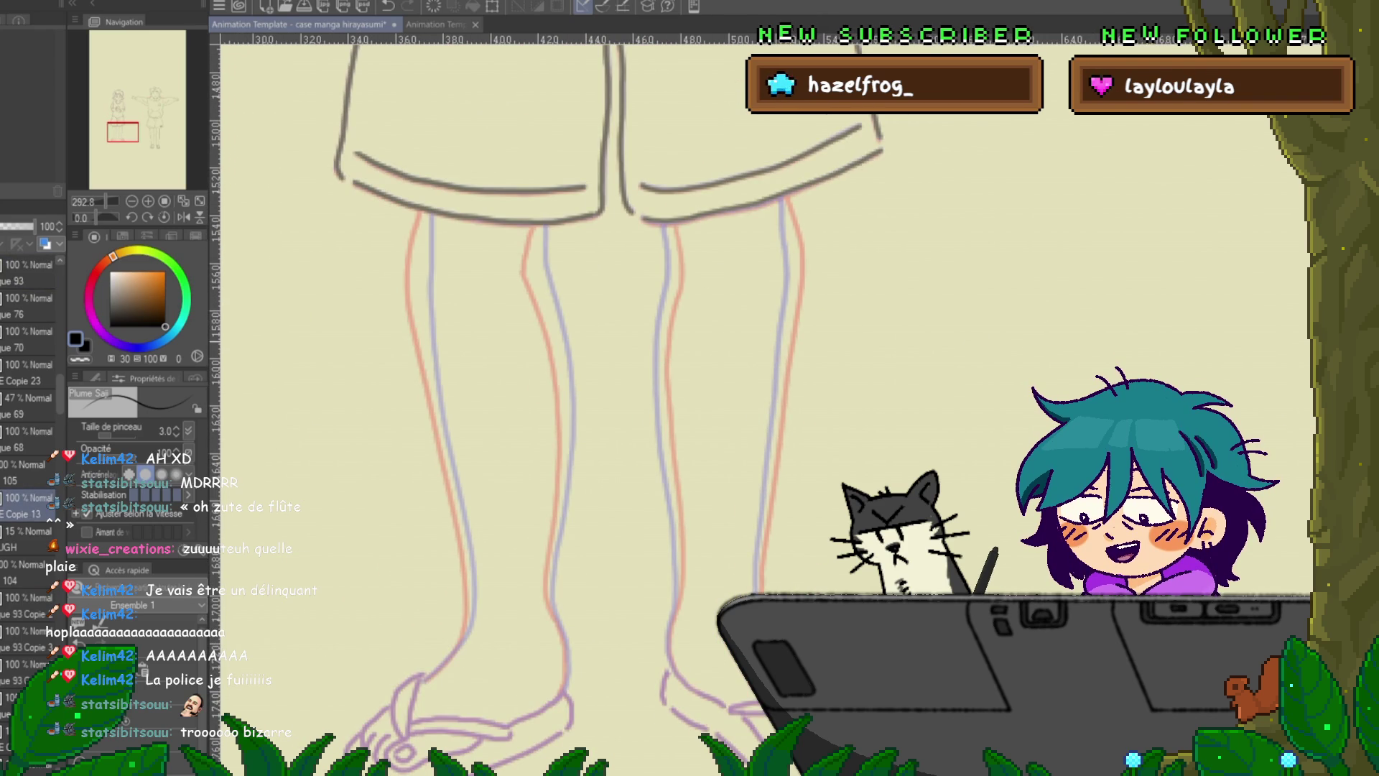
scroll(503, 402, "down", 2)
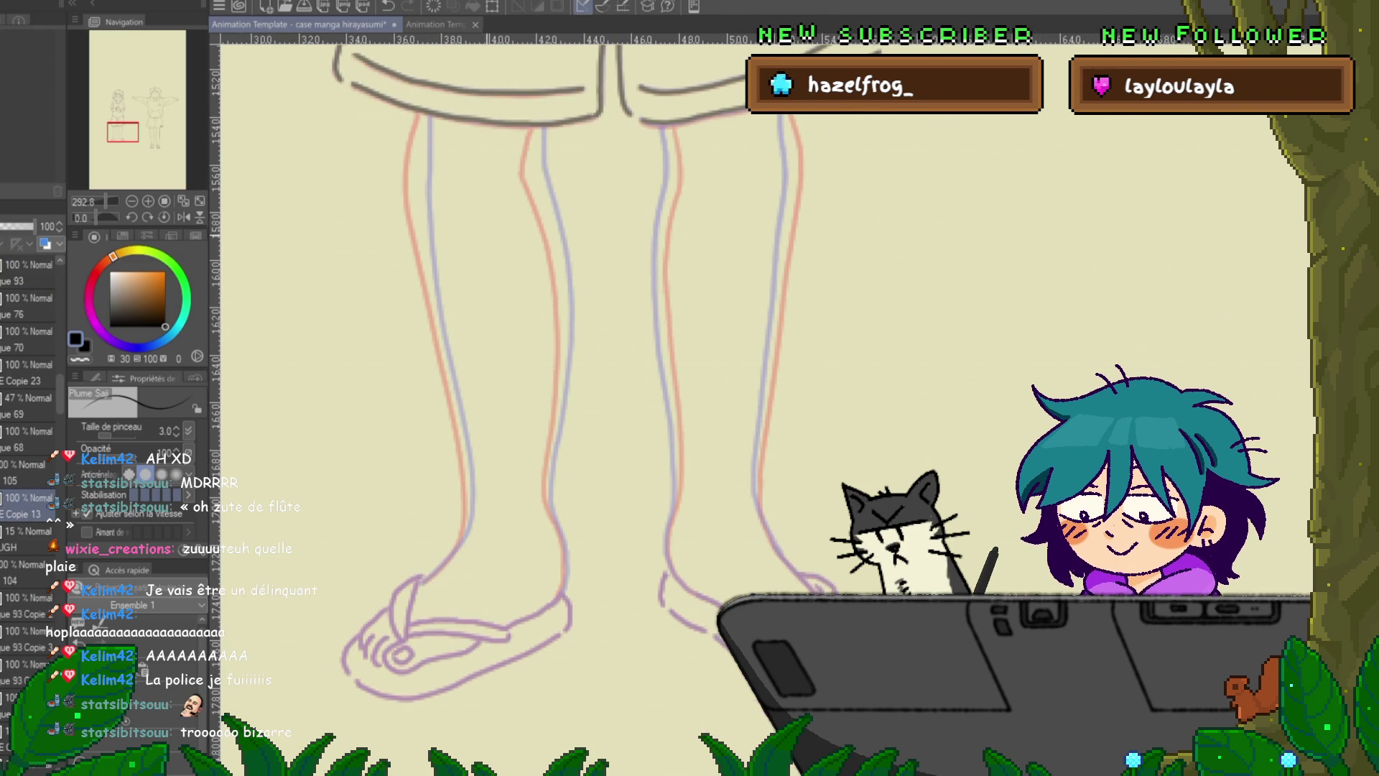
- Trace the left leg's outer line to the ankle, and redraw its inner line down the leg
mouse_move(428, 118)
left_mouse_down()
mouse_move(435, 302)
mouse_move(471, 503)
mouse_move(458, 550)
left_mouse_up()
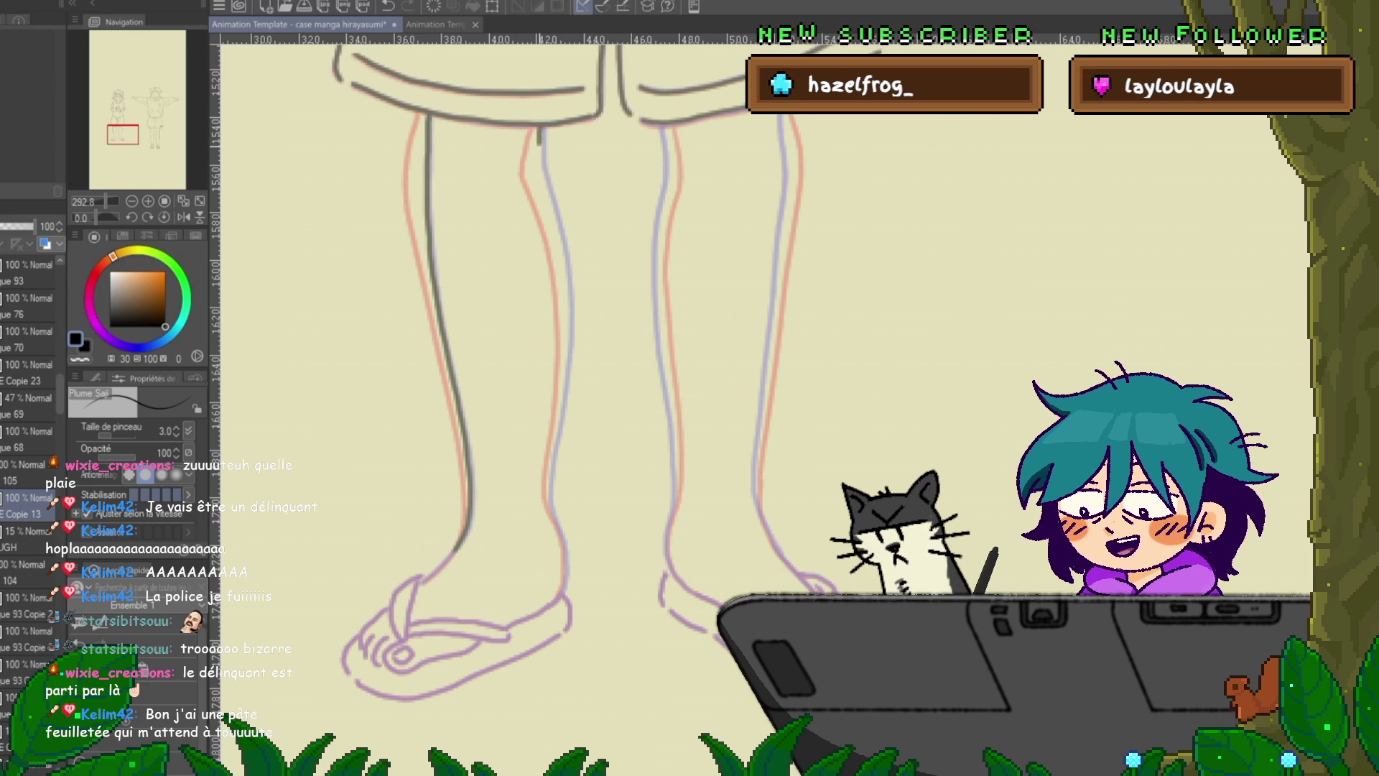
left_click_drag(539, 128, 542, 171)
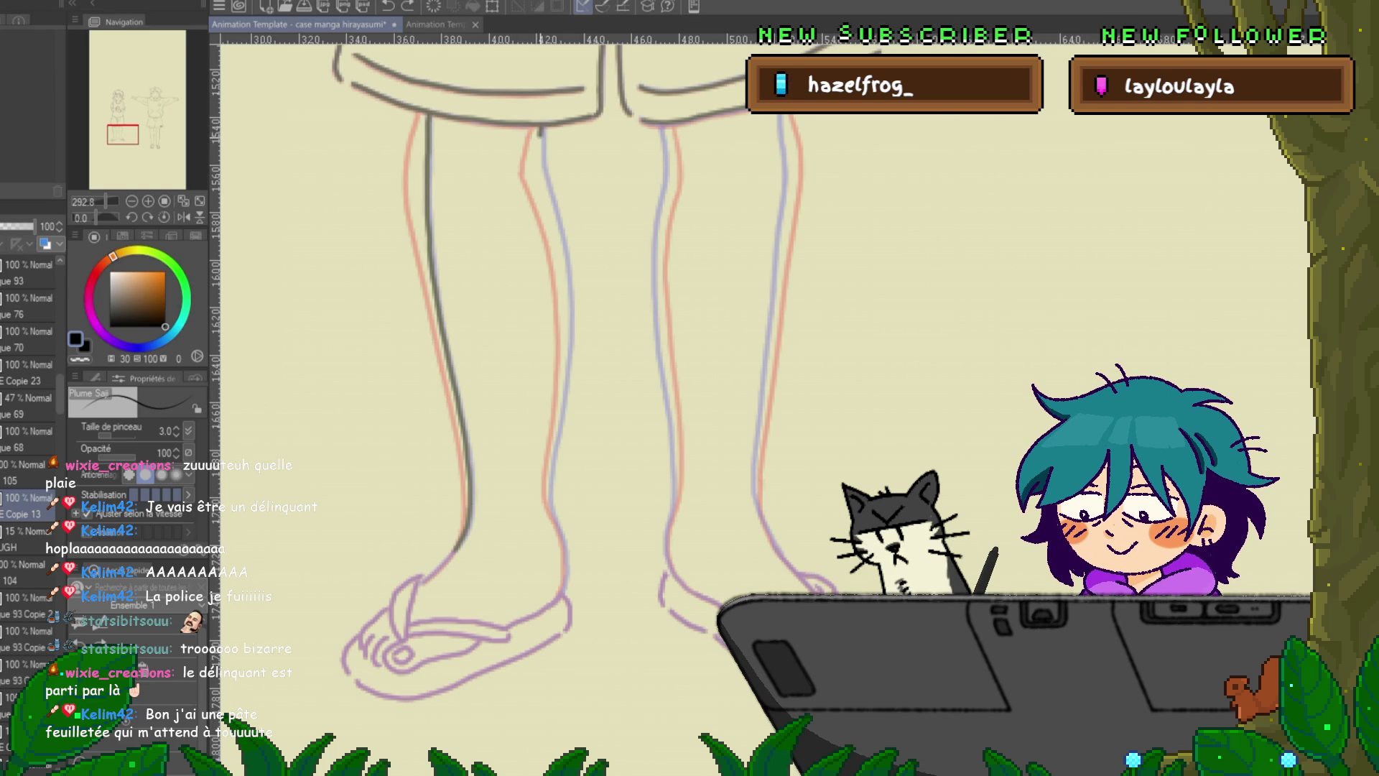
left_click_drag(540, 128, 549, 189)
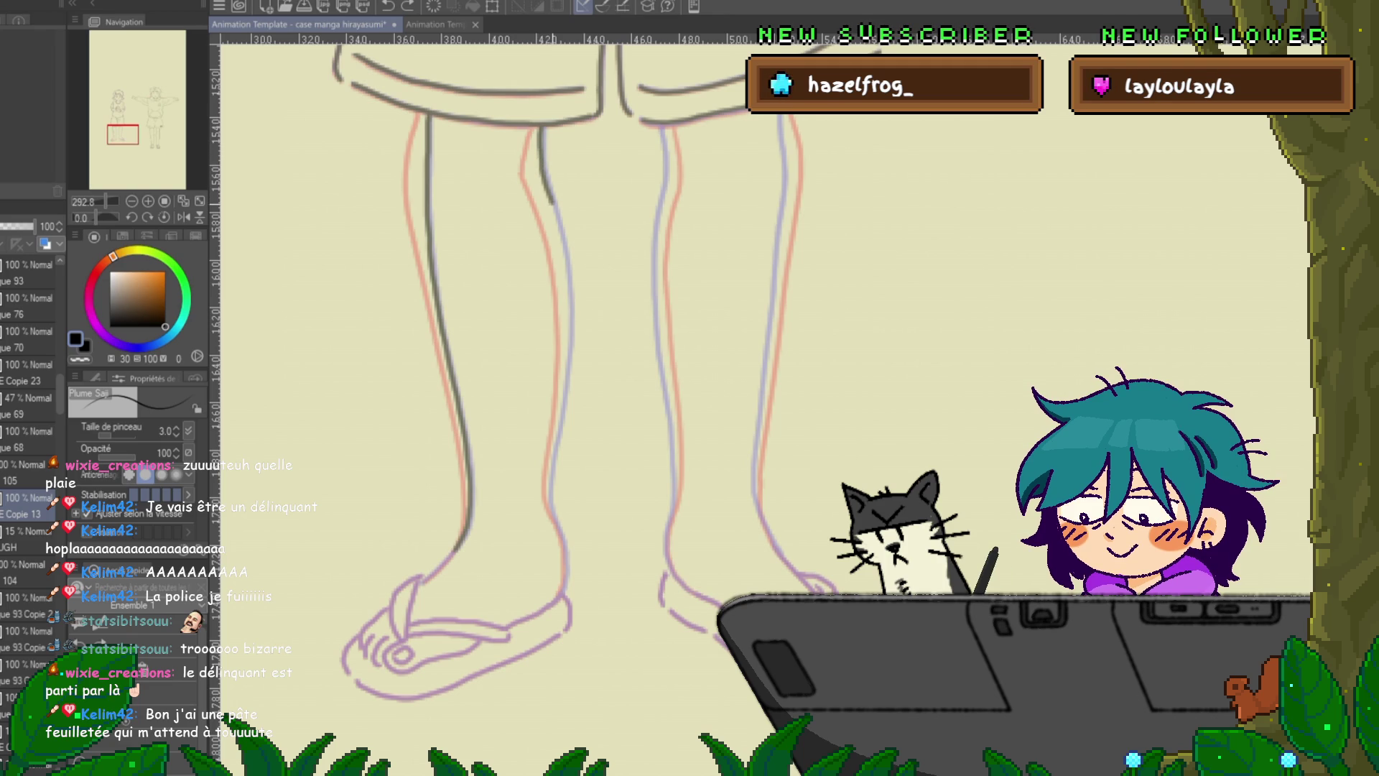
mouse_move(540, 128)
left_mouse_down()
mouse_move(571, 306)
mouse_move(546, 489)
left_mouse_up()
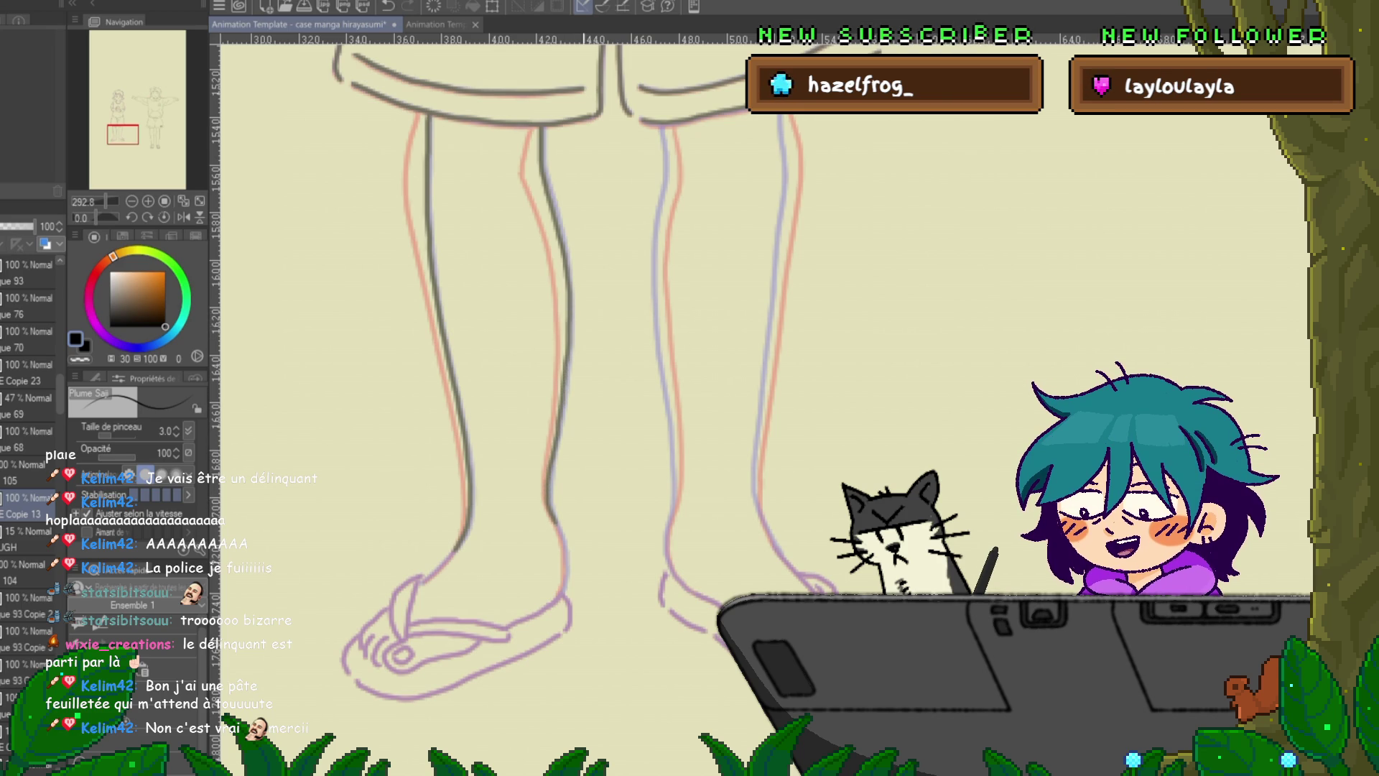
scroll(503, 359, "down", 3)
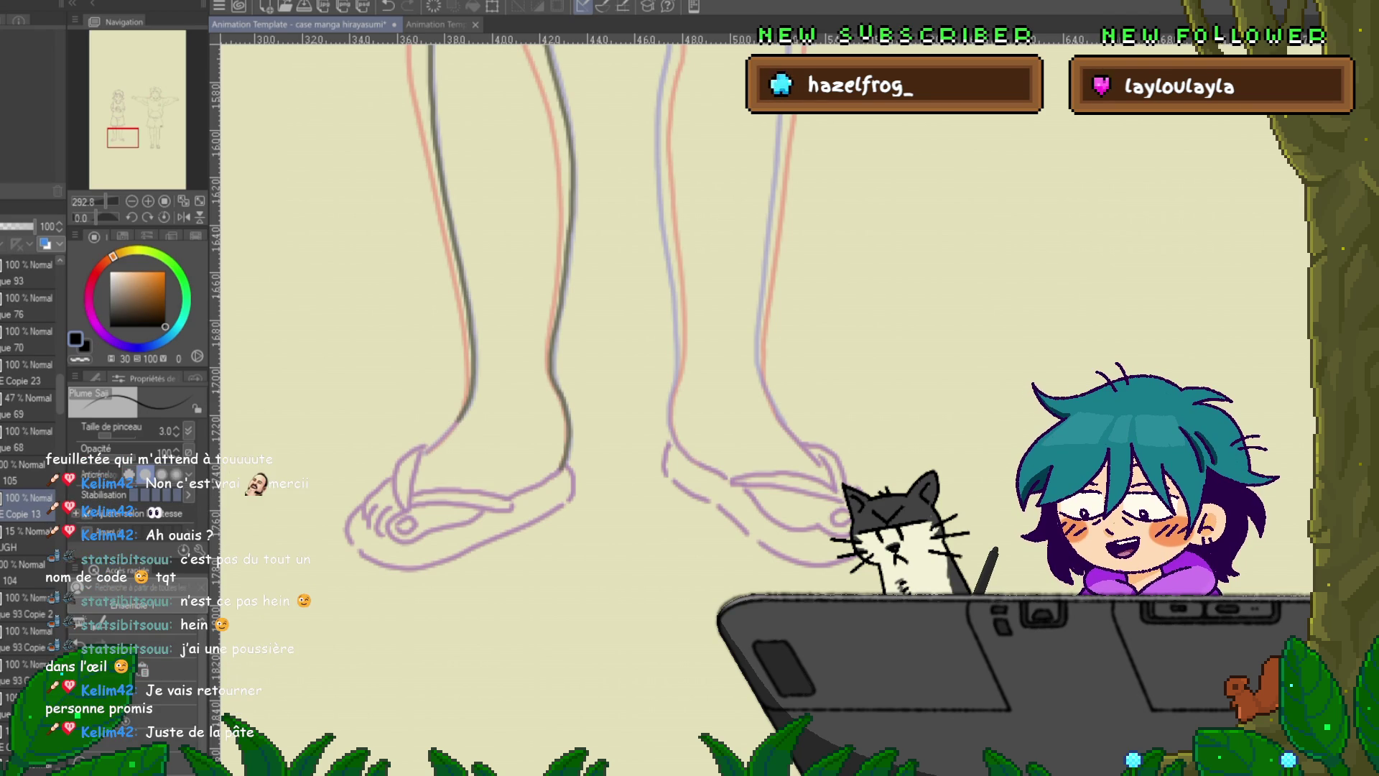
- Ink the left sandal's toe strap and the left foot's big toe
left_click_drag(503, 324, 530, 302)
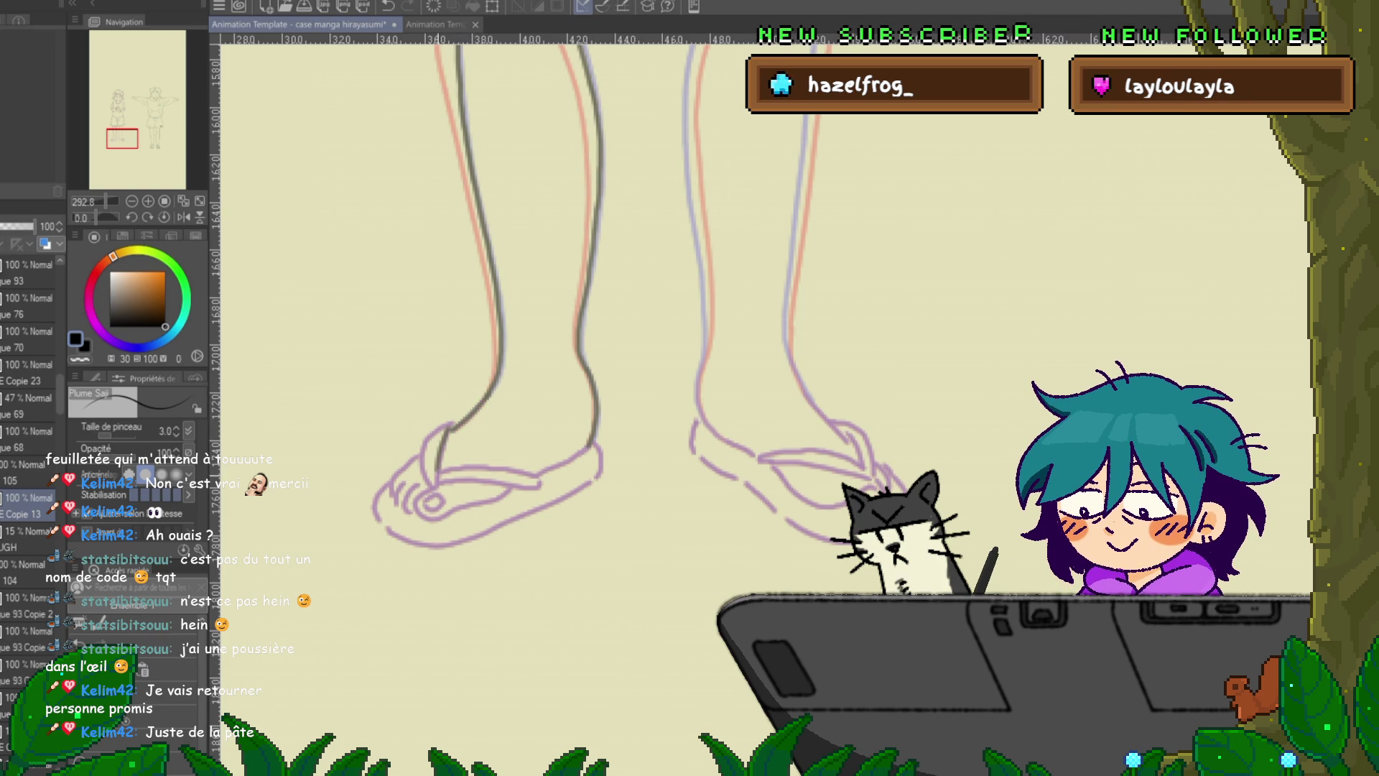
mouse_move(447, 428)
left_mouse_down()
mouse_move(422, 454)
mouse_move(430, 480)
left_mouse_up()
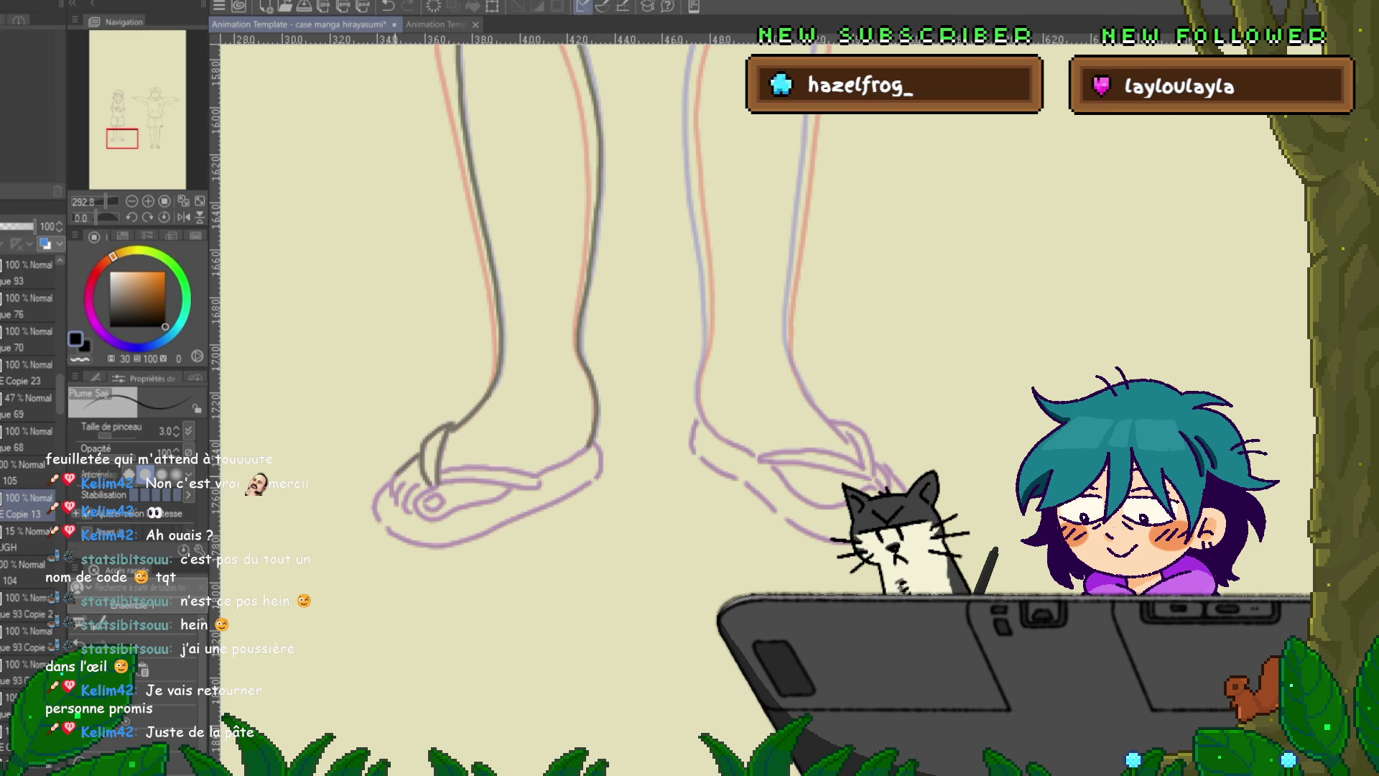
mouse_move(399, 474)
left_mouse_down()
mouse_move(391, 503)
mouse_move(408, 512)
left_mouse_up()
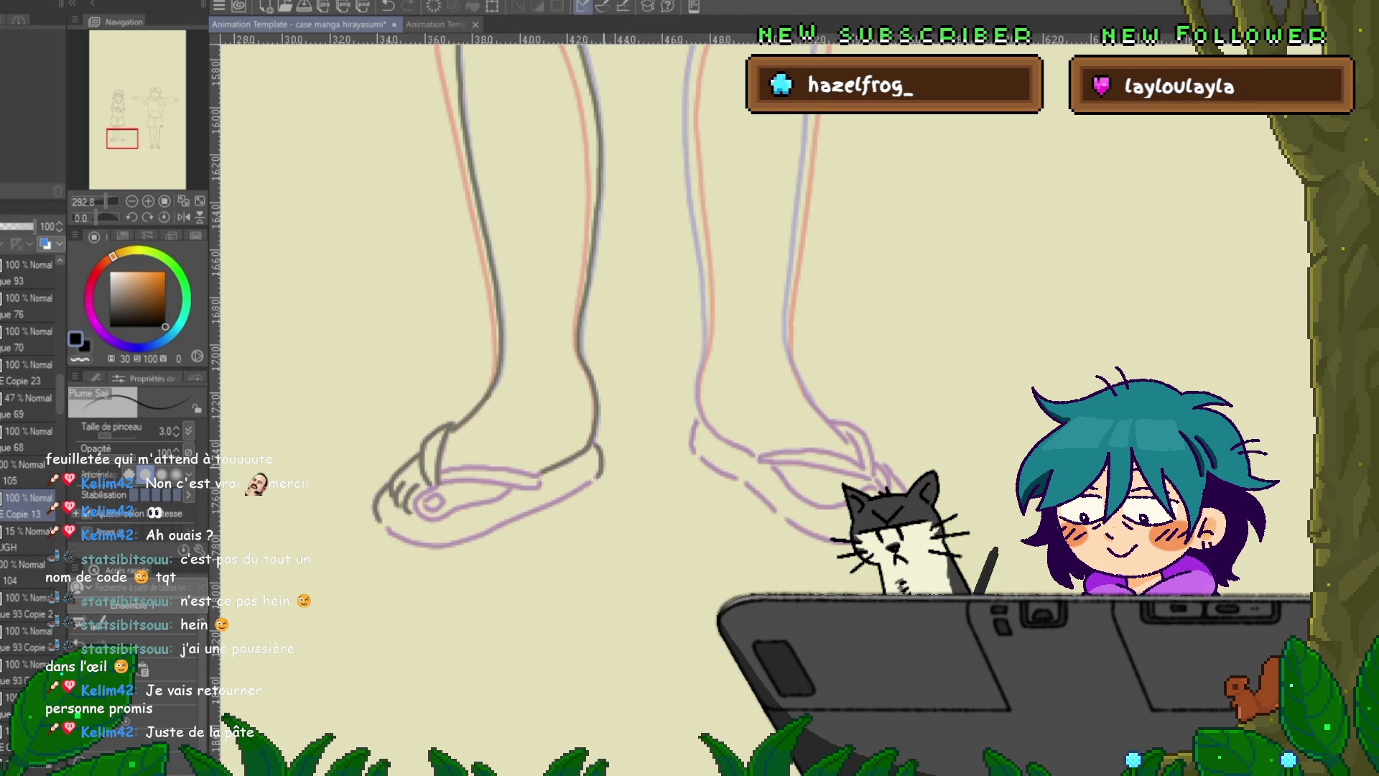
left_click_drag(647, 431, 668, 352)
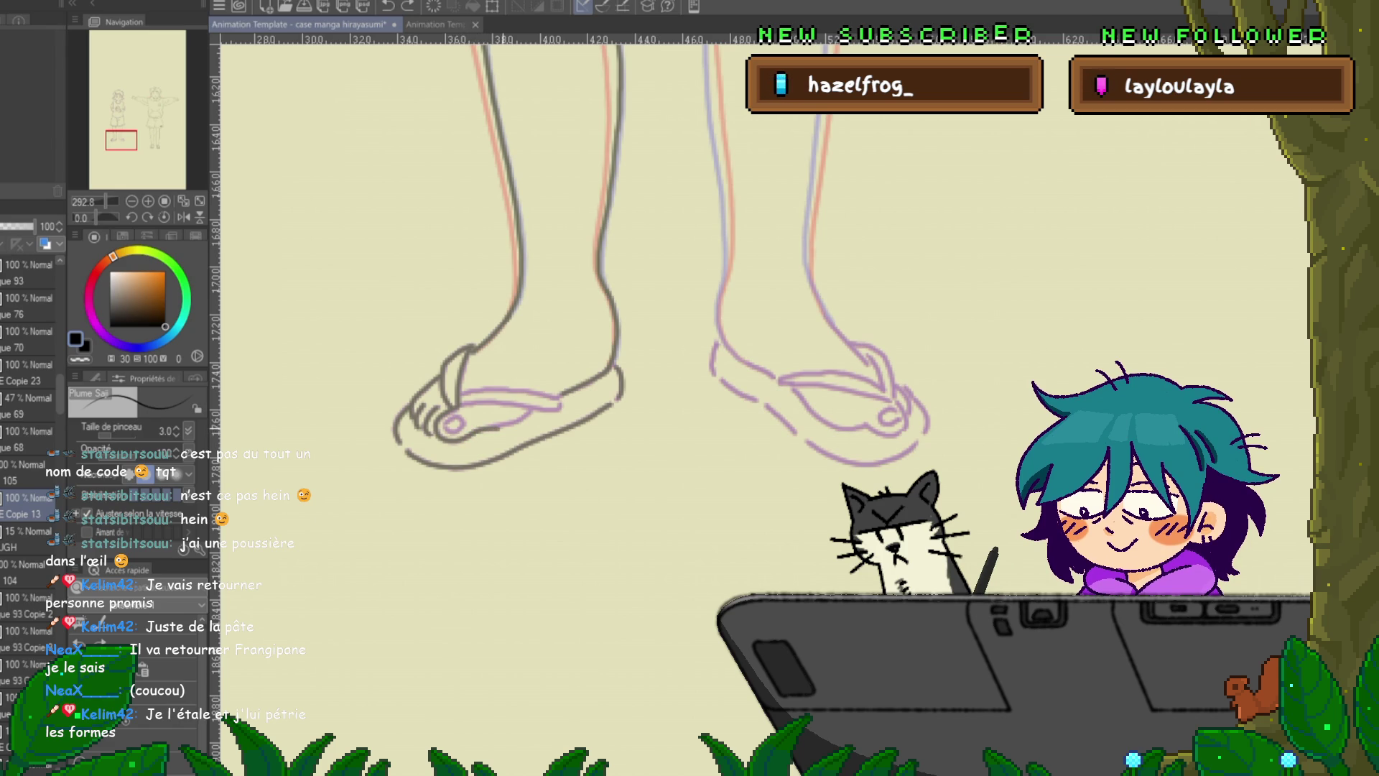
- Undo the left sandal's toe stroke and redraw the toe more cleanly
key("ctrl+z")
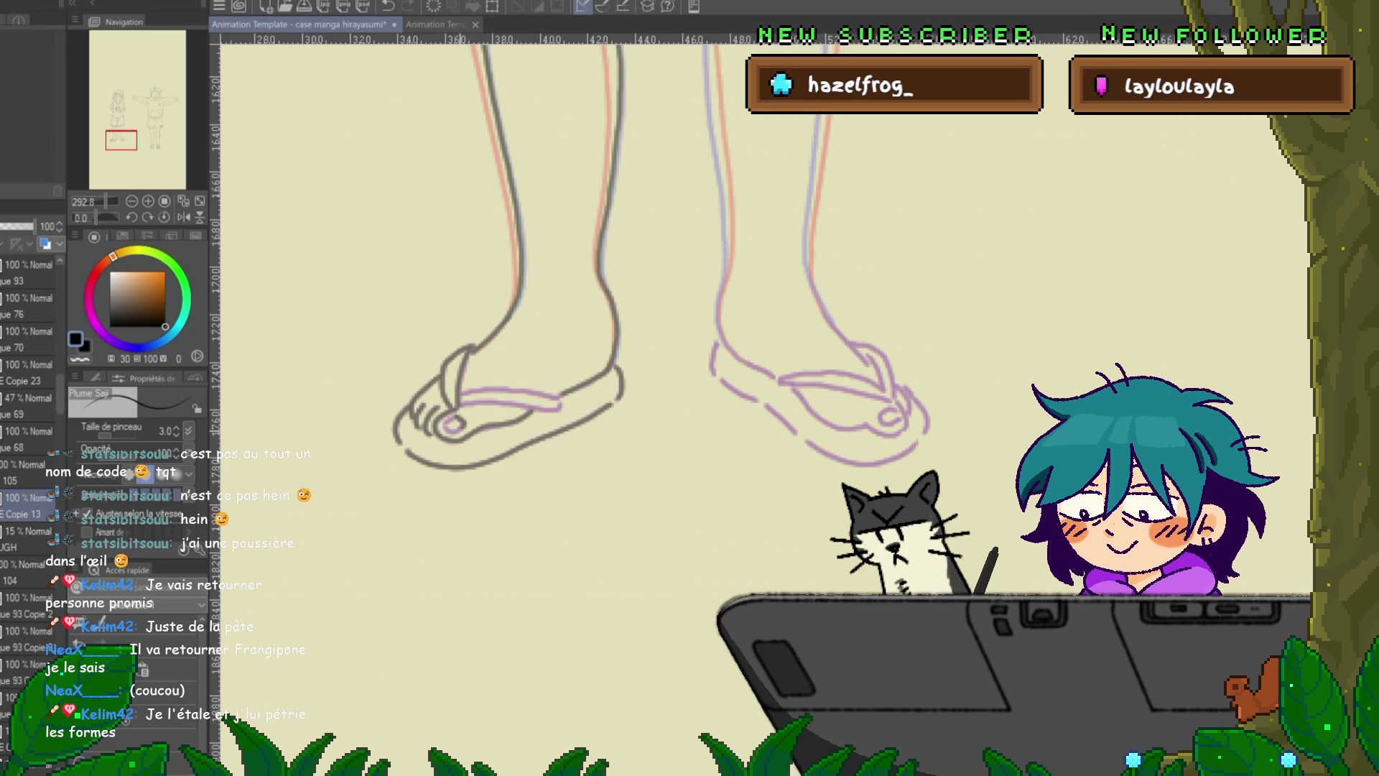
left_click_drag(460, 419, 446, 425)
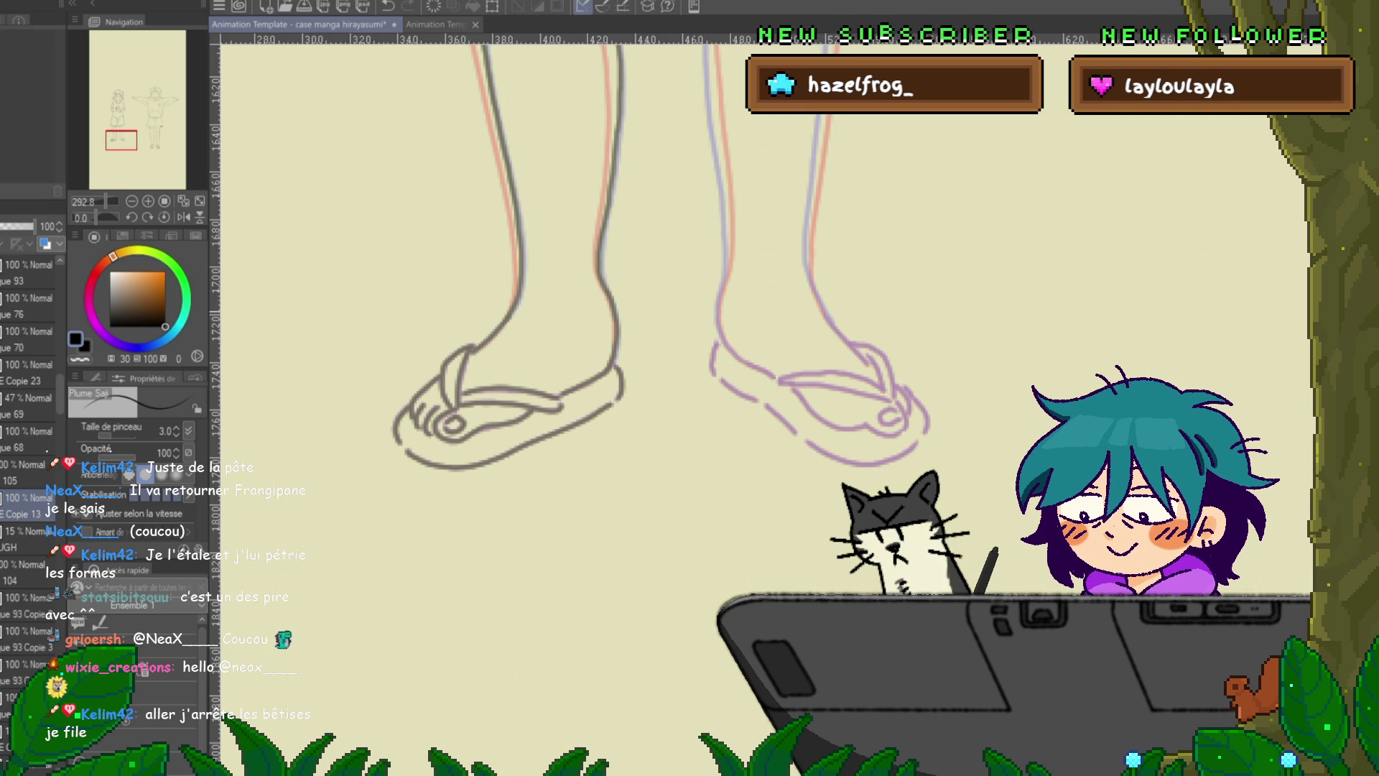
left_click_drag(503, 359, 420, 550)
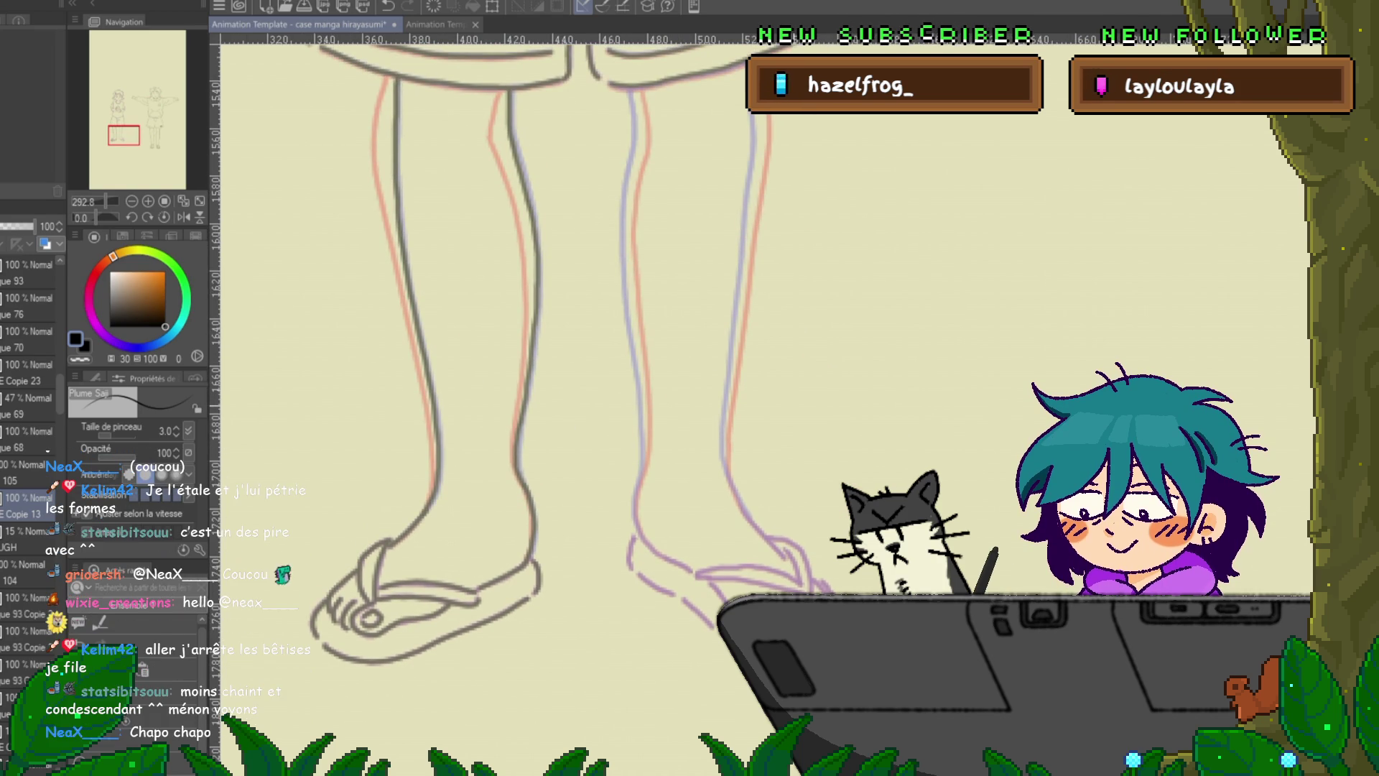
- Trace the right leg's inner line, undoing the first attempt and redrawing it longer
left_click_drag(446, 359, 452, 306)
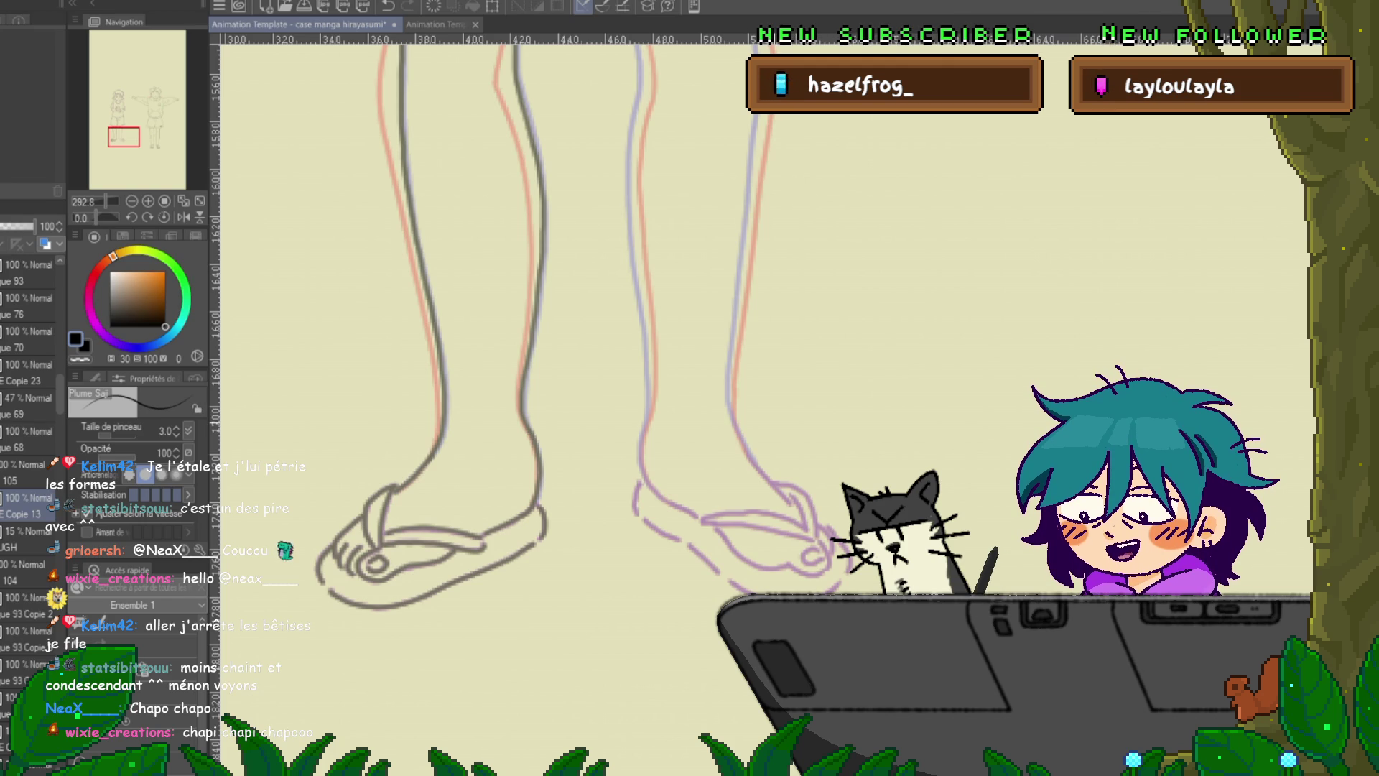
left_click_drag(503, 359, 471, 492)
left_click_drag(475, 388, 454, 363)
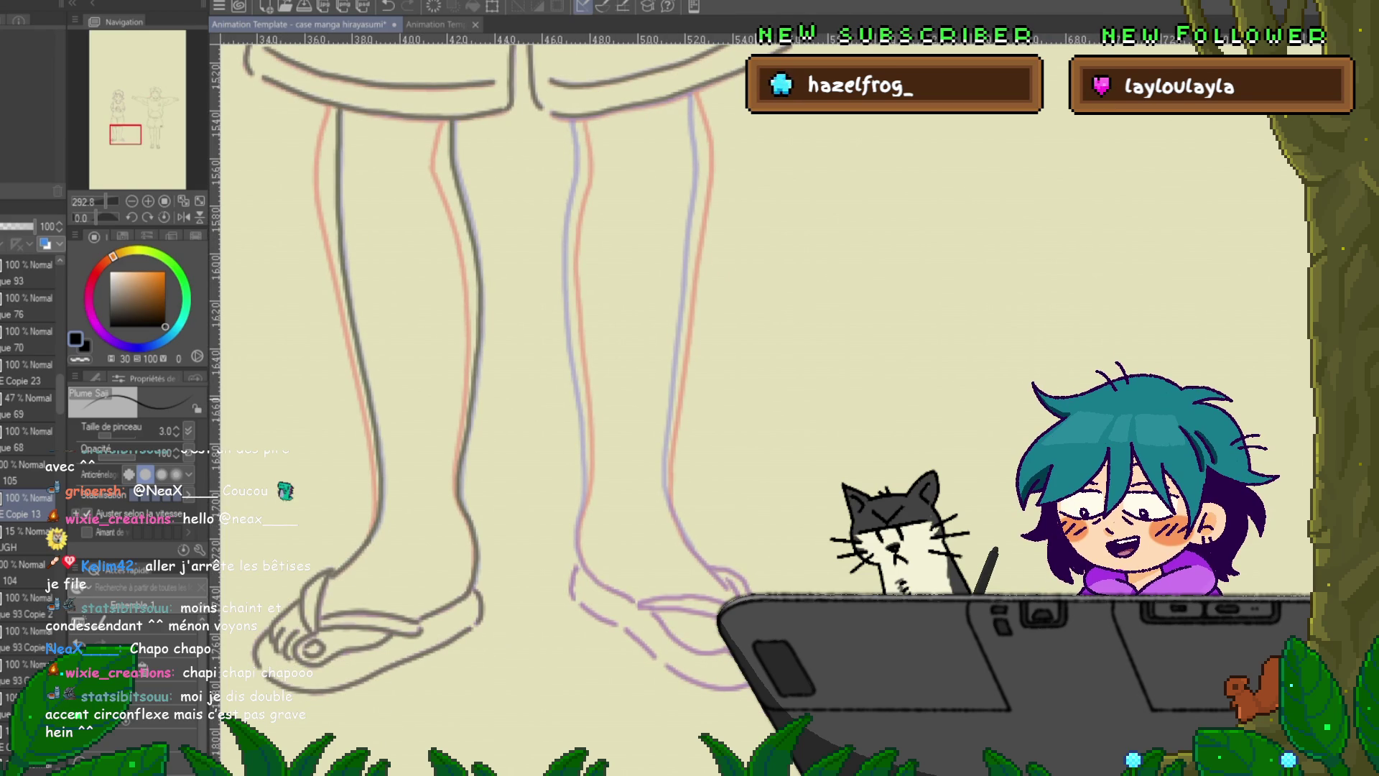
left_click_drag(575, 121, 573, 201)
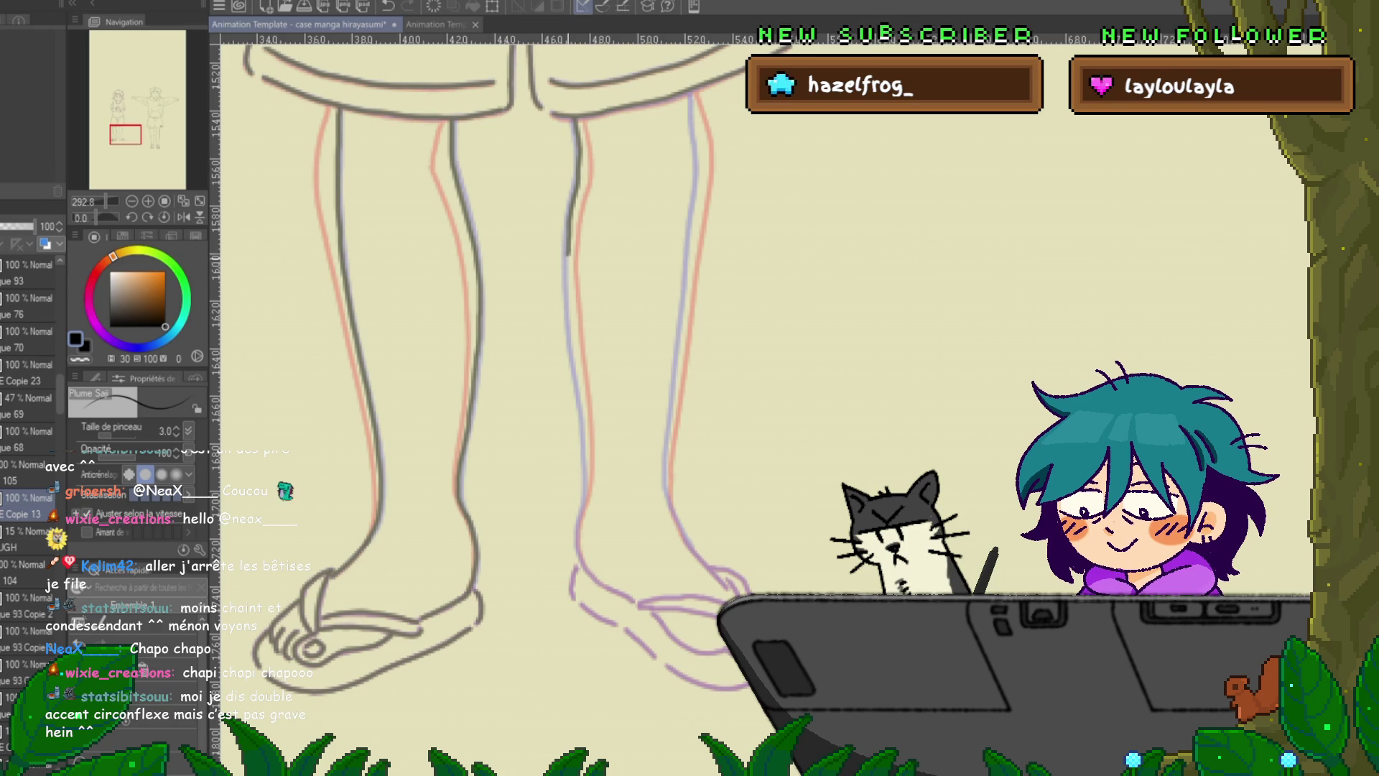
key("ctrl+z")
mouse_move(576, 155)
left_mouse_down()
mouse_move(565, 255)
mouse_move(586, 452)
left_mouse_up()
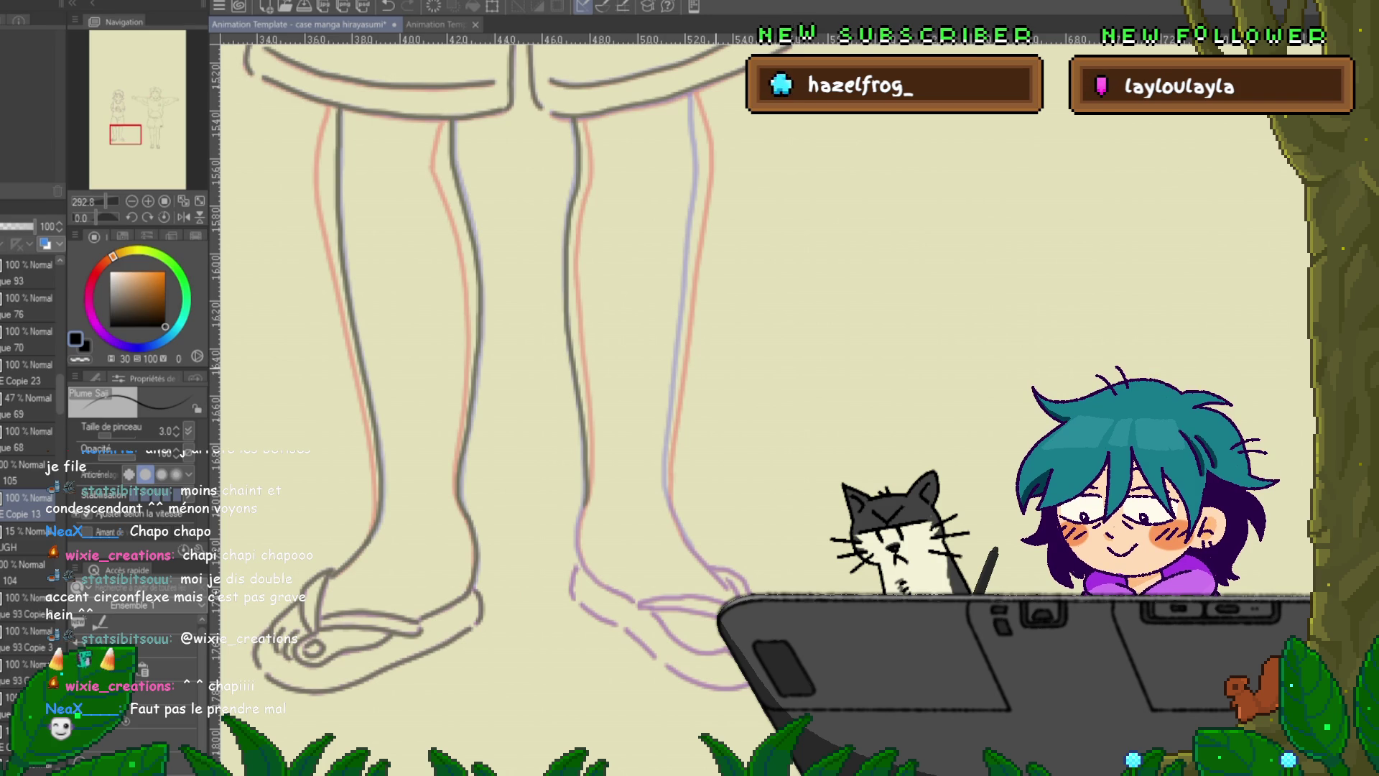
- Redraw the right leg's inner line down to the ankle after undoing earlier attempts
key("ctrl+z")
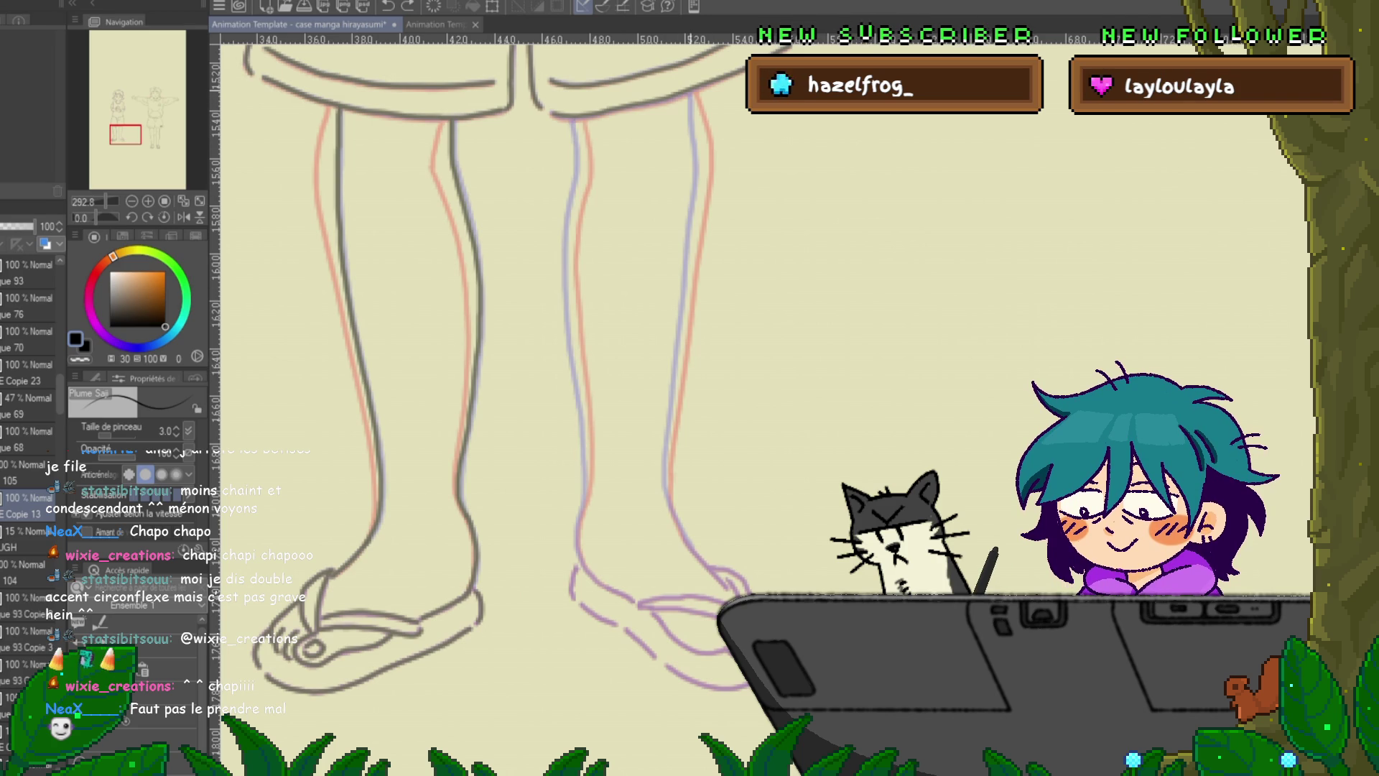
left_click_drag(692, 95, 697, 142)
key("ctrl+z")
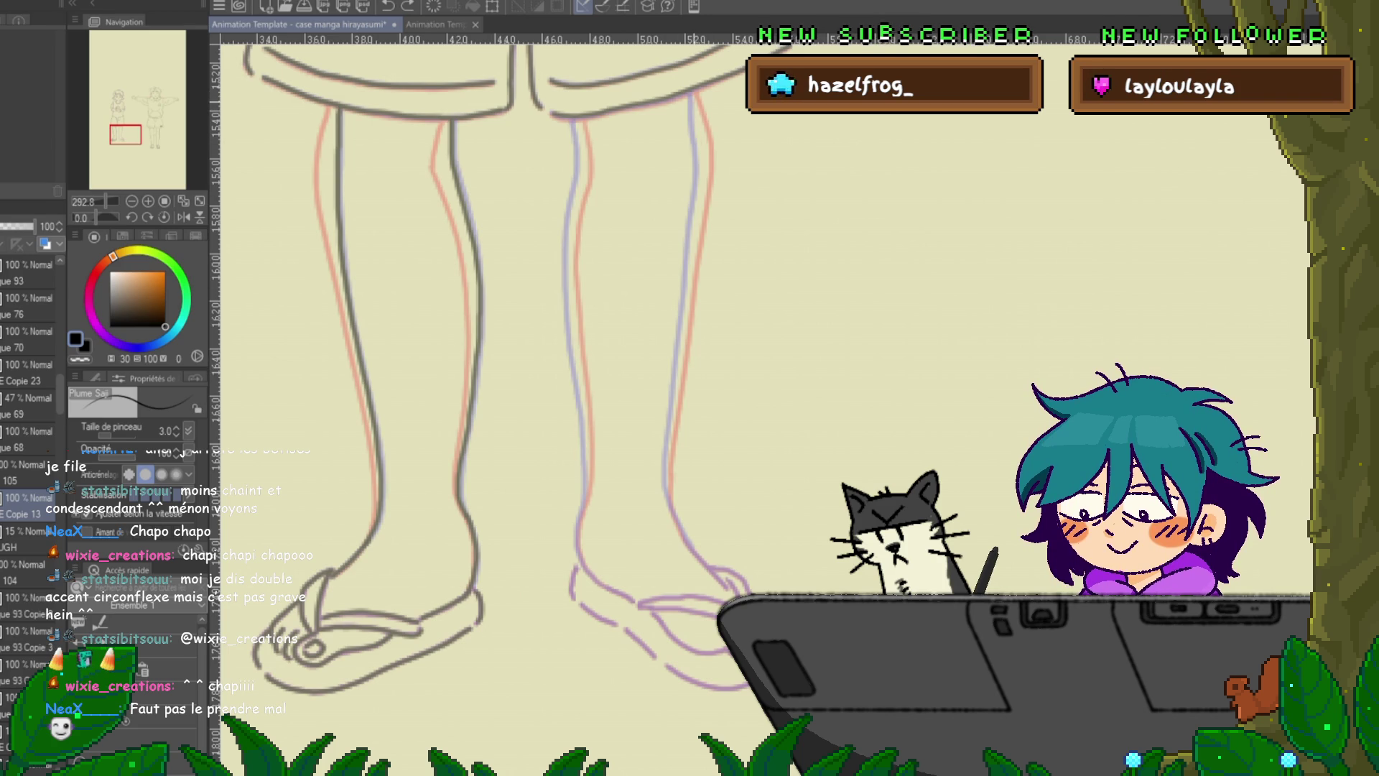
left_click_drag(692, 95, 667, 463)
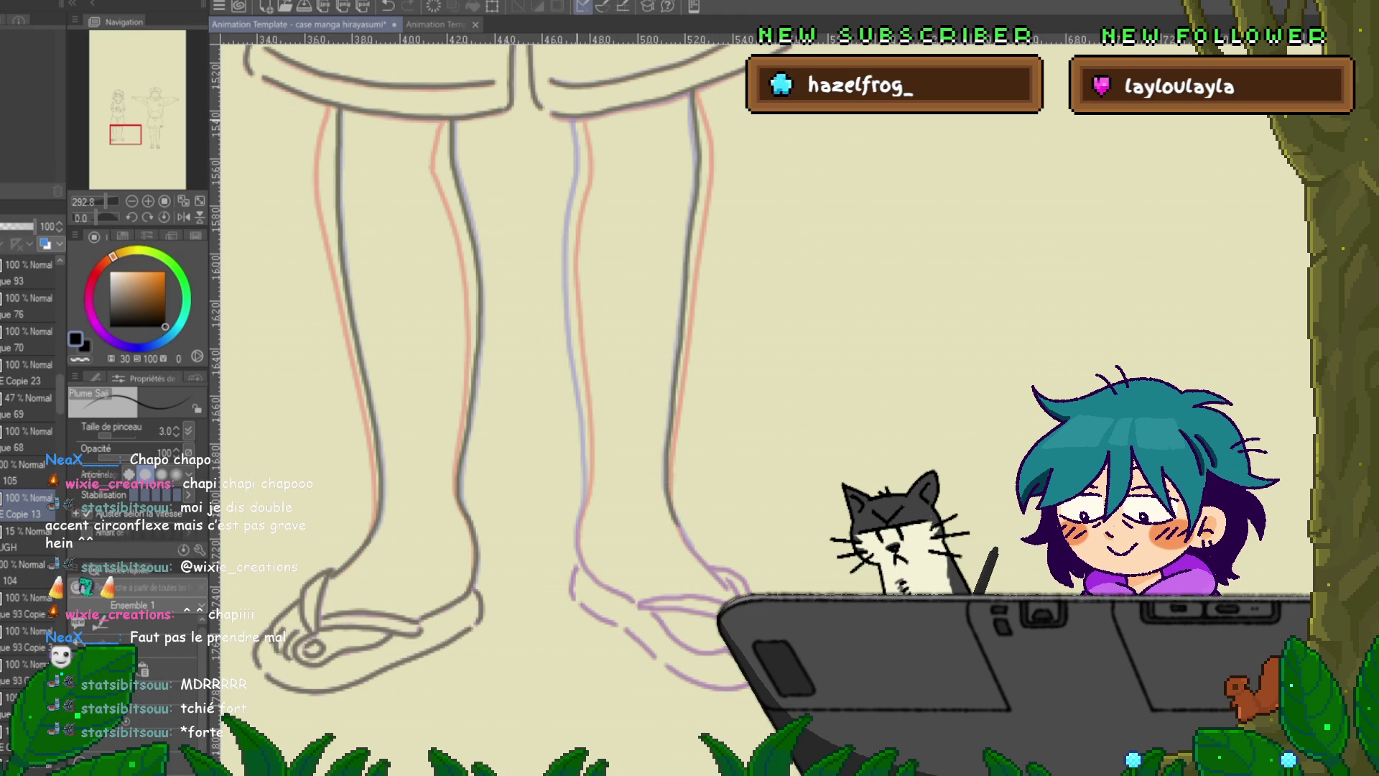
mouse_move(574, 119)
left_mouse_down()
mouse_move(570, 316)
mouse_move(585, 437)
left_mouse_up()
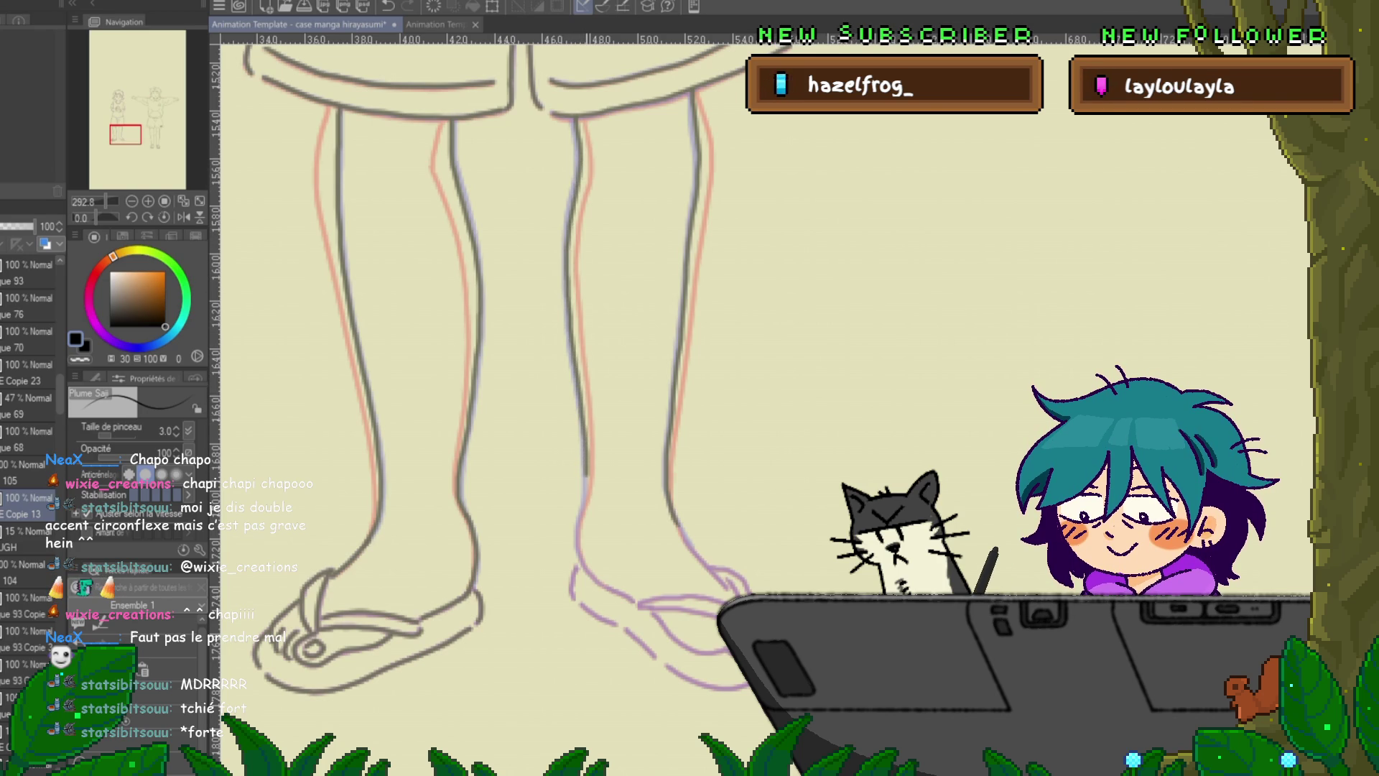
mouse_move(503, 431)
left_mouse_down()
mouse_move(496, 370)
mouse_move(422, 230)
left_mouse_up()
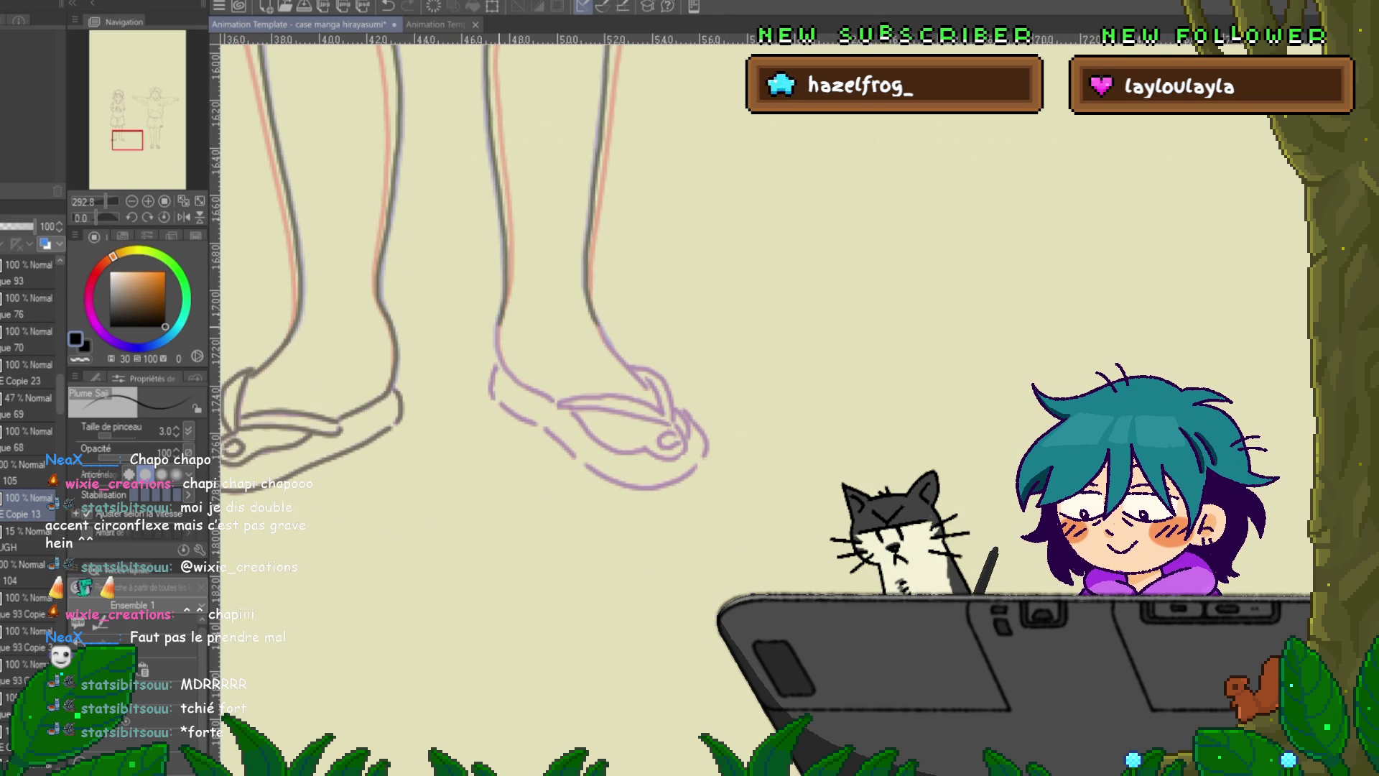
- Ink the right heel and foot curves over the purple onion skin, then draw a circle below the feet
left_click_drag(502, 314, 495, 364)
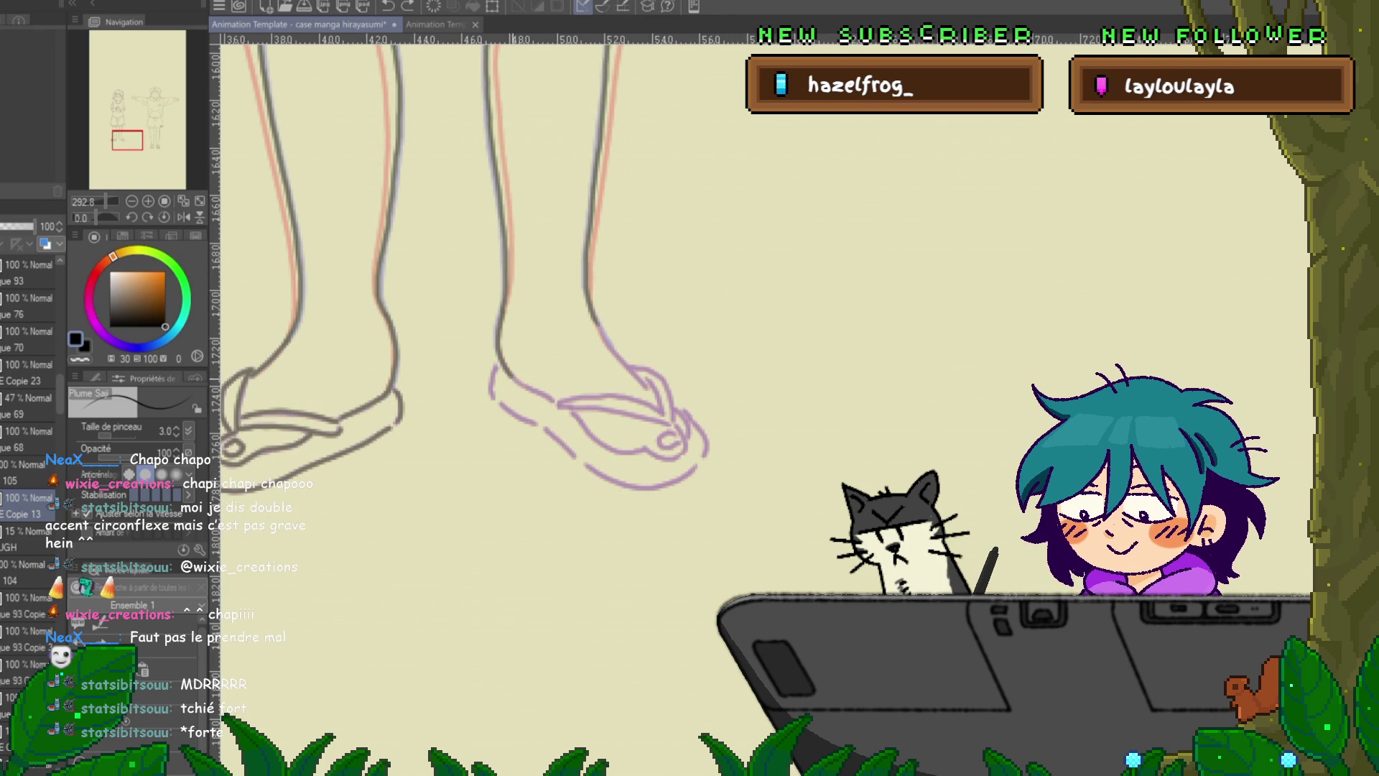
left_click_drag(500, 310, 550, 397)
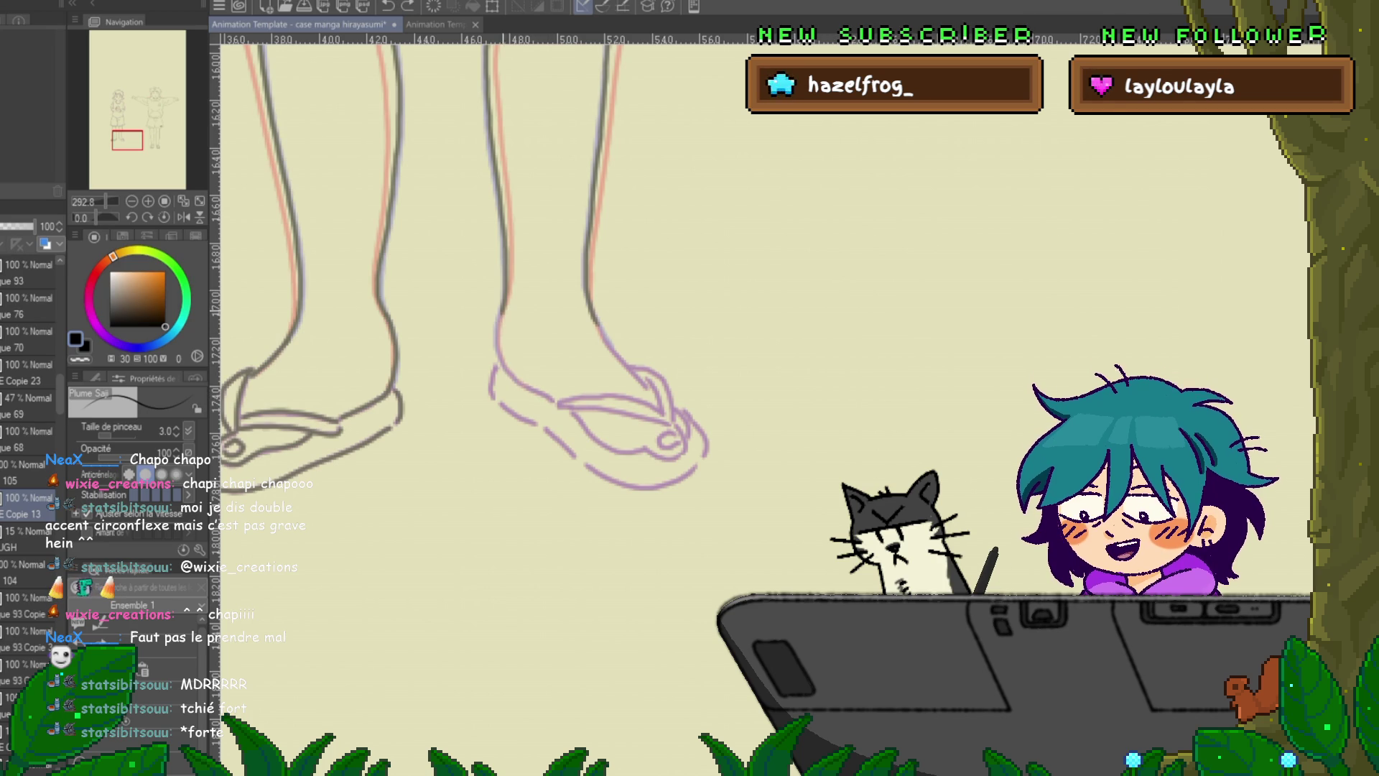
left_click_drag(501, 306, 497, 365)
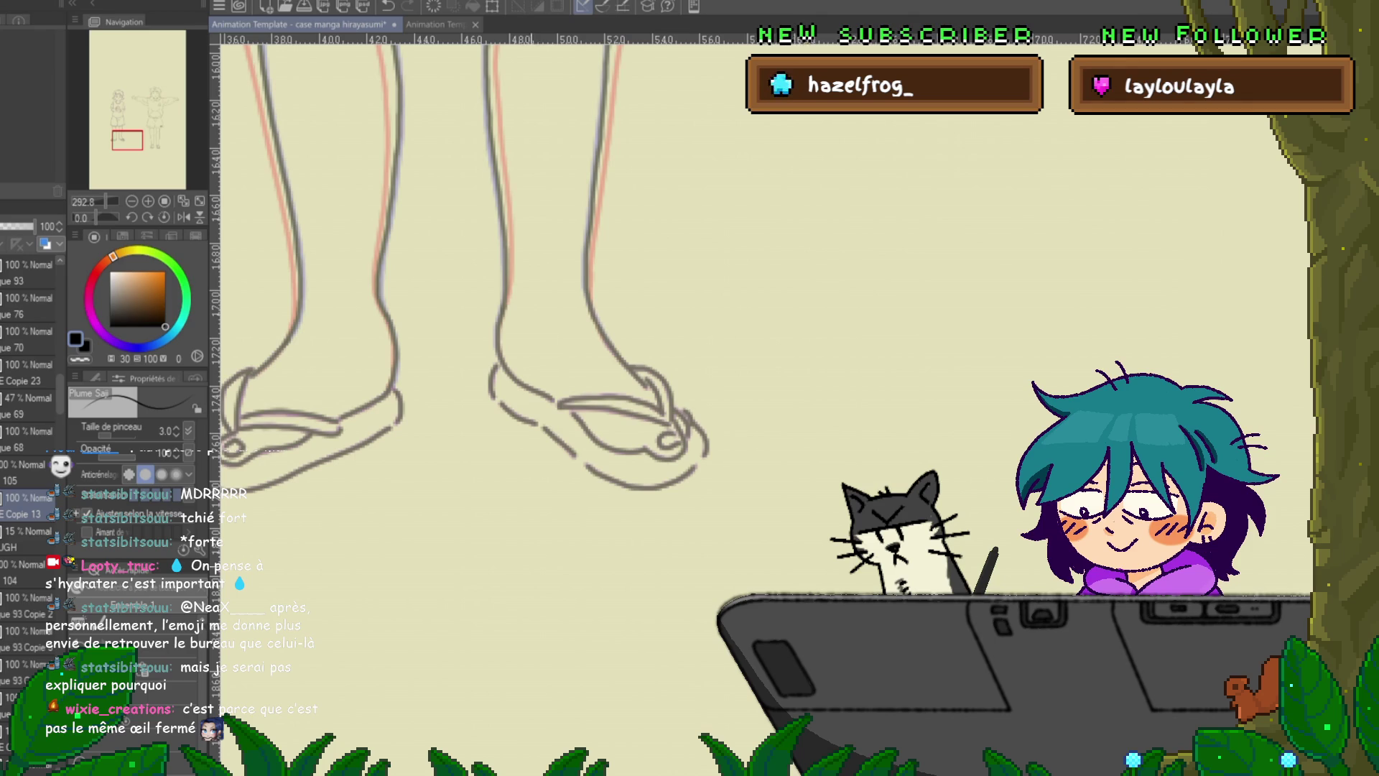
mouse_move(546, 533)
left_mouse_down()
mouse_move(539, 676)
mouse_move(538, 531)
mouse_move(582, 679)
mouse_move(543, 538)
left_mouse_up()
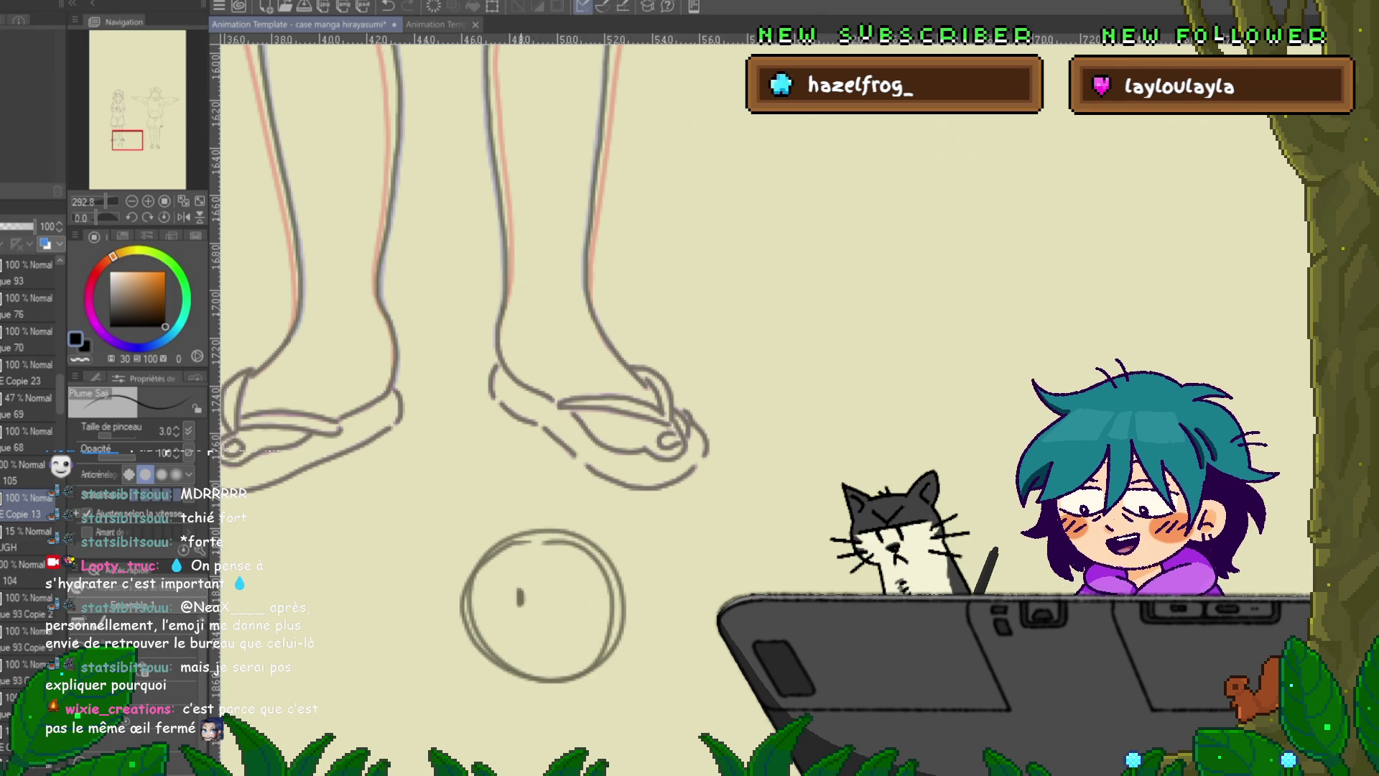
- Add an eye, worried eyebrows and a winking smile inside the circle below the feet
left_click_drag(519, 591, 521, 604)
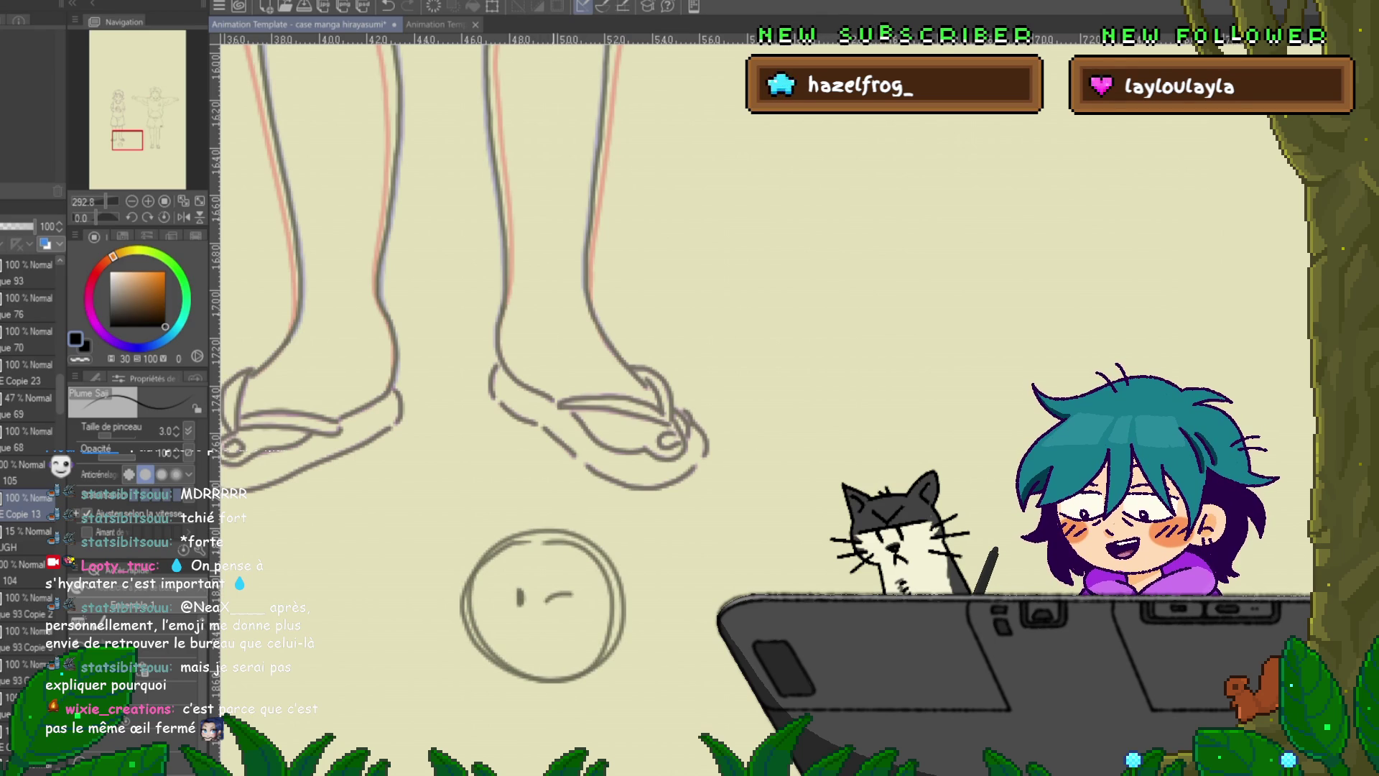
mouse_move(559, 579)
left_mouse_down()
mouse_move(583, 588)
mouse_move(500, 582)
left_mouse_up()
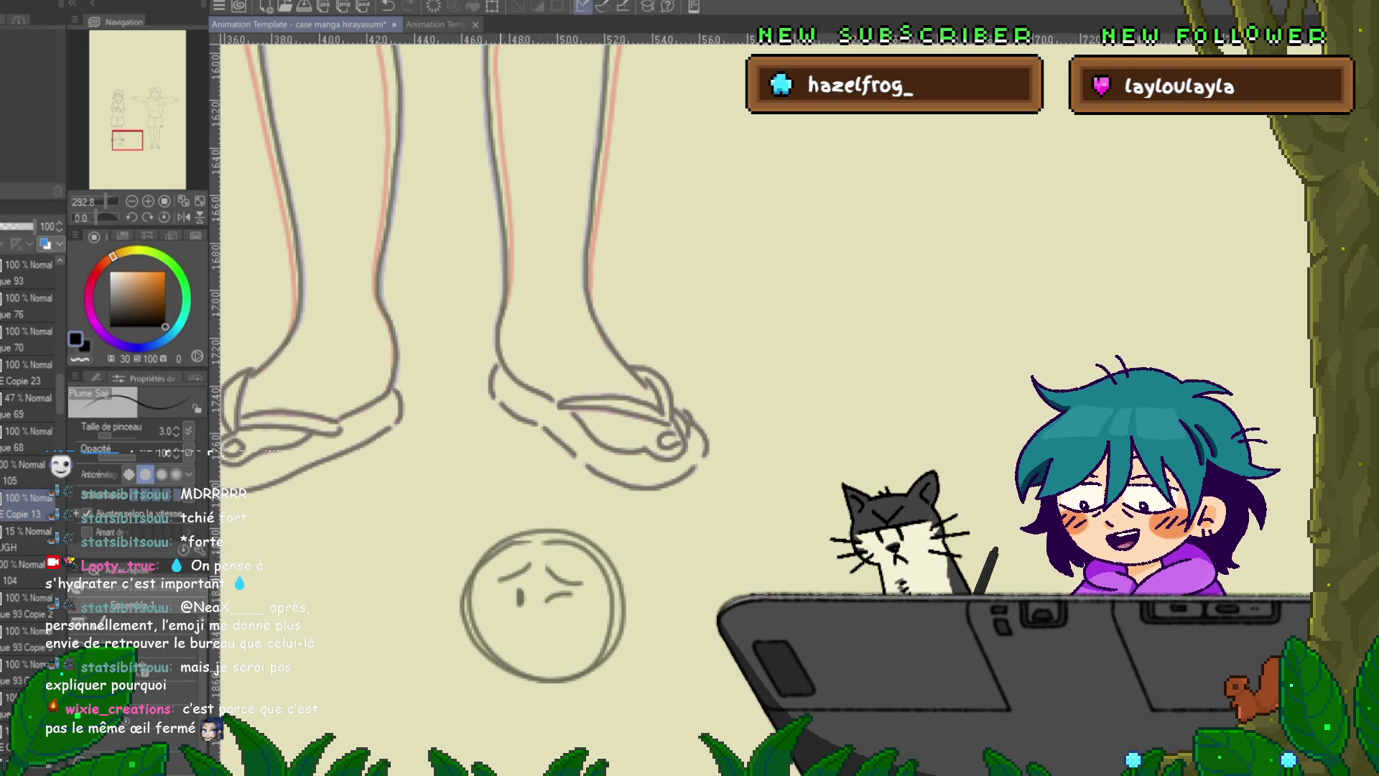
left_click_drag(524, 628, 557, 629)
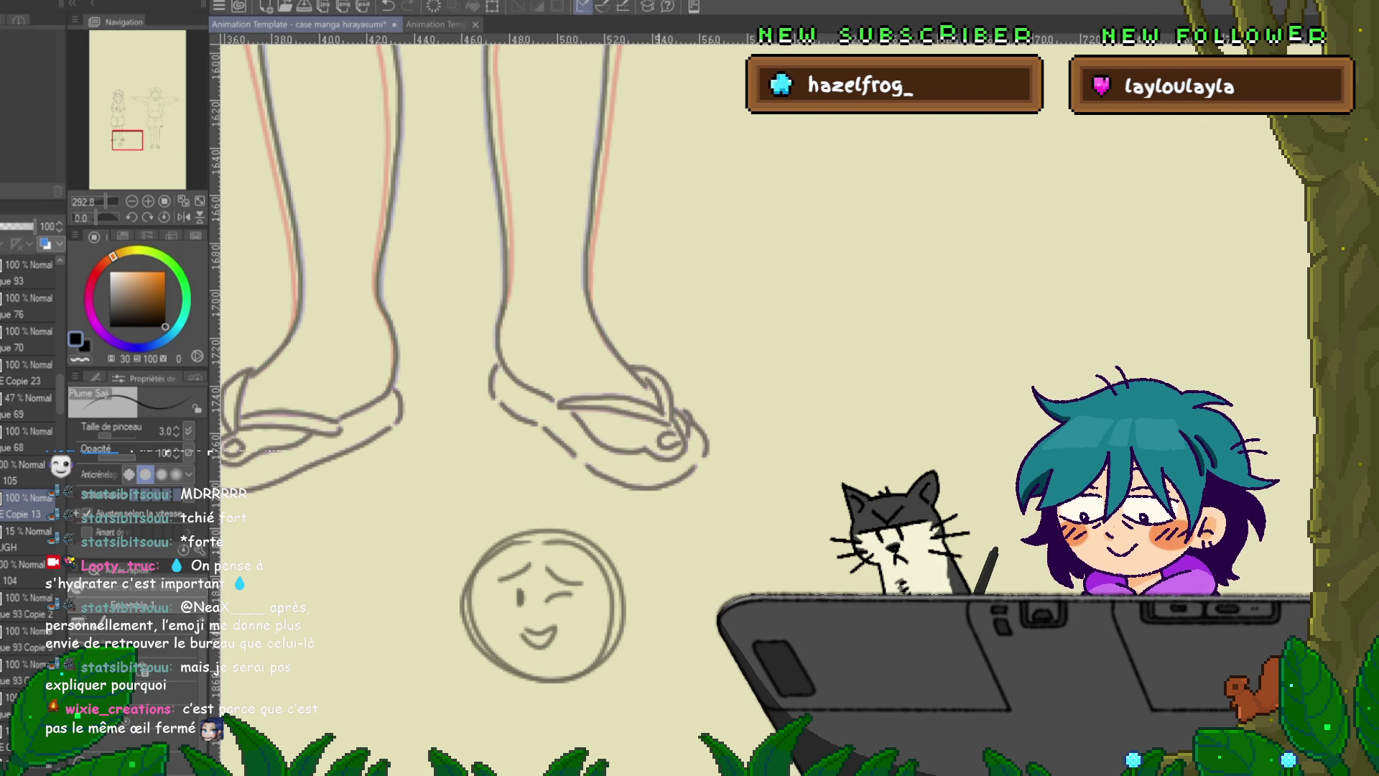
scroll(459, 359, "down", 2)
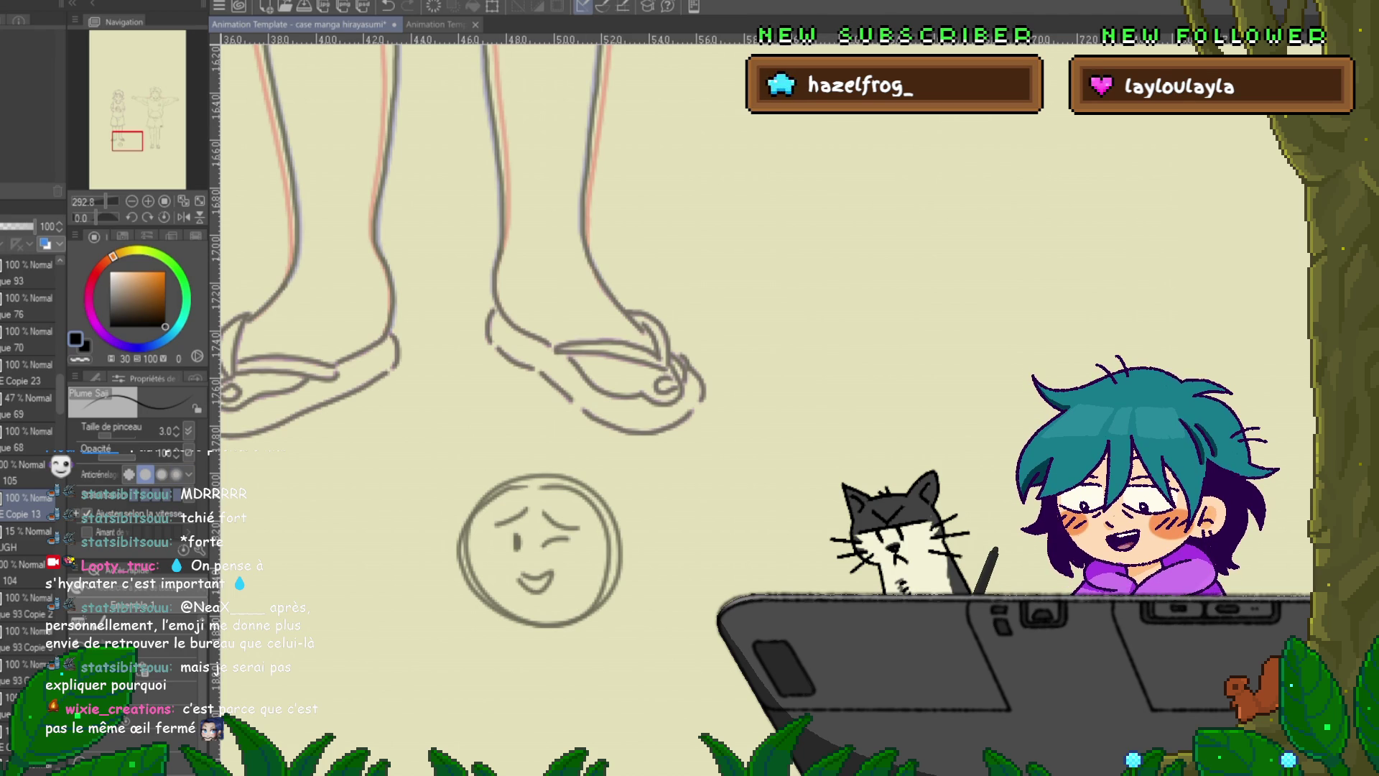
- Draw a rounded-square winking face beside the round one and letter 'hin hin hin' above the circle
left_click_drag(713, 495, 714, 571)
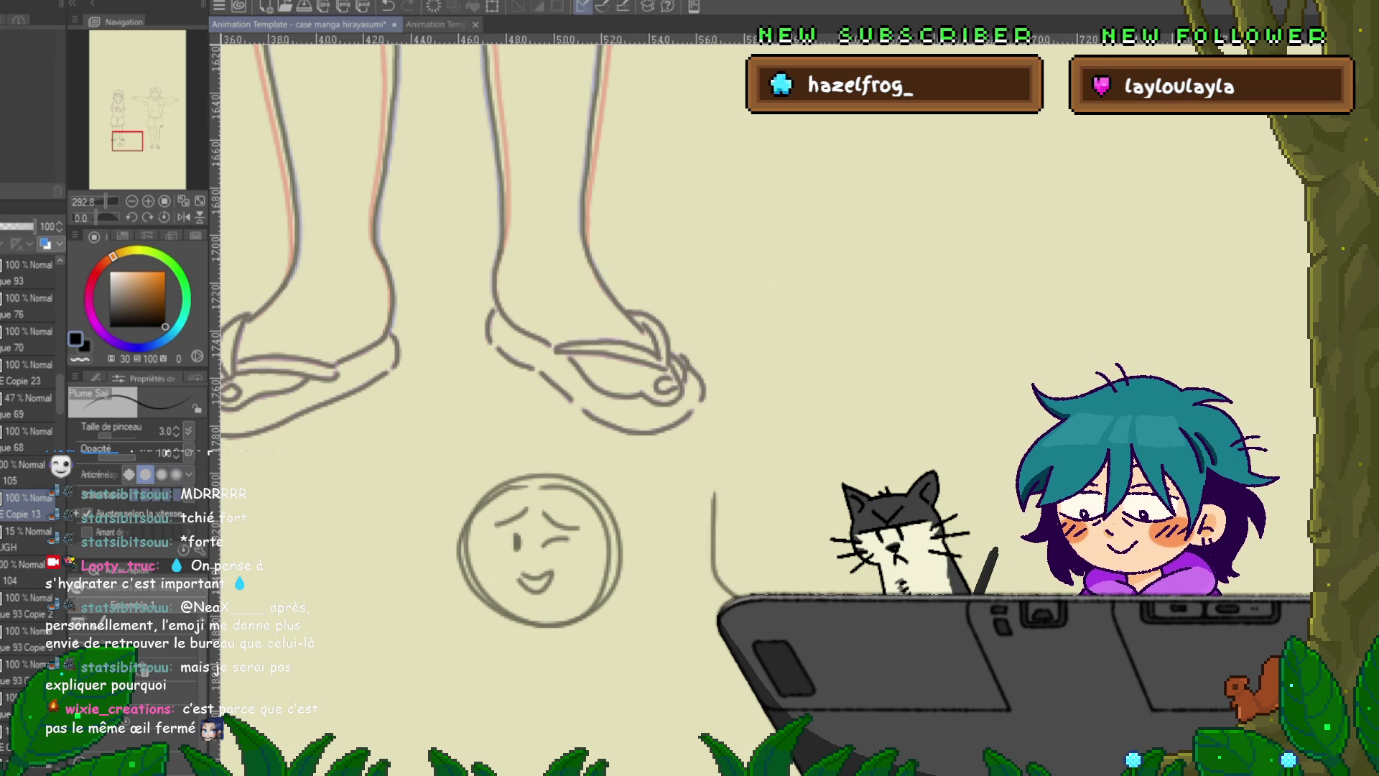
mouse_move(715, 494)
left_mouse_down()
mouse_move(821, 478)
mouse_move(839, 590)
left_mouse_up()
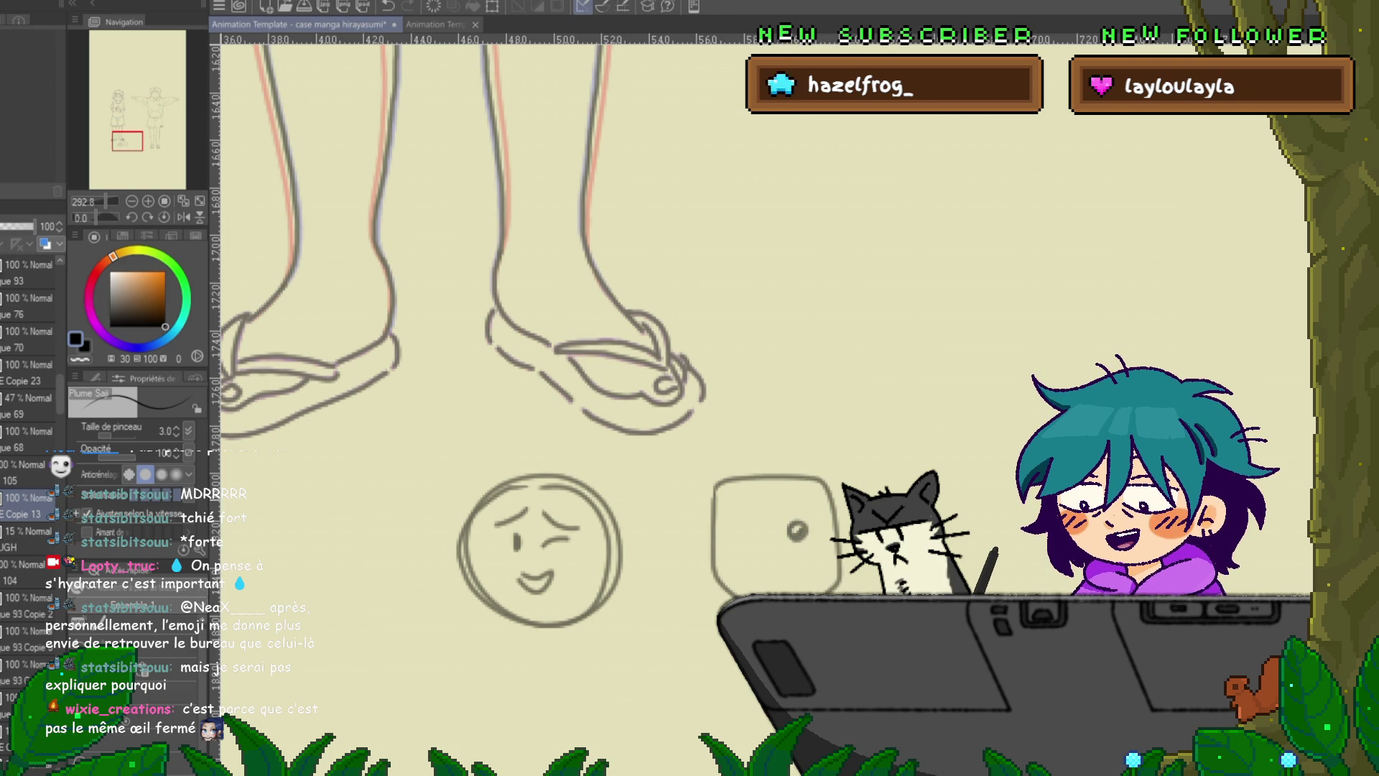
mouse_move(765, 534)
left_mouse_down()
mouse_move(743, 536)
mouse_move(799, 570)
left_mouse_up()
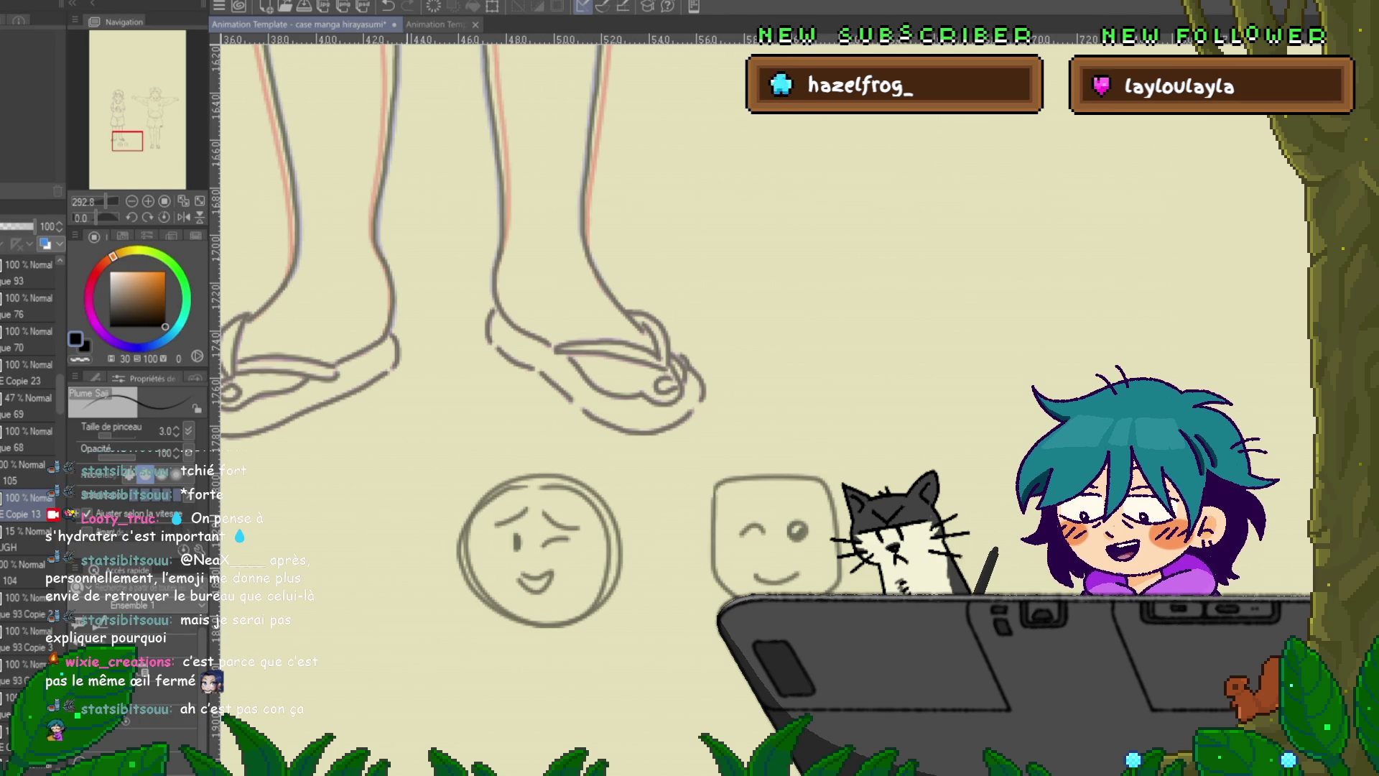
left_click_drag(455, 495, 471, 494)
mouse_move(476, 447)
left_mouse_down()
mouse_move(495, 472)
mouse_move(589, 451)
mouse_move(467, 345)
mouse_move(488, 391)
left_mouse_up()
- Lasso both face doodles and the lettering, delete them, and deselect
key("m")
left_click_drag(672, 443, 821, 439)
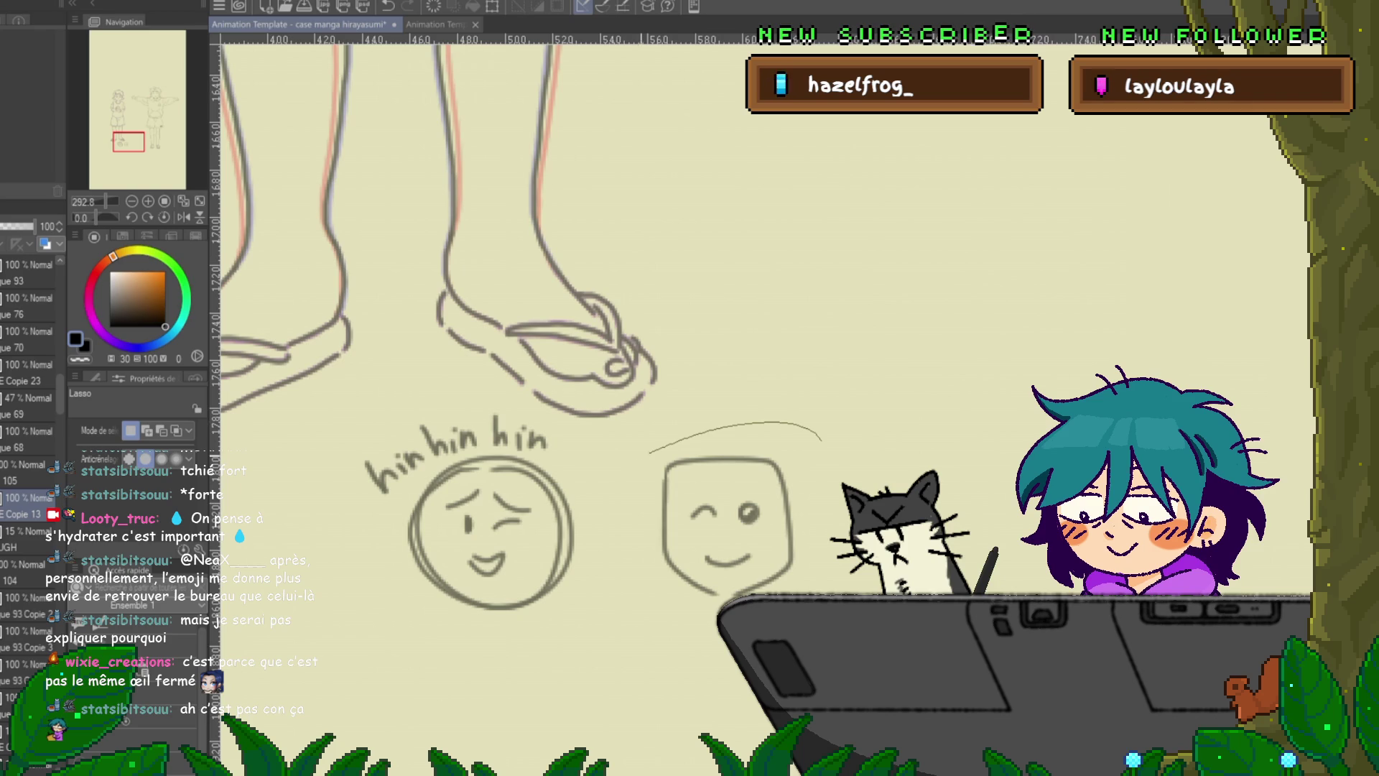
mouse_move(530, 413)
left_mouse_down()
mouse_move(403, 633)
mouse_move(732, 667)
left_mouse_up()
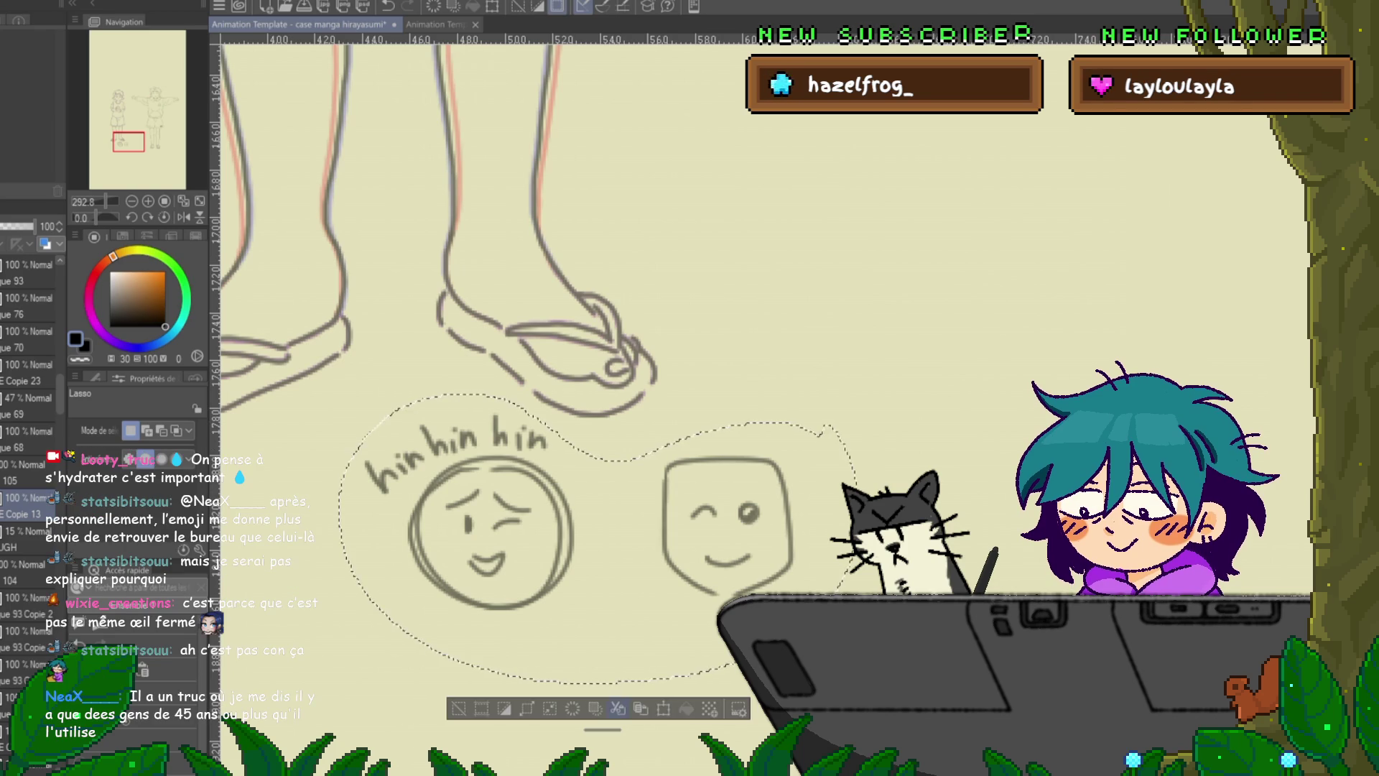
key("Delete")
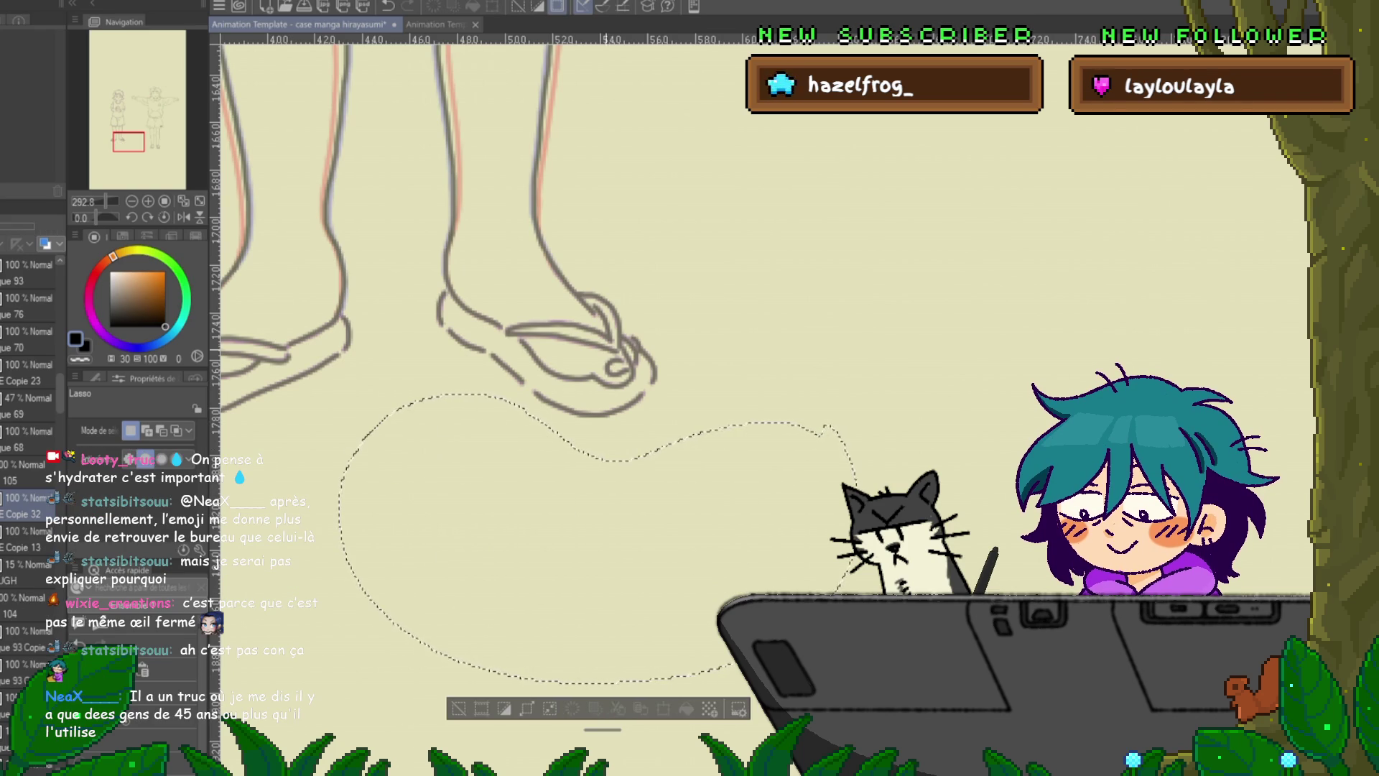
key("ctrl+d")
scroll(479, 403, "up", 10)
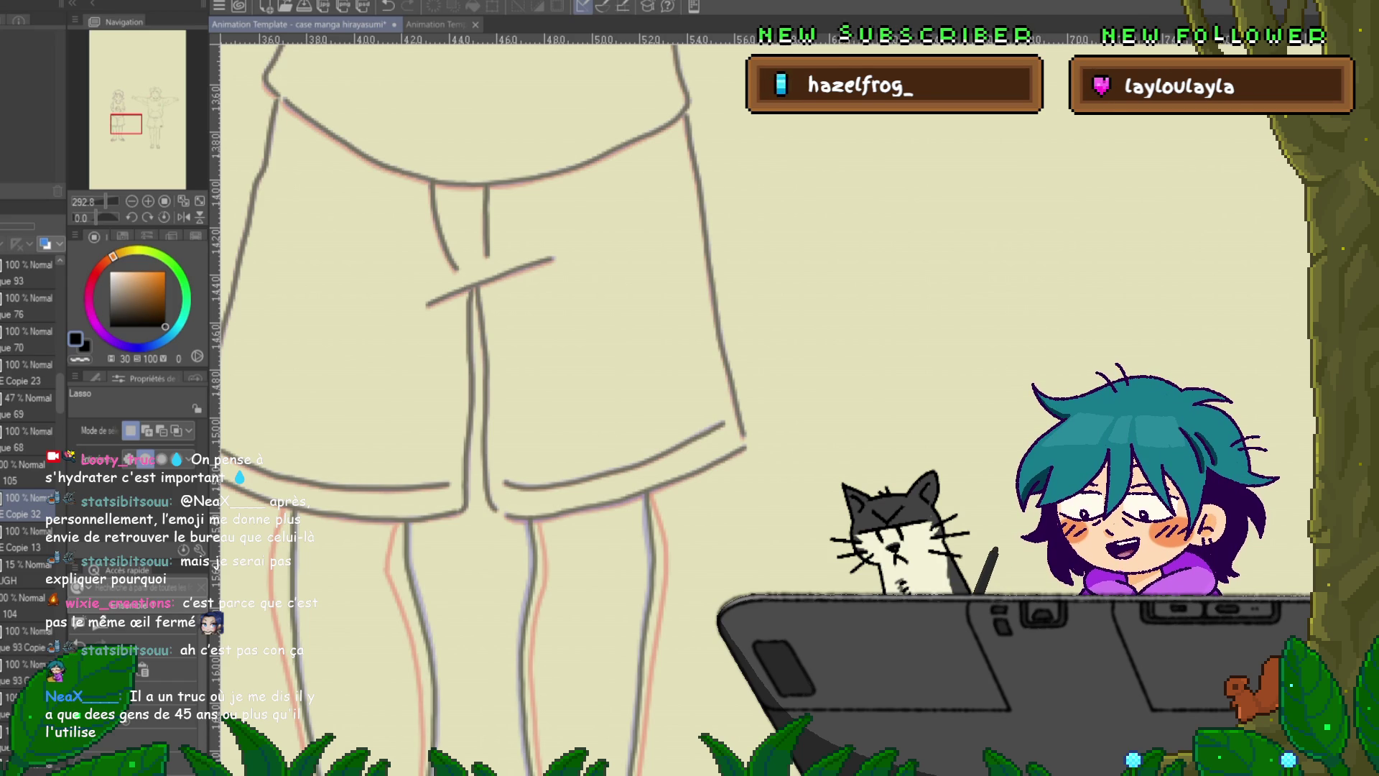
- Switch back to the pen and pan up to the girl's clasped hands over the star
key("p")
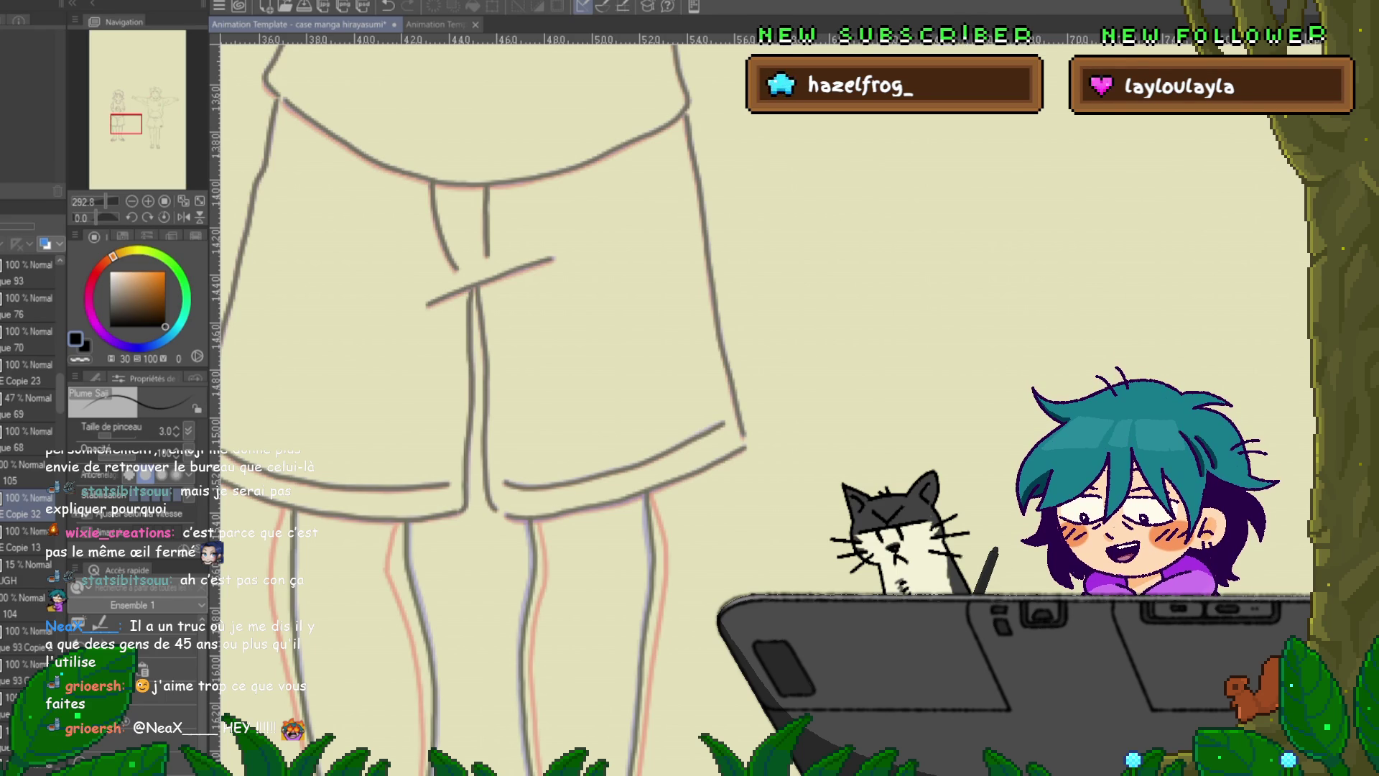
left_click_drag(474, 288, 557, 488)
left_click_drag(503, 215, 521, 467)
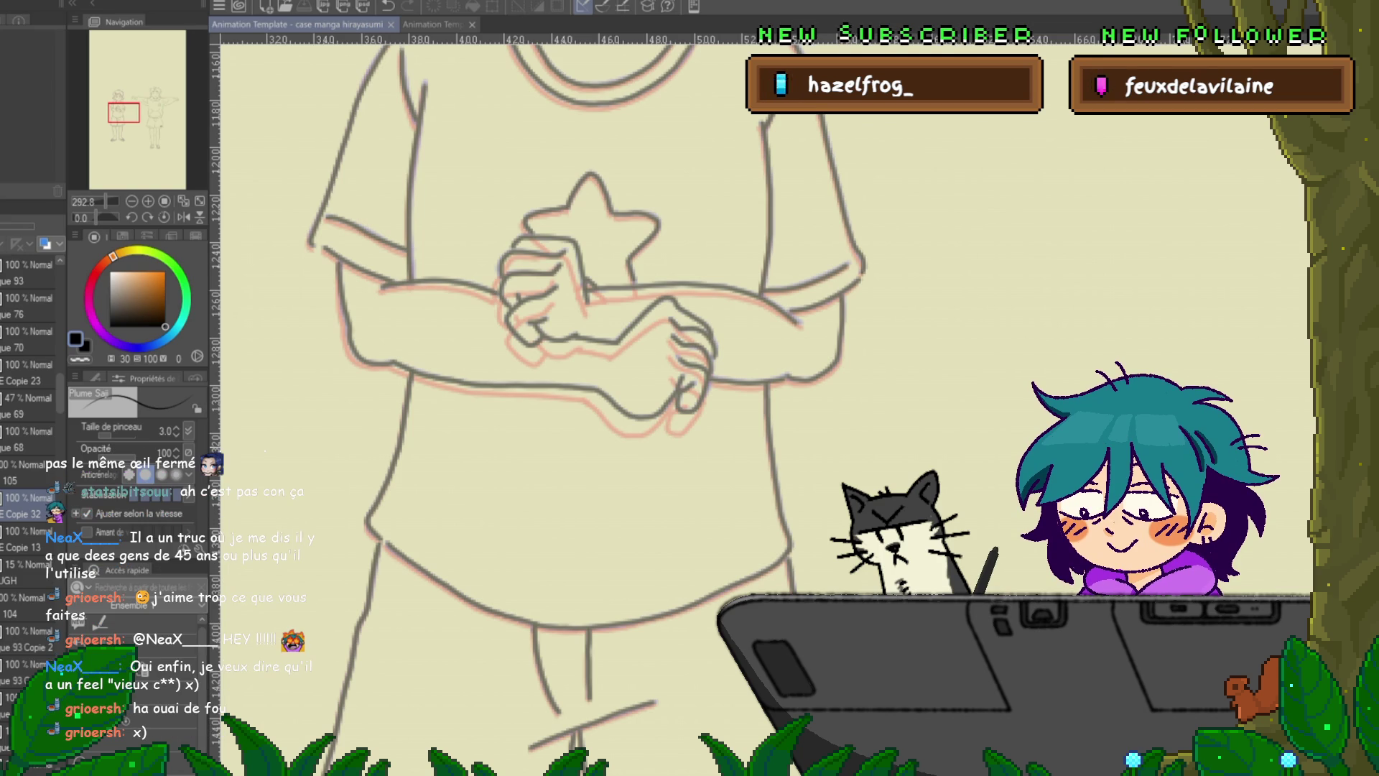
- Scroll the canvas to frame the fully inked girl beside the hooded boy
scroll(539, 402, "up", 3)
scroll(539, 402, "up", 5)
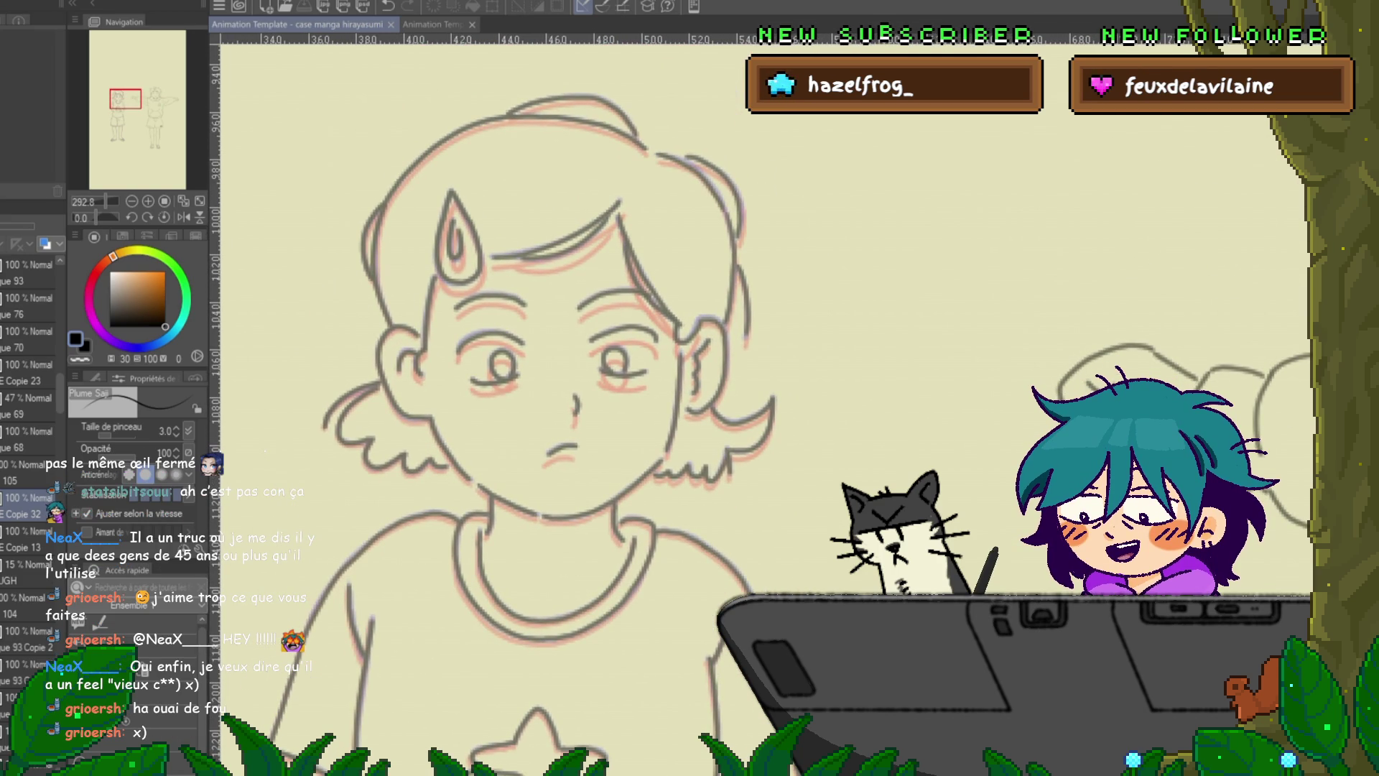
scroll(503, 403, "down", 1)
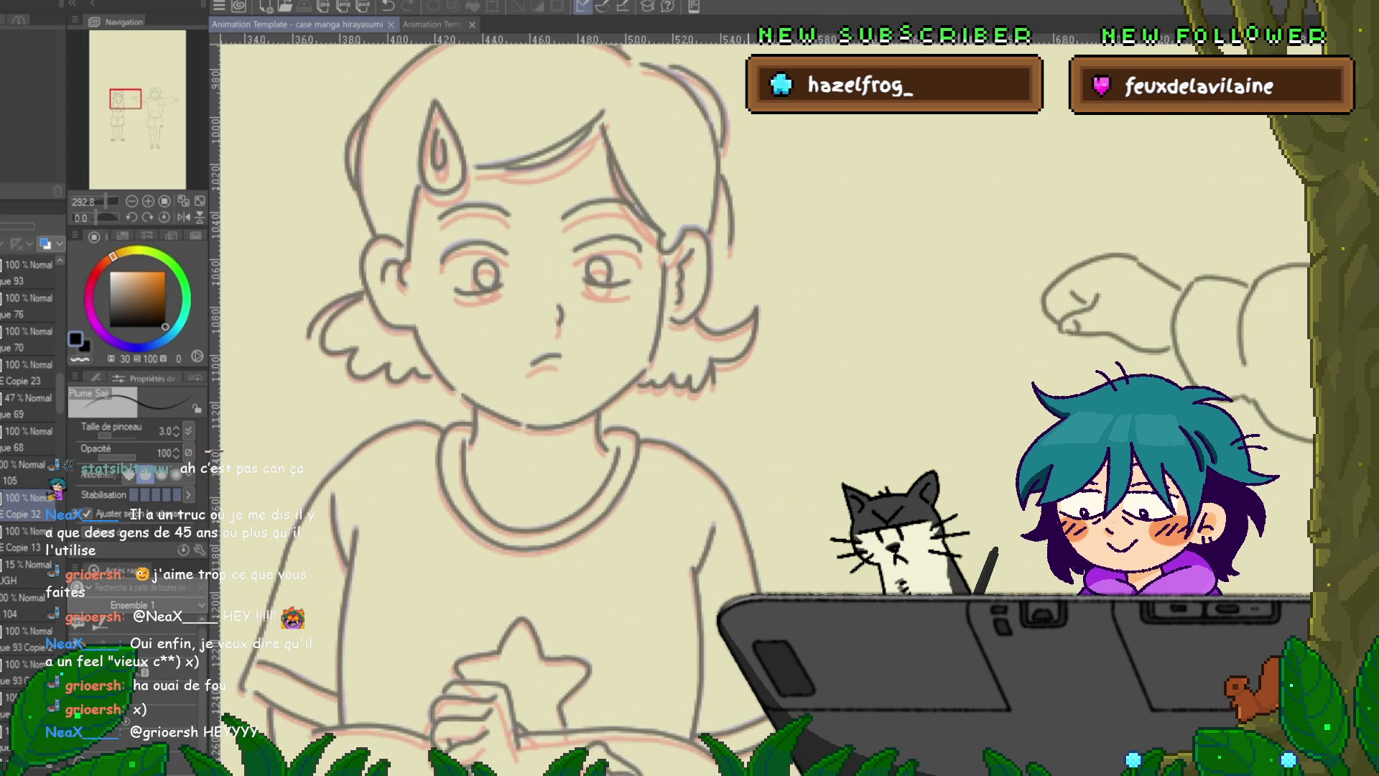
scroll(678, 382, "down", 4)
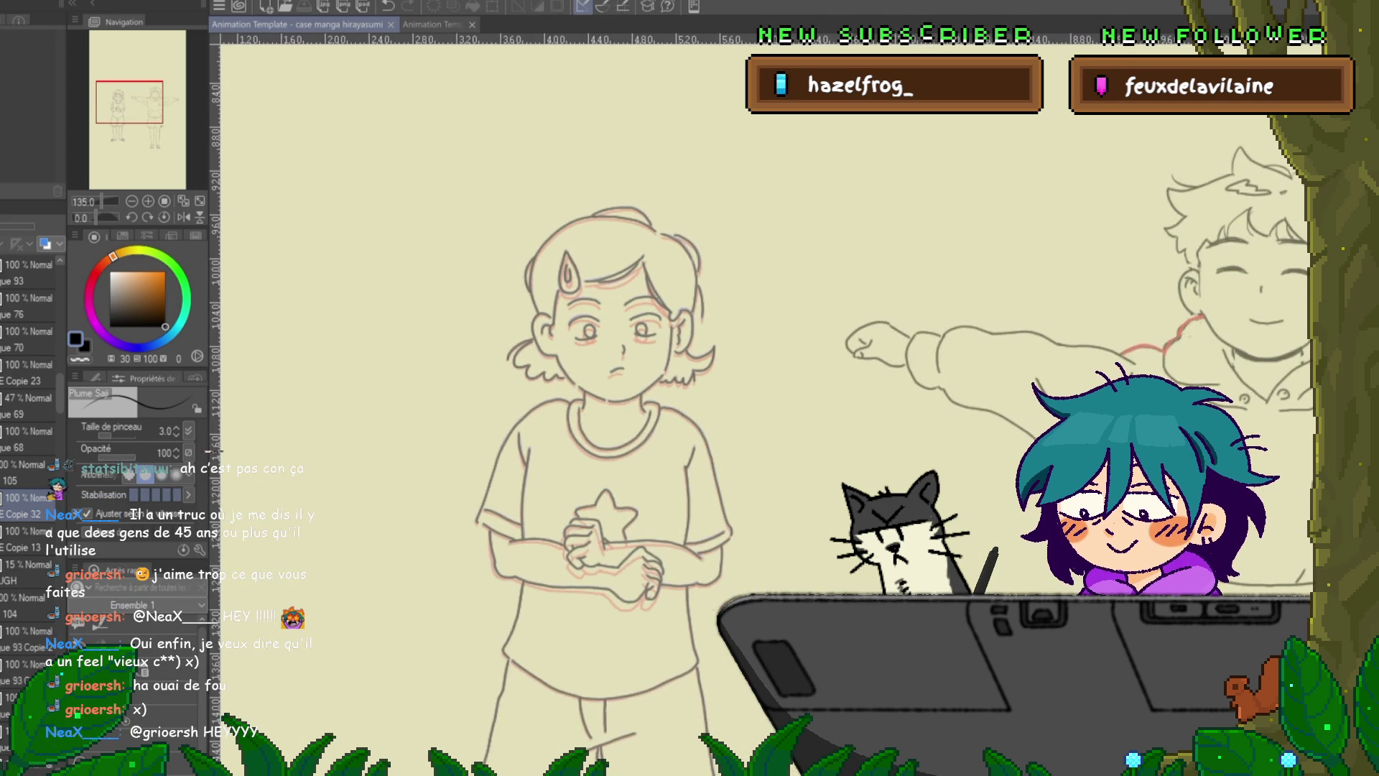
scroll(604, 410, "down", 4)
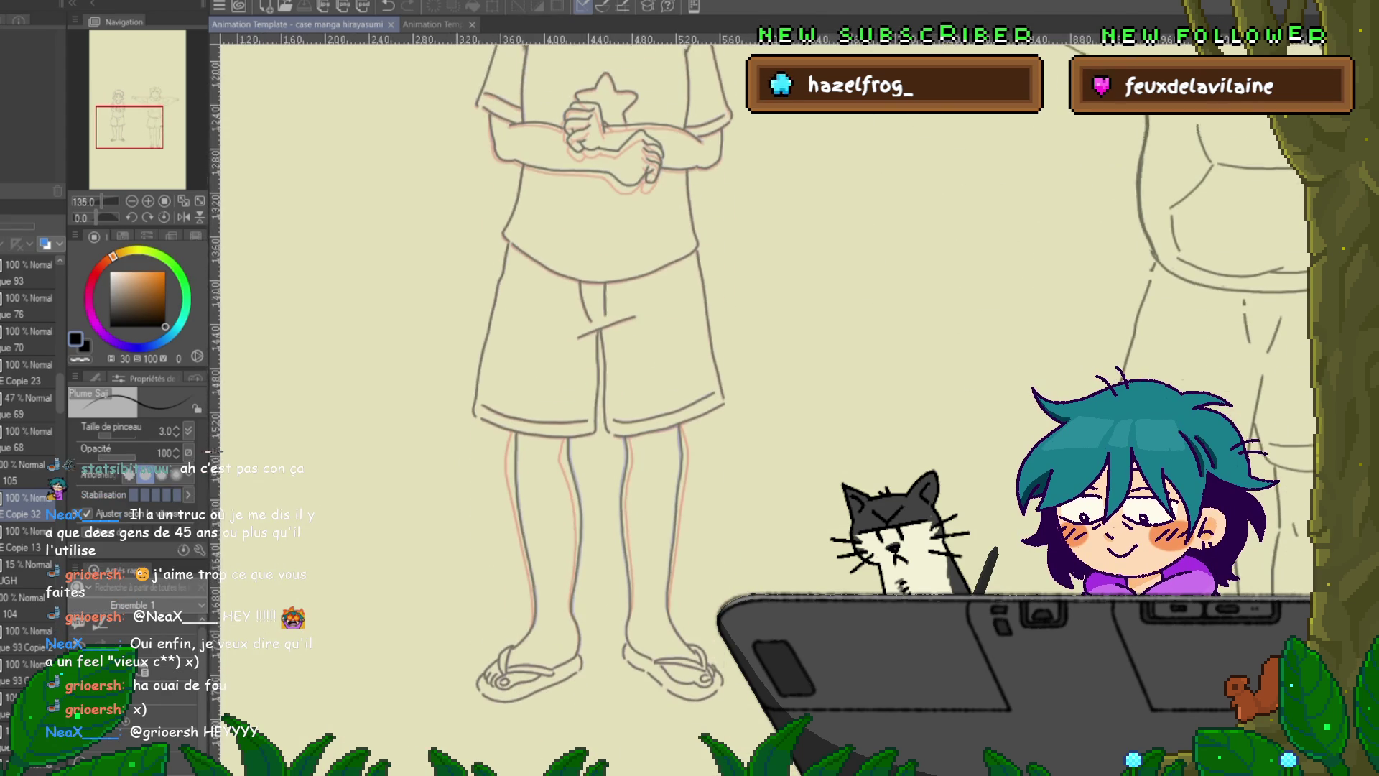
scroll(603, 410, "up", 3)
scroll(603, 409, "down", 2)
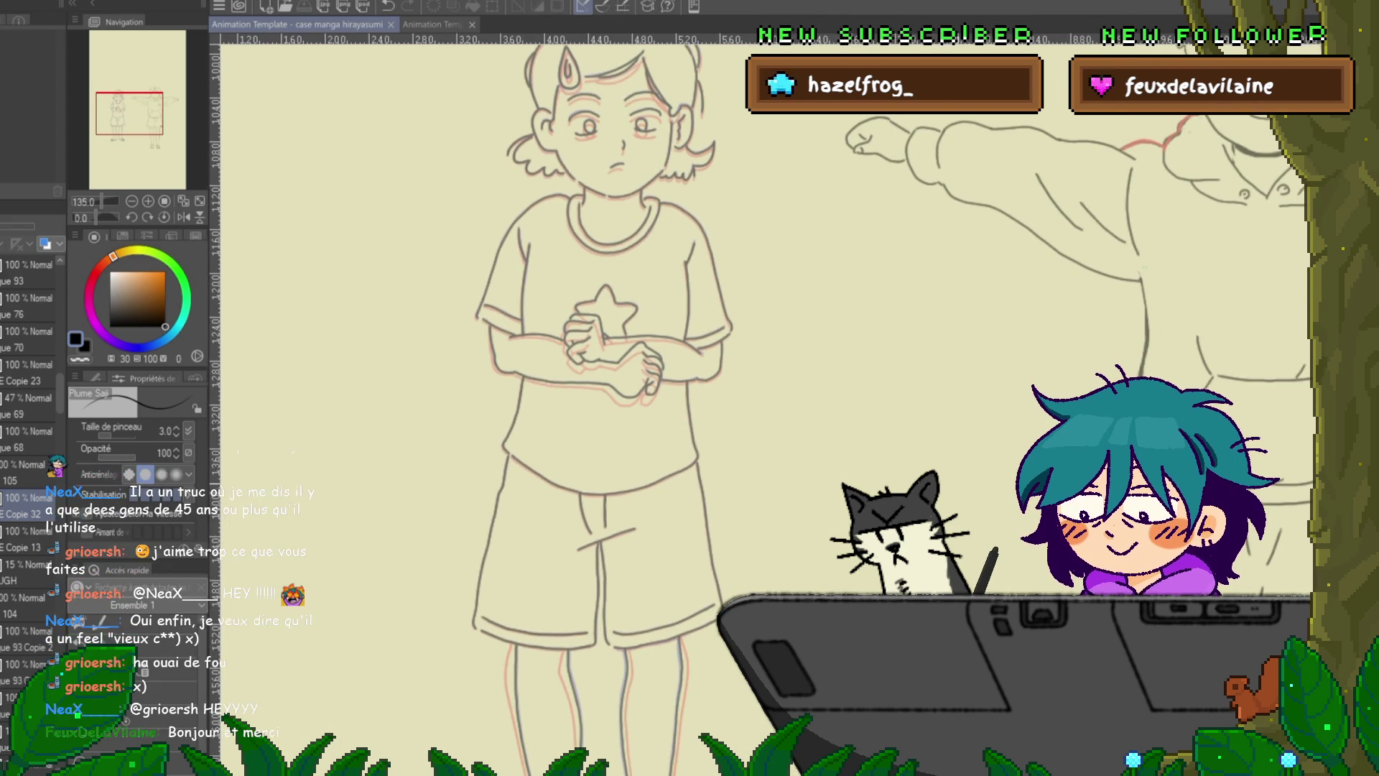
scroll(604, 409, "down", 2)
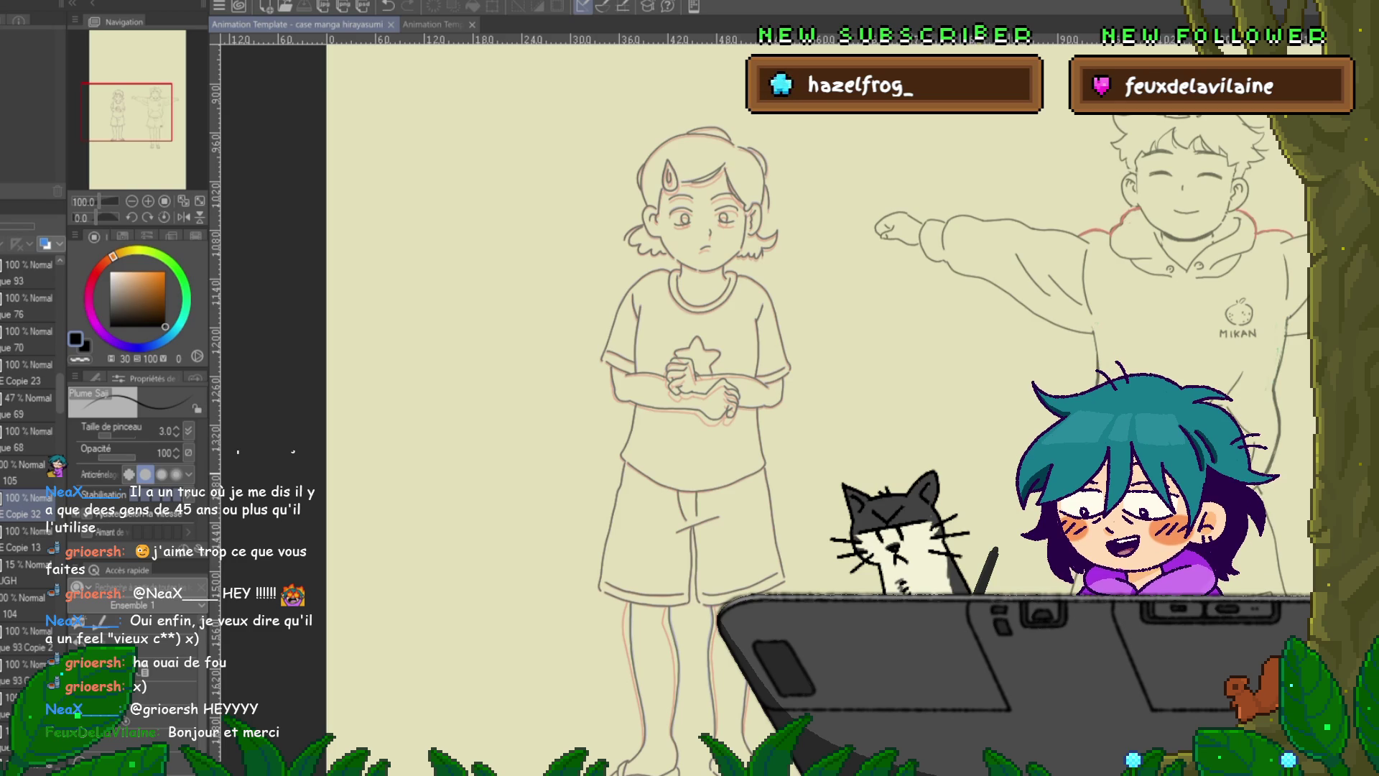
scroll(695, 410, "down", 2)
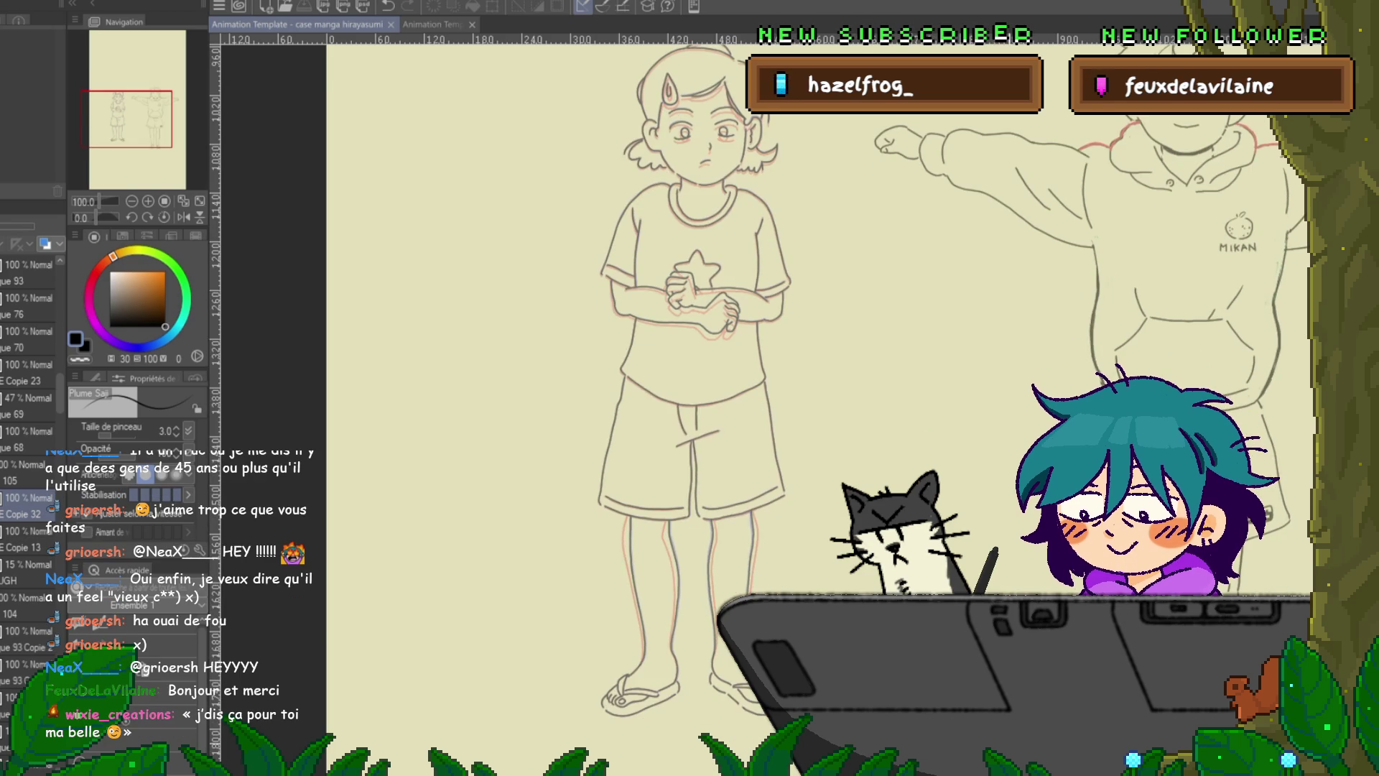
scroll(762, 402, "right", 3)
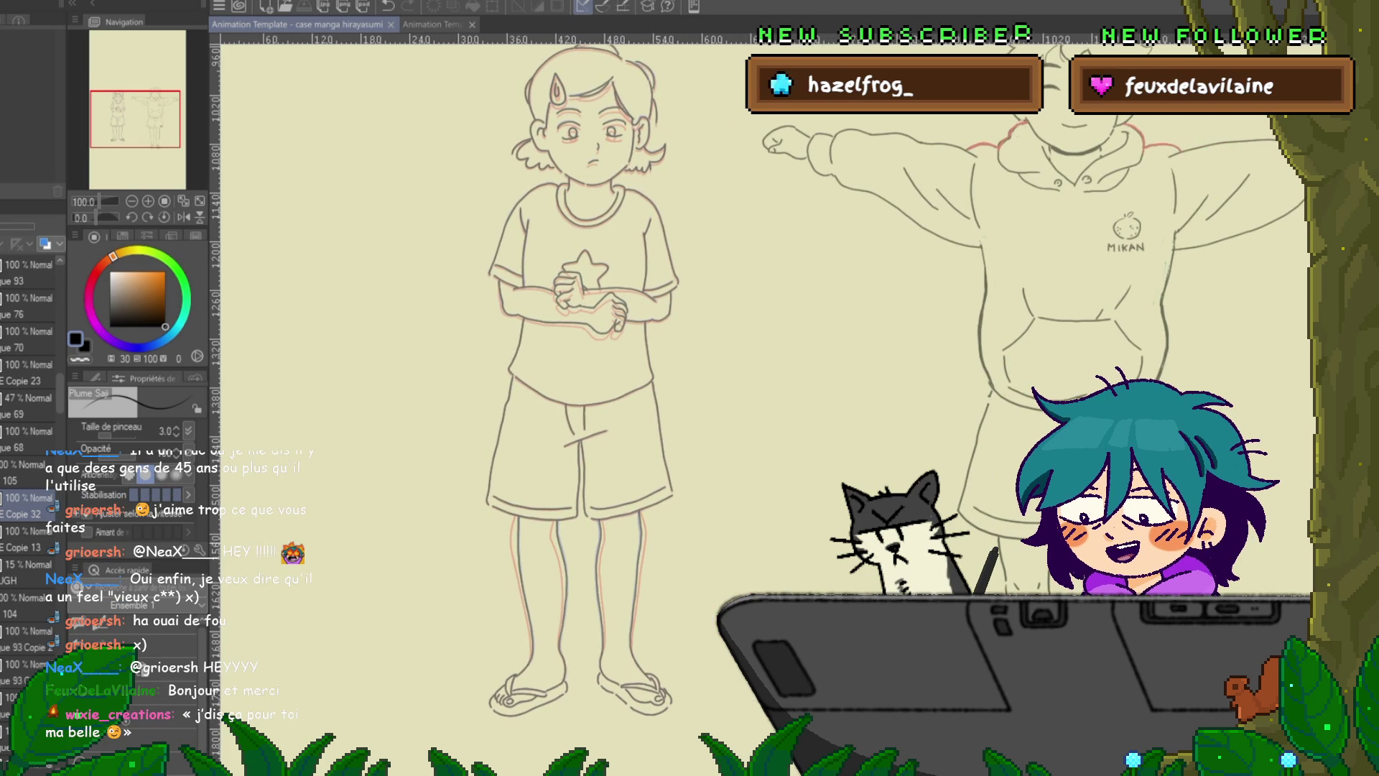
scroll(695, 409, "up", 1)
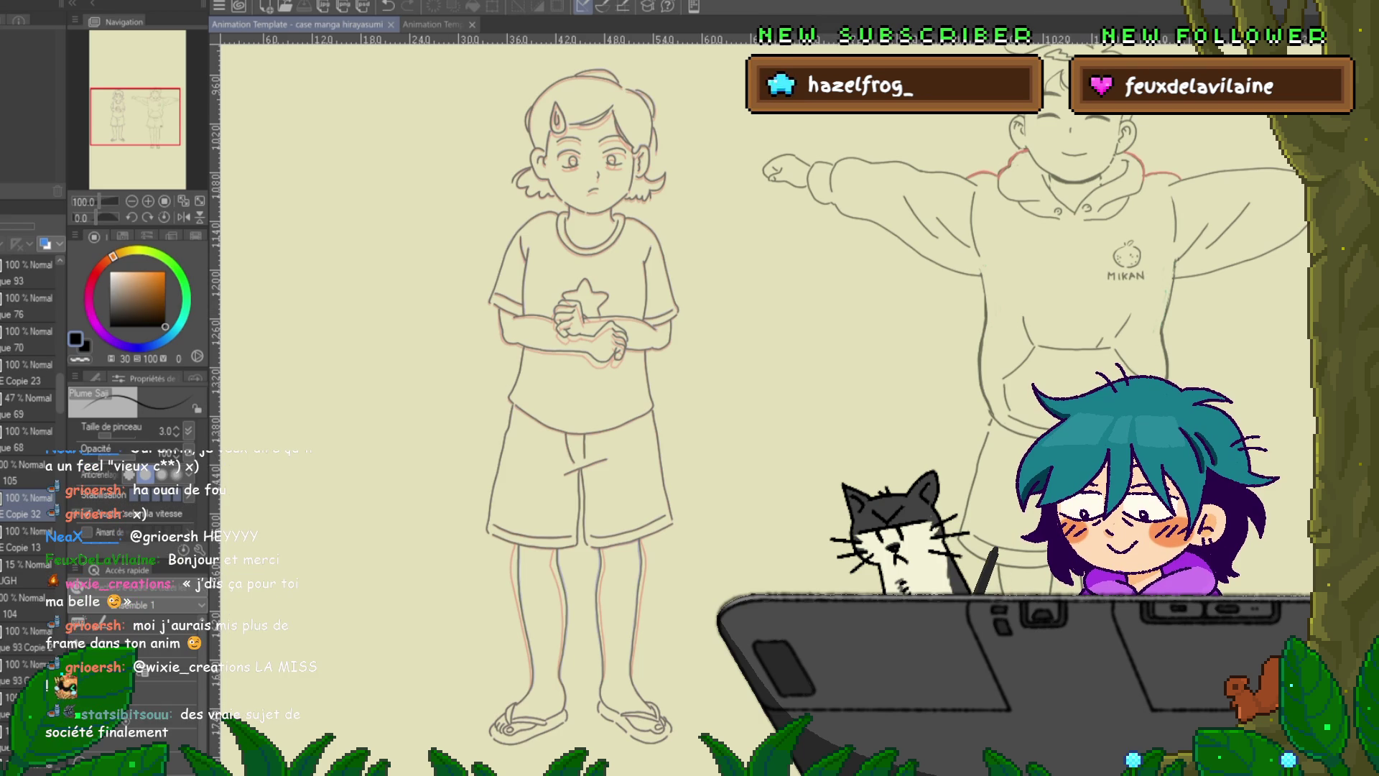
- Play the animation, stop on the girl's arms-outstretched frame, save with Ctrl+S, and zoom out
key("space")
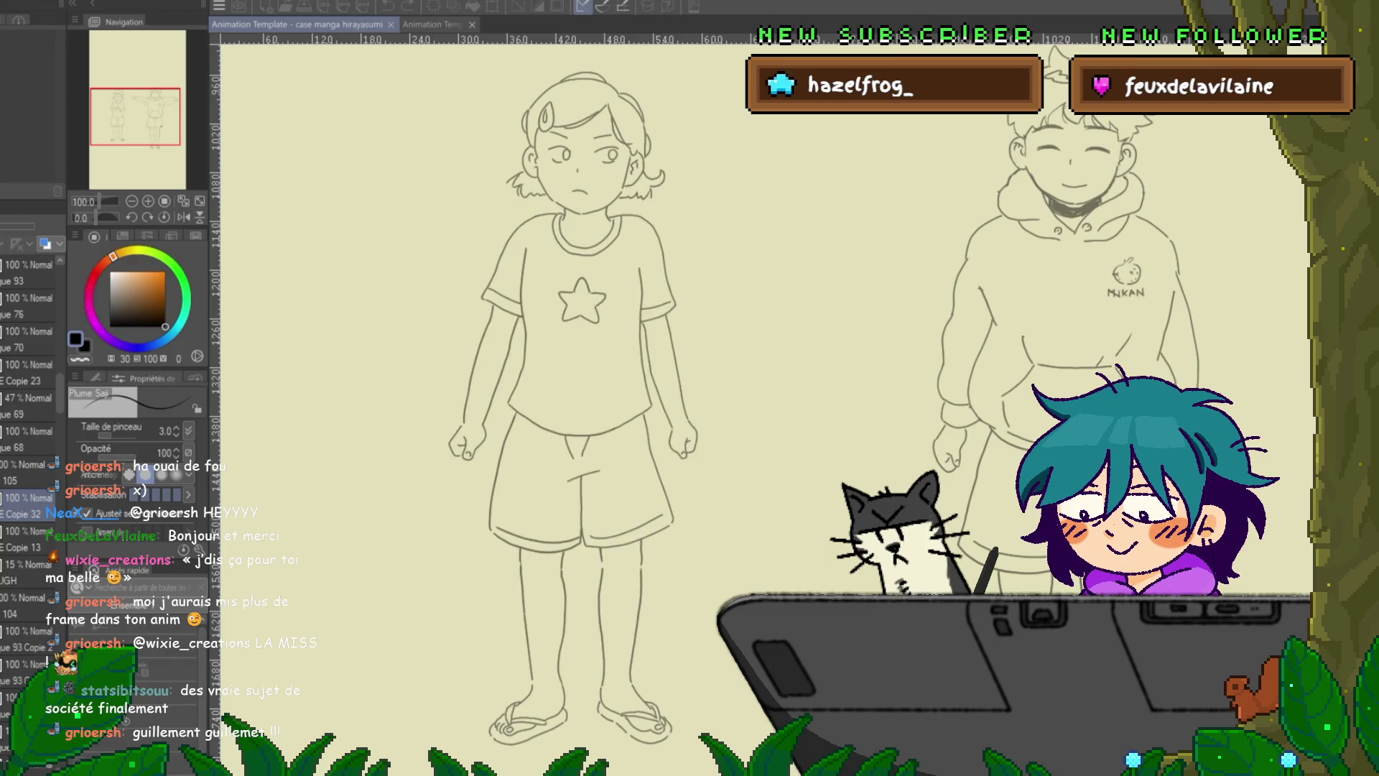
key("space")
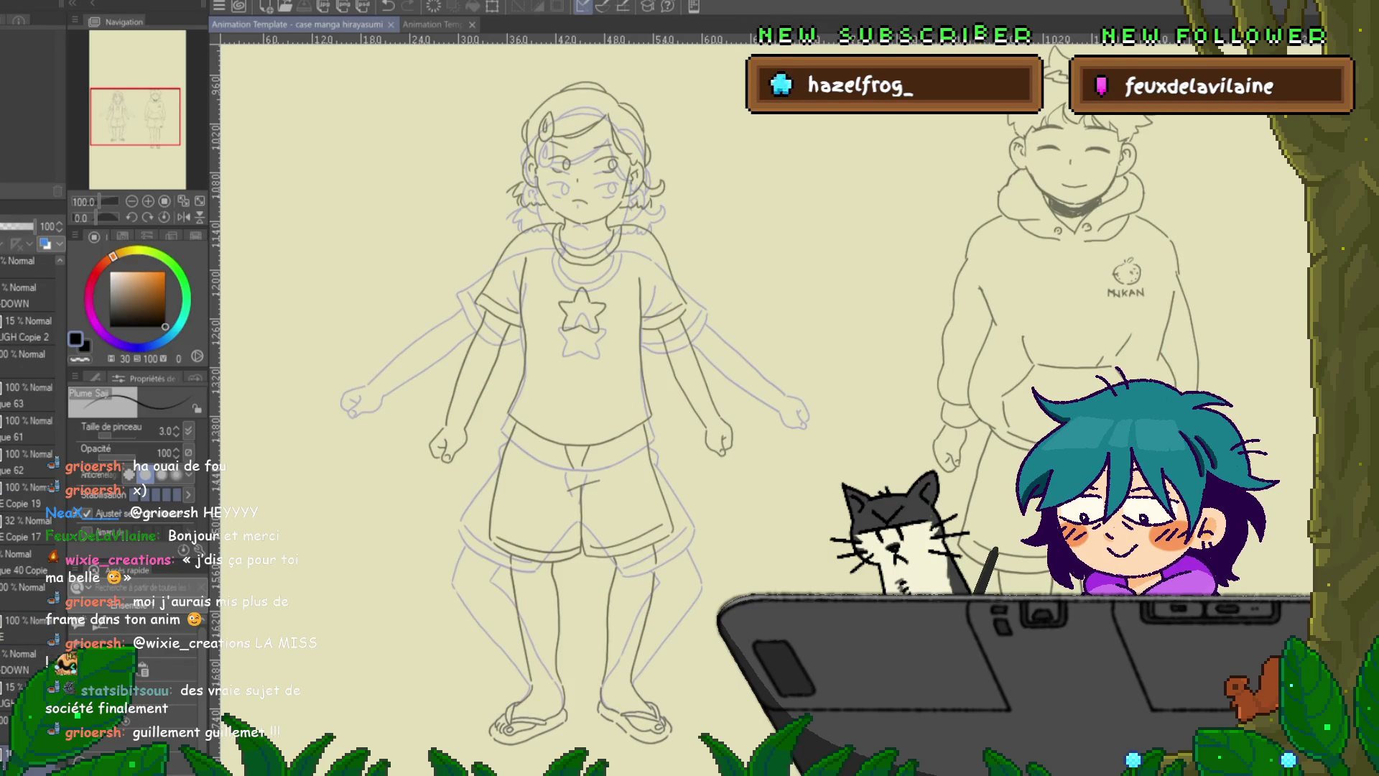
key("space")
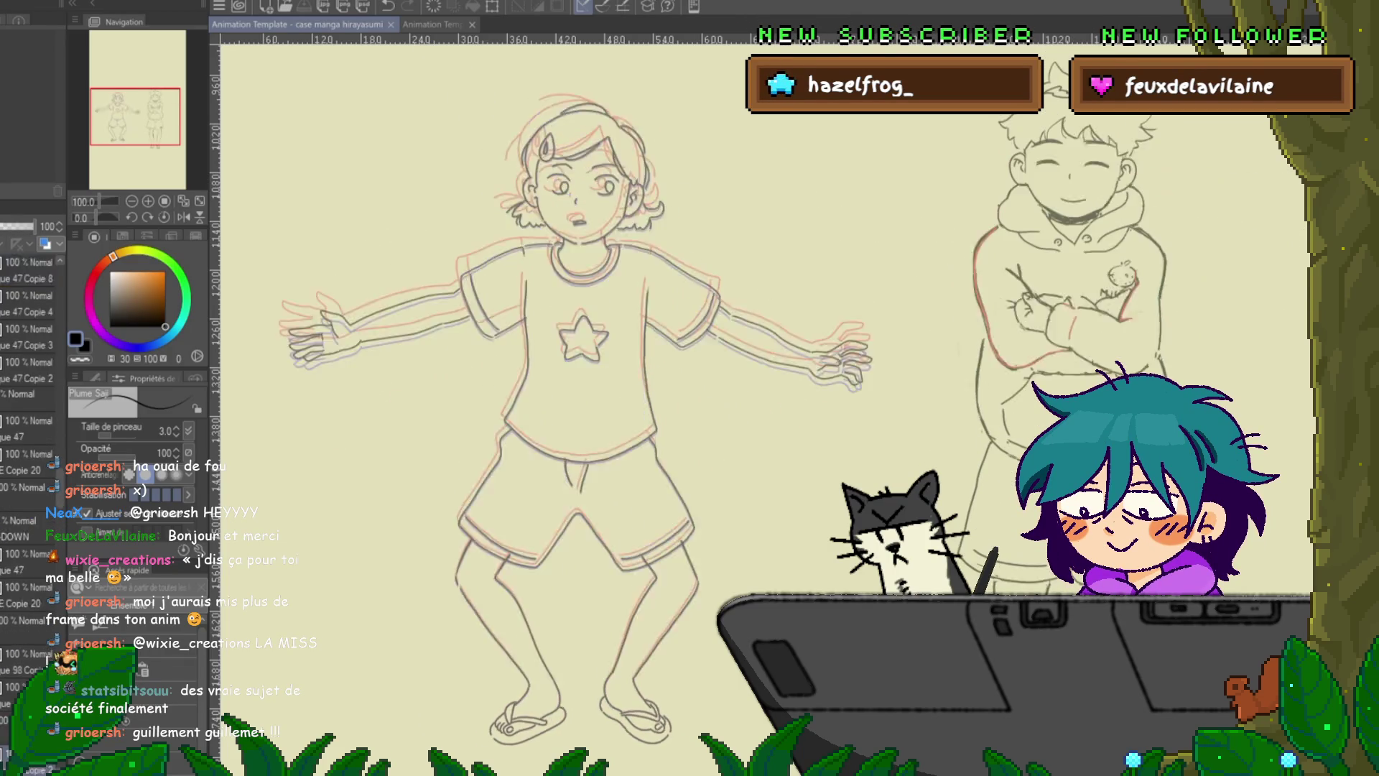
key("ctrl+shift+o")
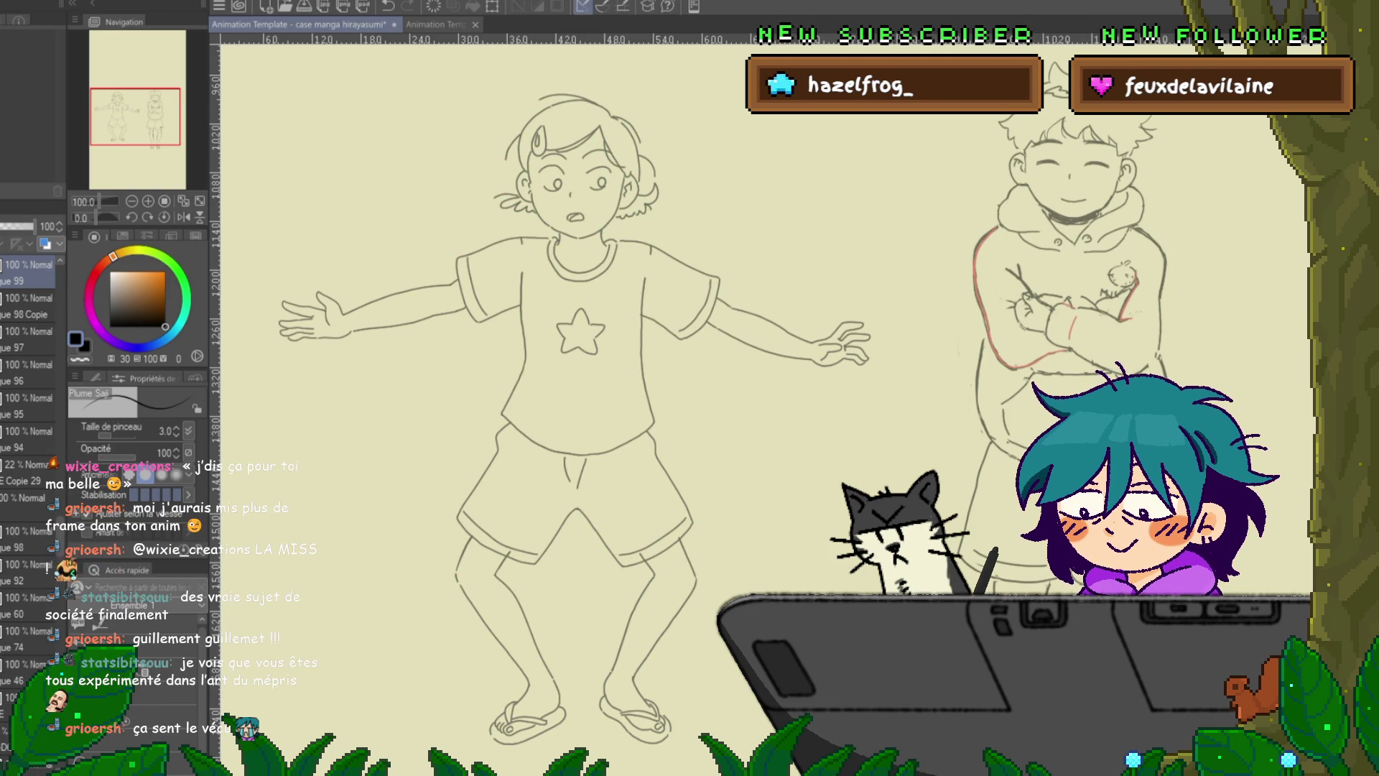
key("ctrl+s")
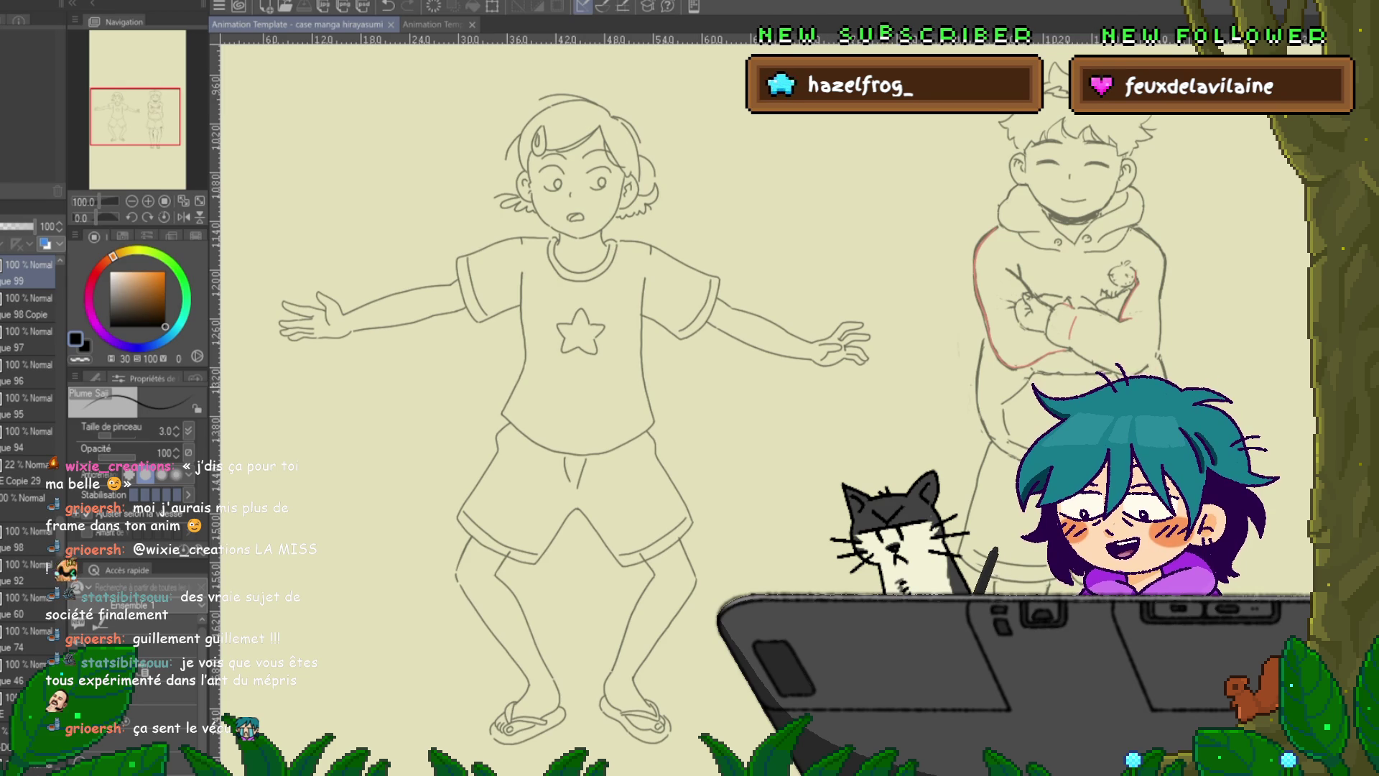
key("ctrl+minus")
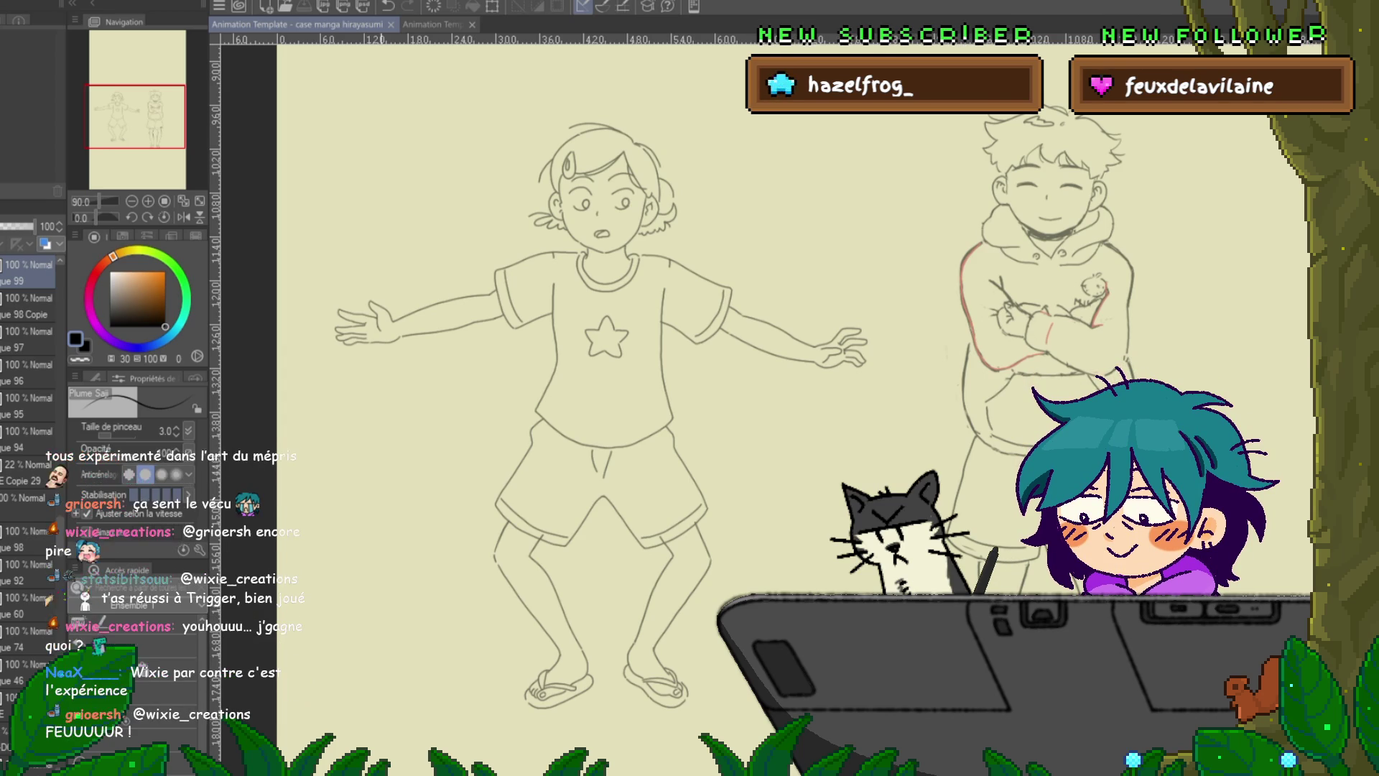
- Zoom out to 81% and step forward four frames to the girl's arms-lowered pose
scroll(718, 588, "down", 1)
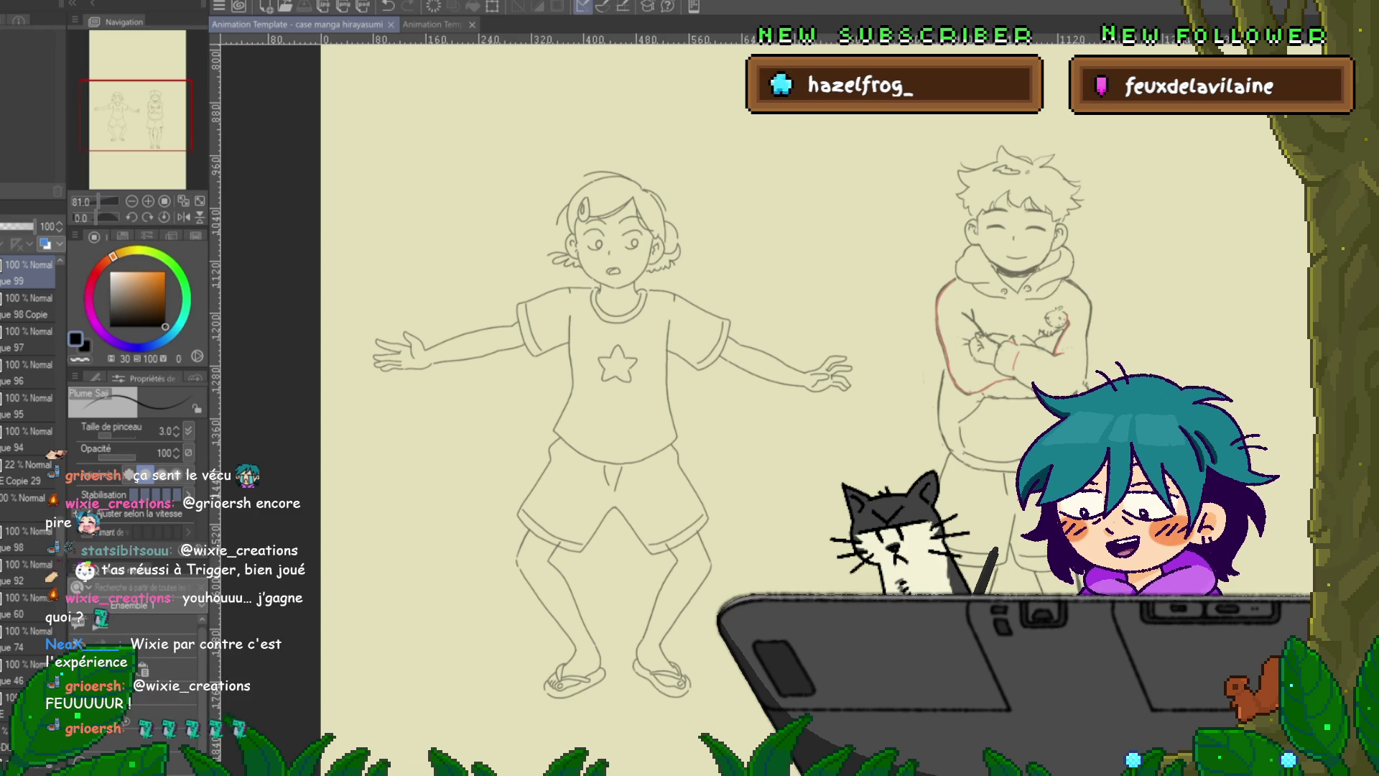
key("ctrl+Right")
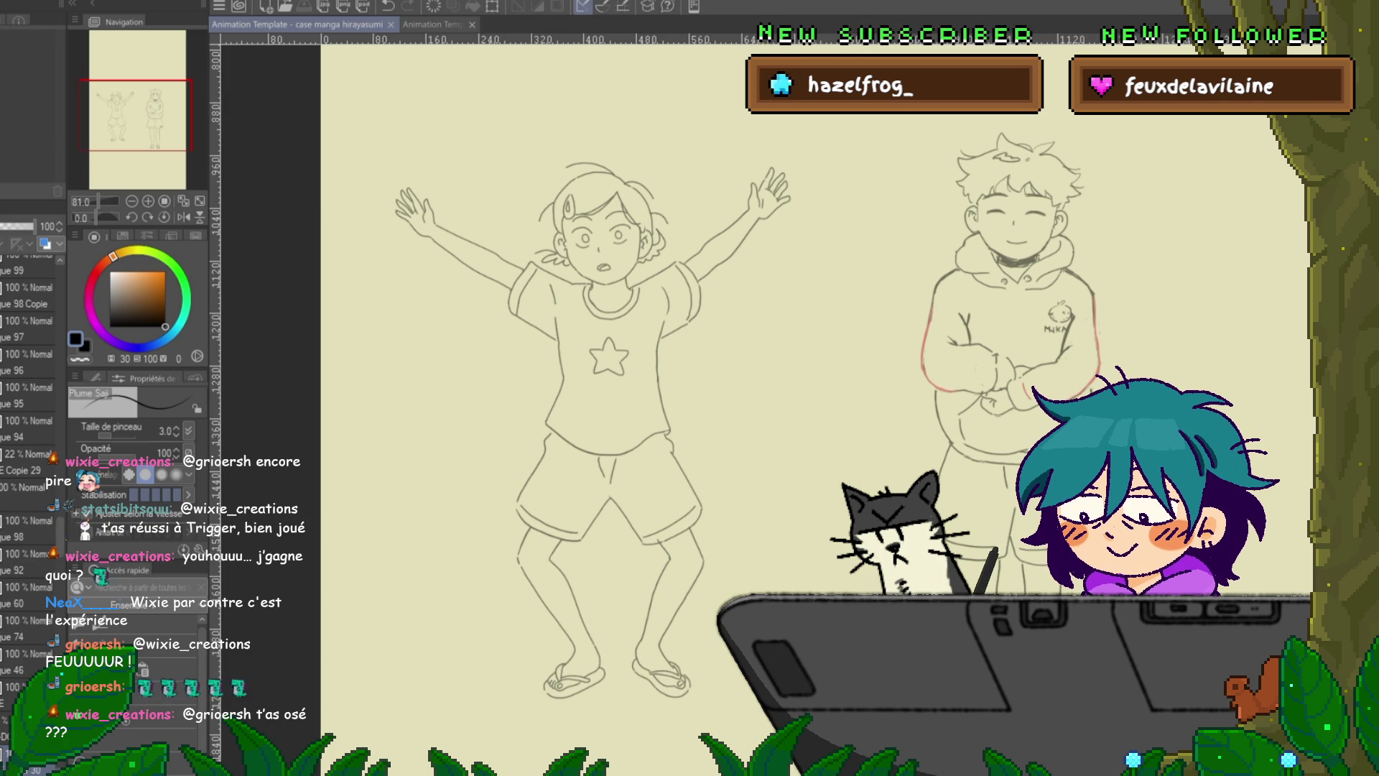
key("ctrl+Right")
key("ctrl+Right")
key("ctrl+Right")
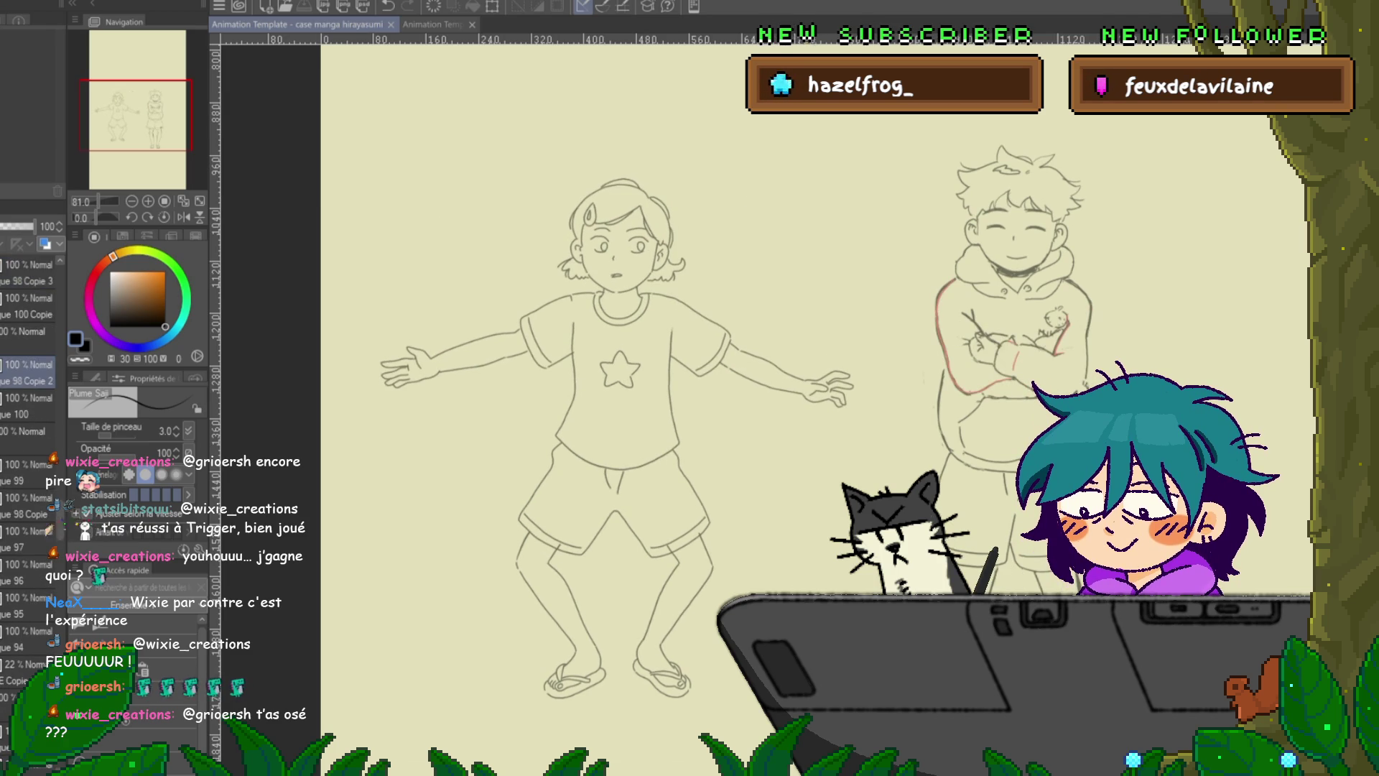
key("ctrl+Right")
key("ctrl+Right")
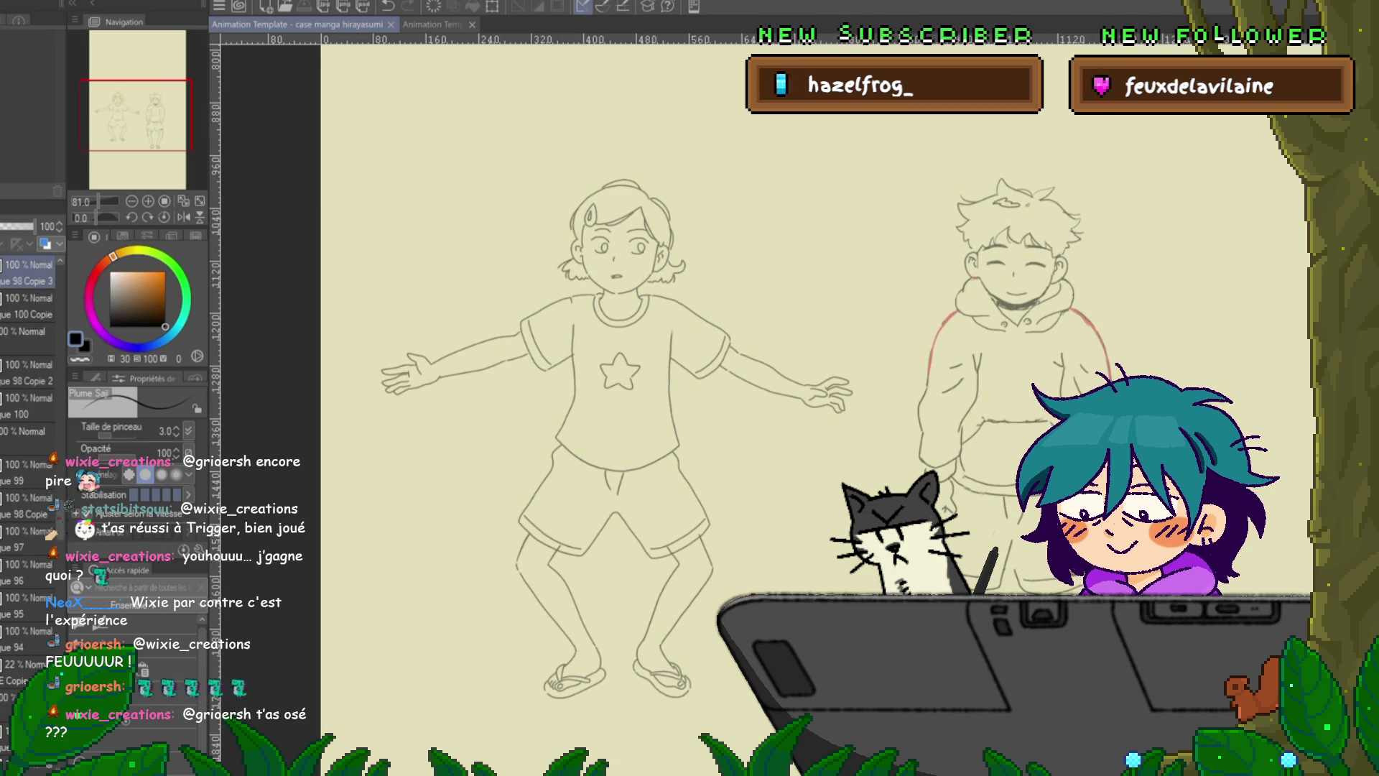
key("ctrl+Right")
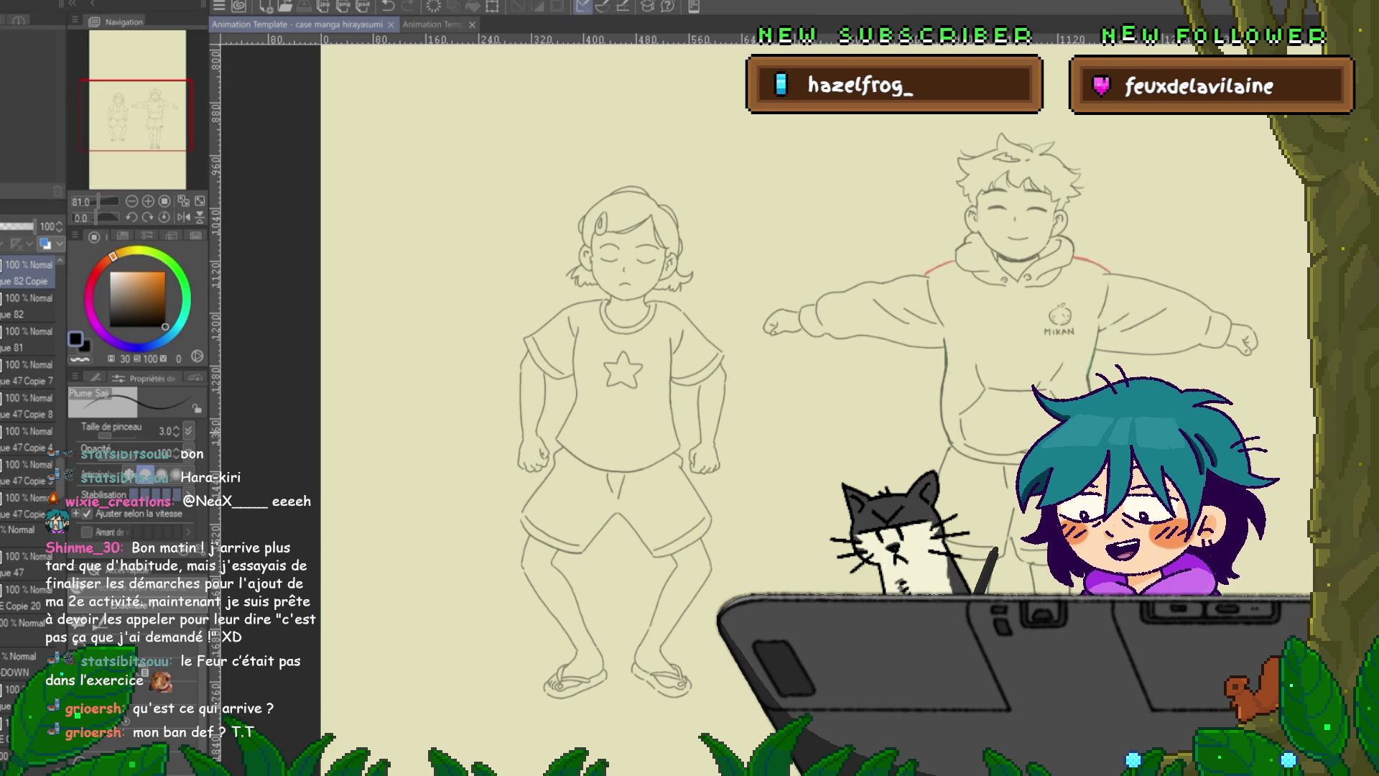
- Advance two frames, add a new layer, and clear the girl's drawing from this frame
key("ctrl+Right")
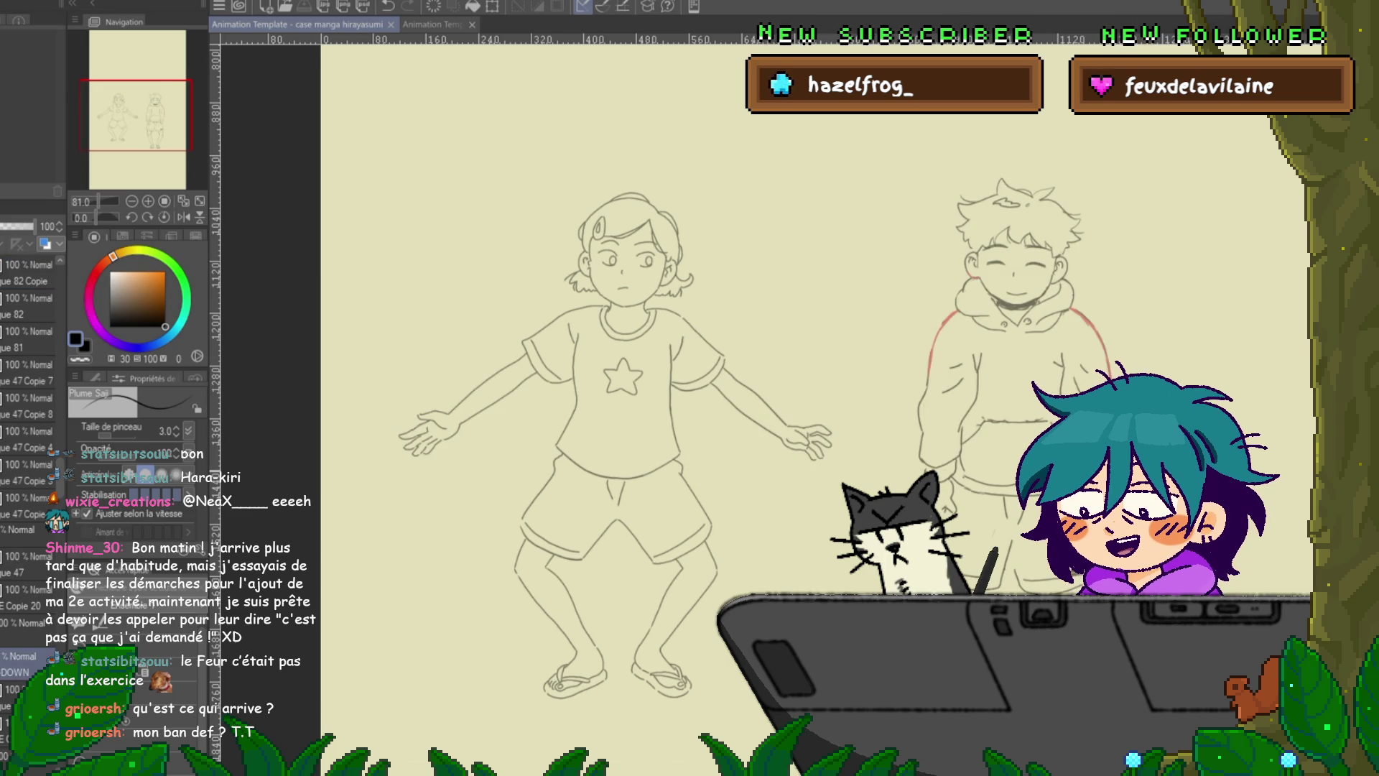
key("ctrl+Right")
key("ctrl+Right")
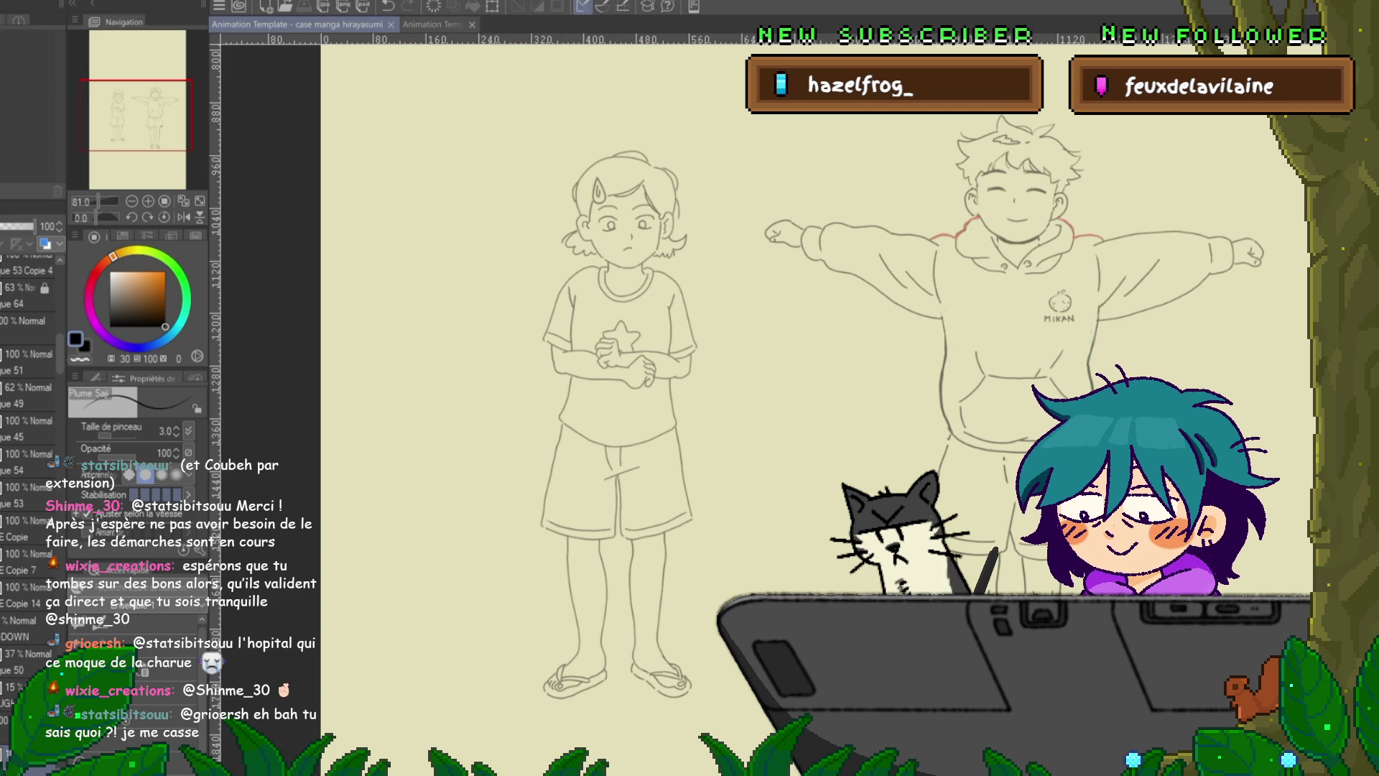
key("ctrl+shift+n")
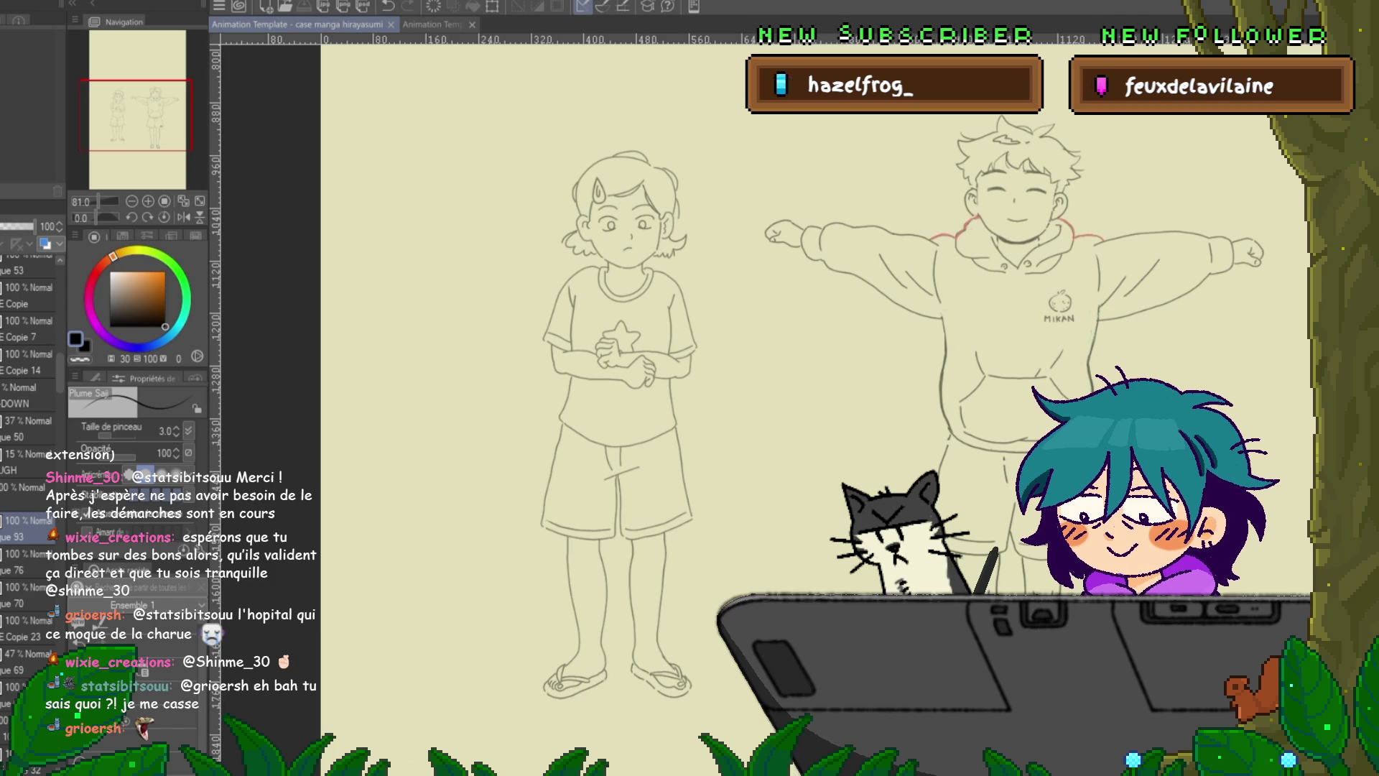
key("Delete")
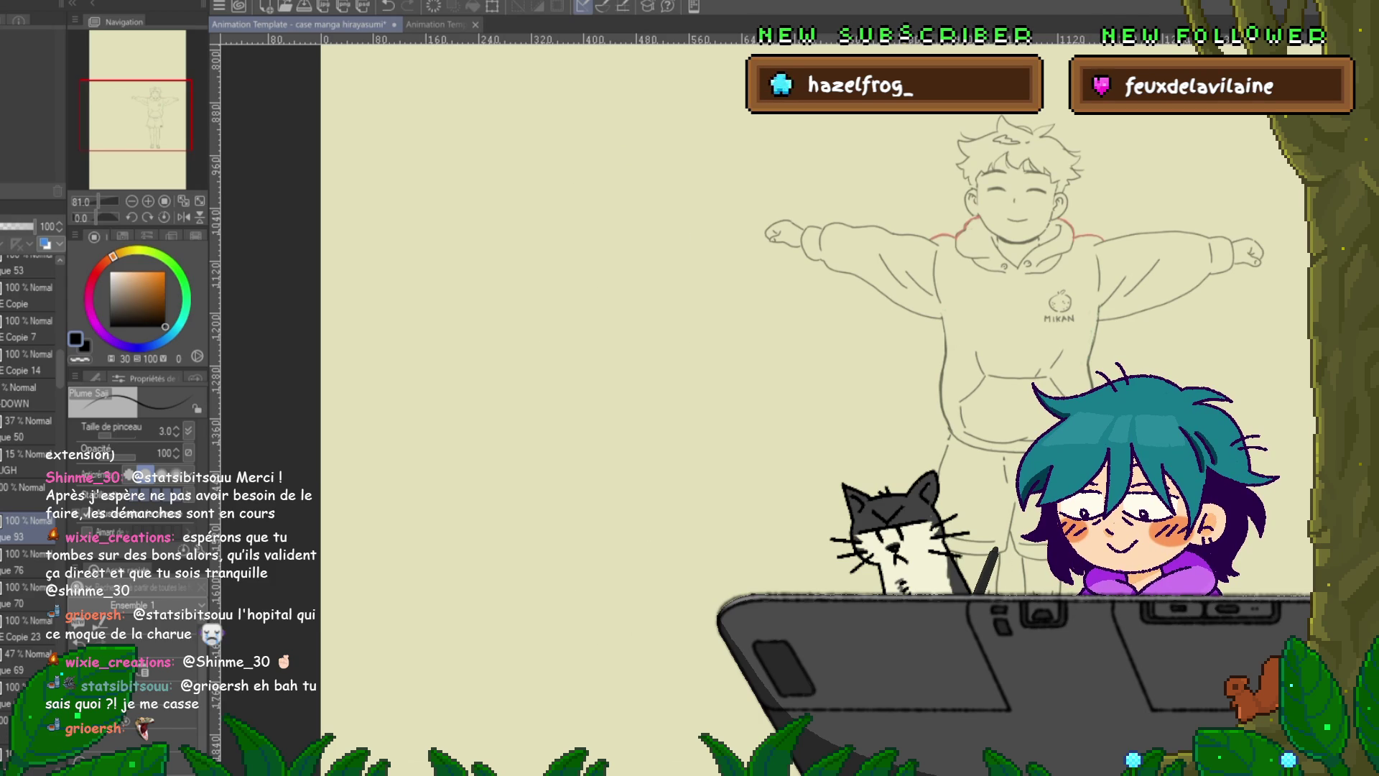
- Toggle the girl sketch layers' visibility, then show and select the girl's line-art layer
left_click(3, 528)
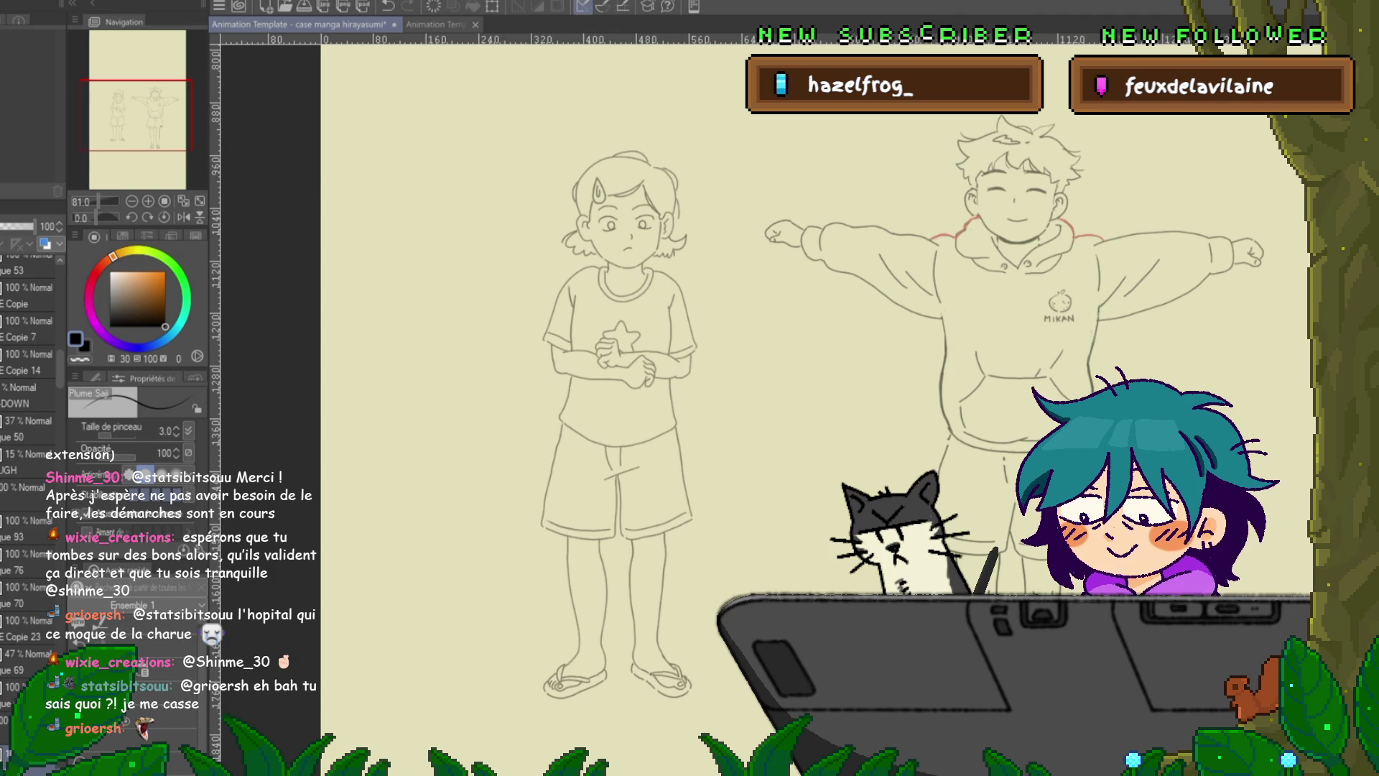
scroll(29, 503, "down", 5)
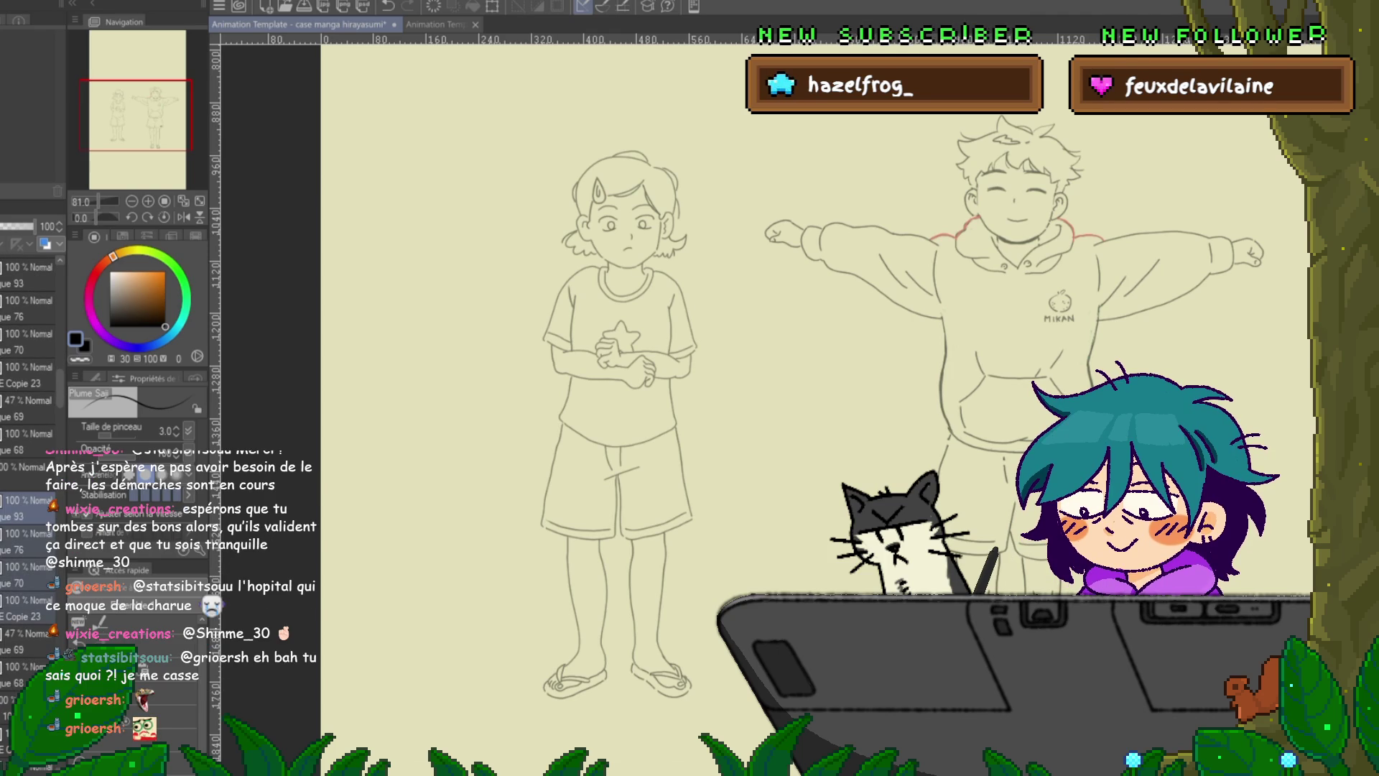
left_click(4, 507)
scroll(29, 323, "up", 2)
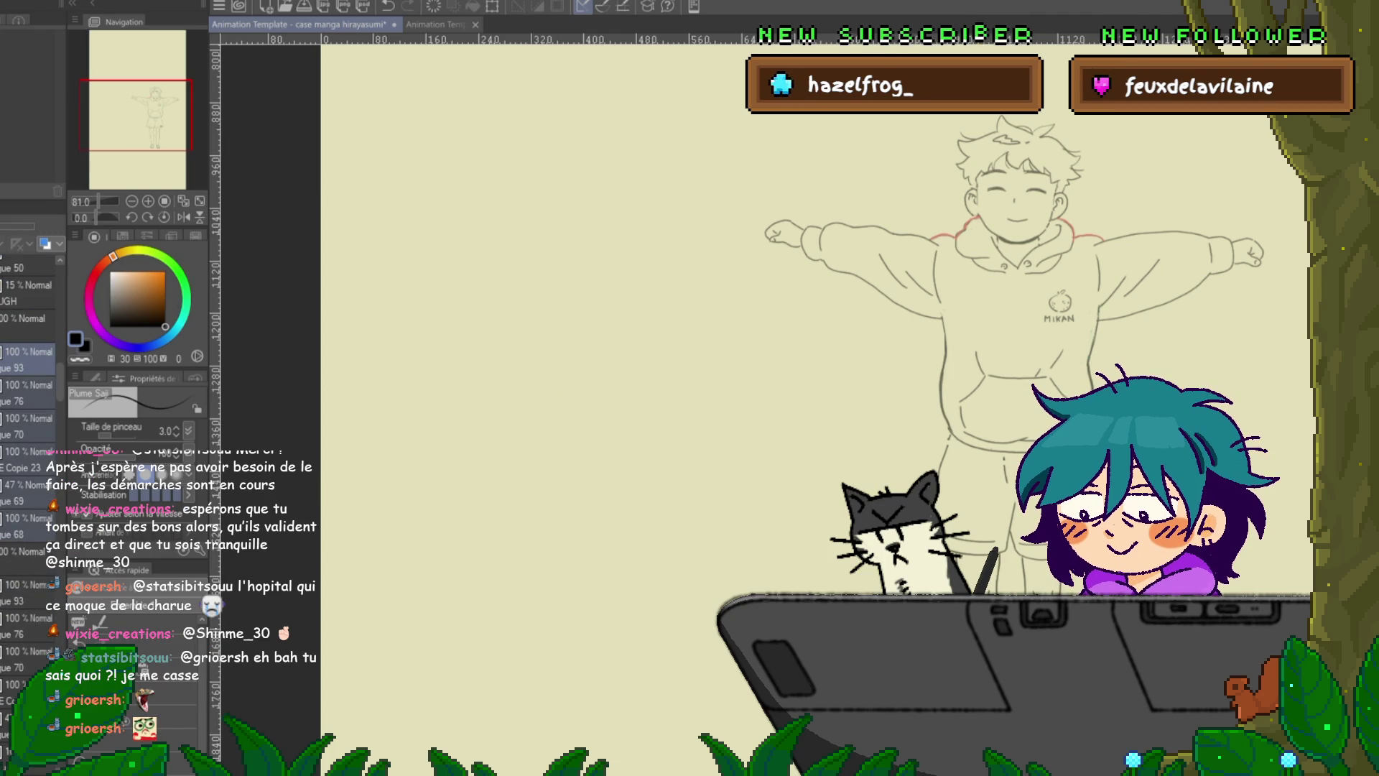
left_click(28, 322)
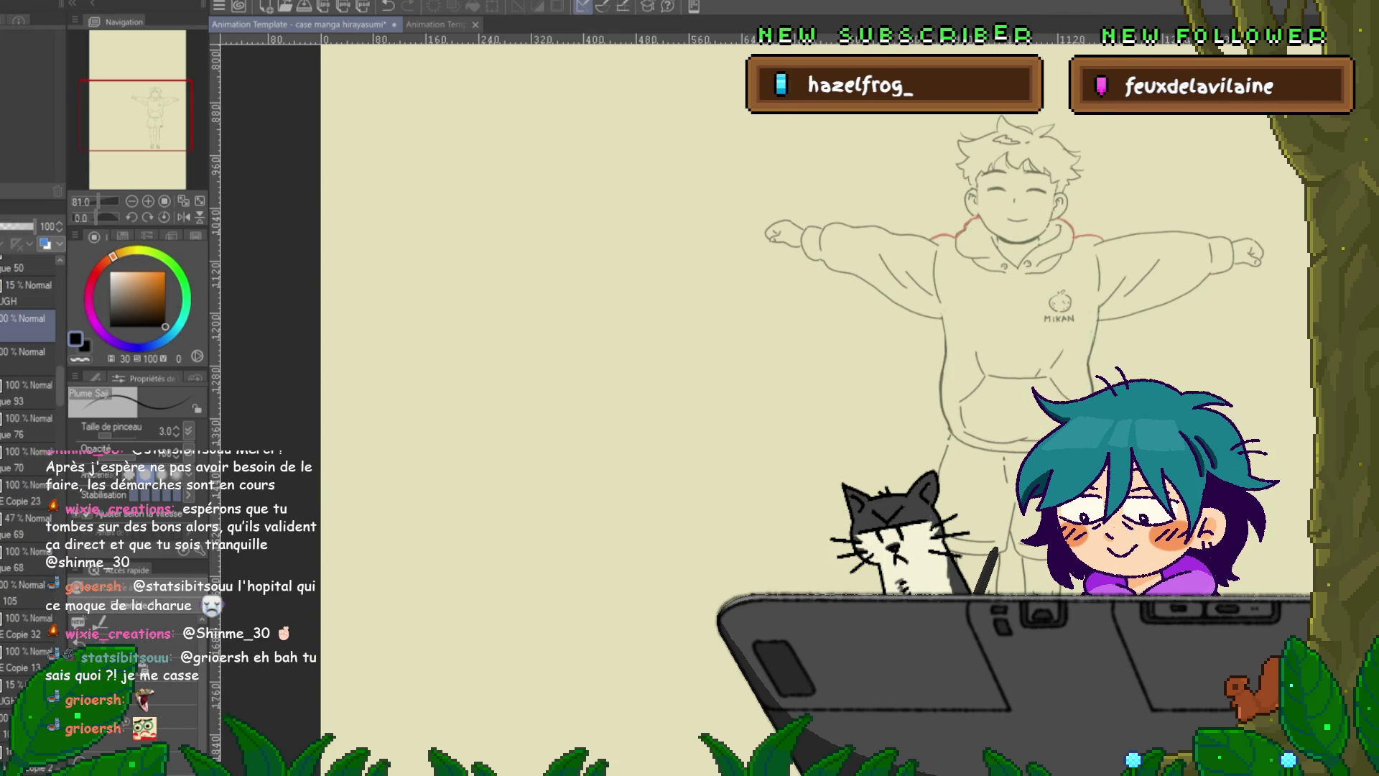
left_click(29, 351)
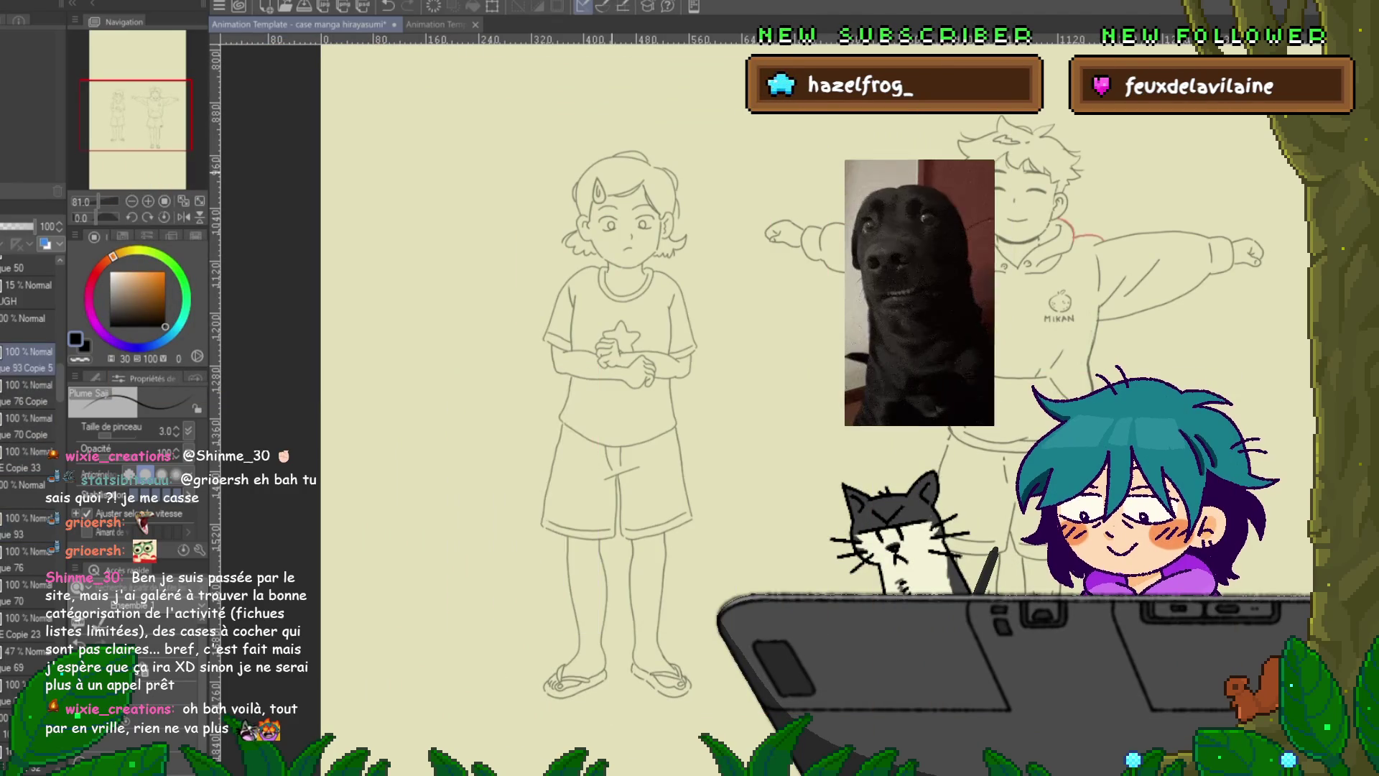
left_click(28, 351)
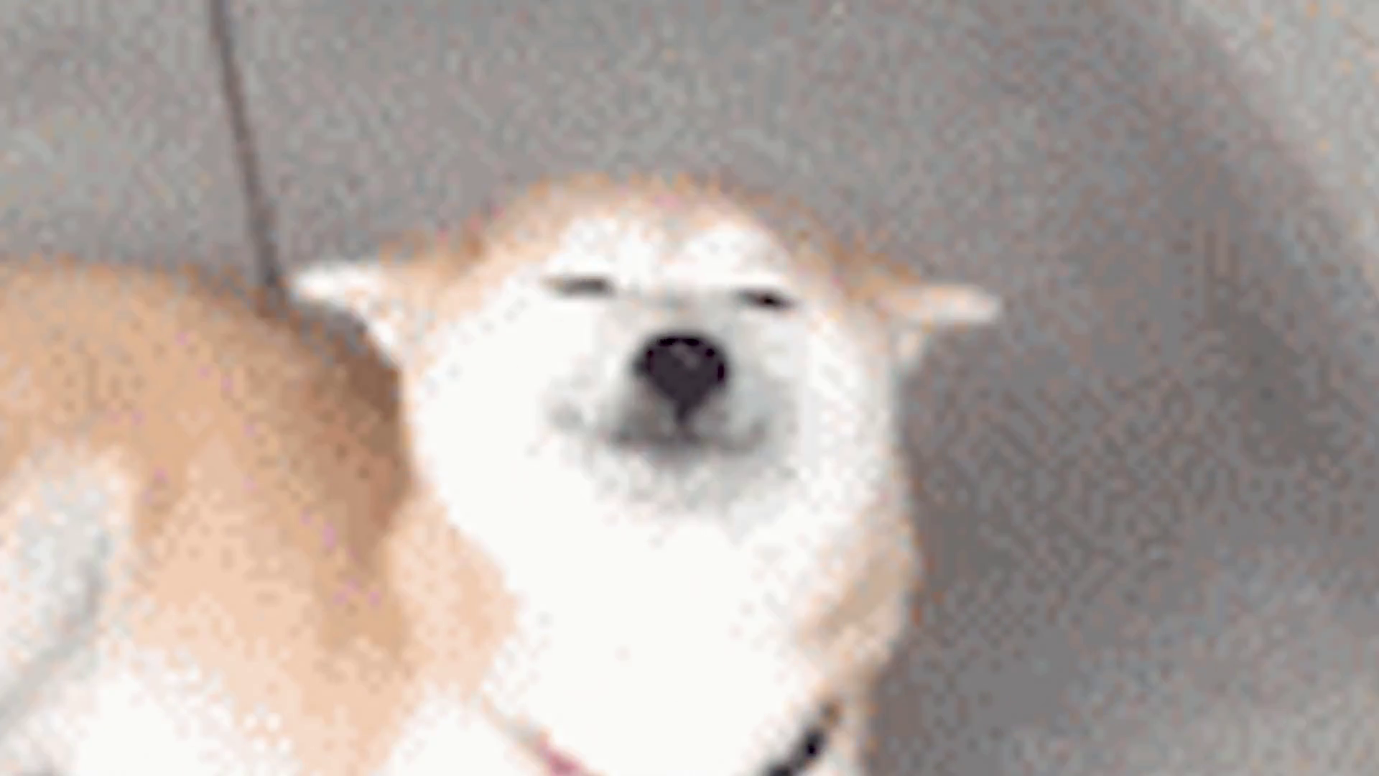
- Commit the pending transform on the girl's line art
key("Return")
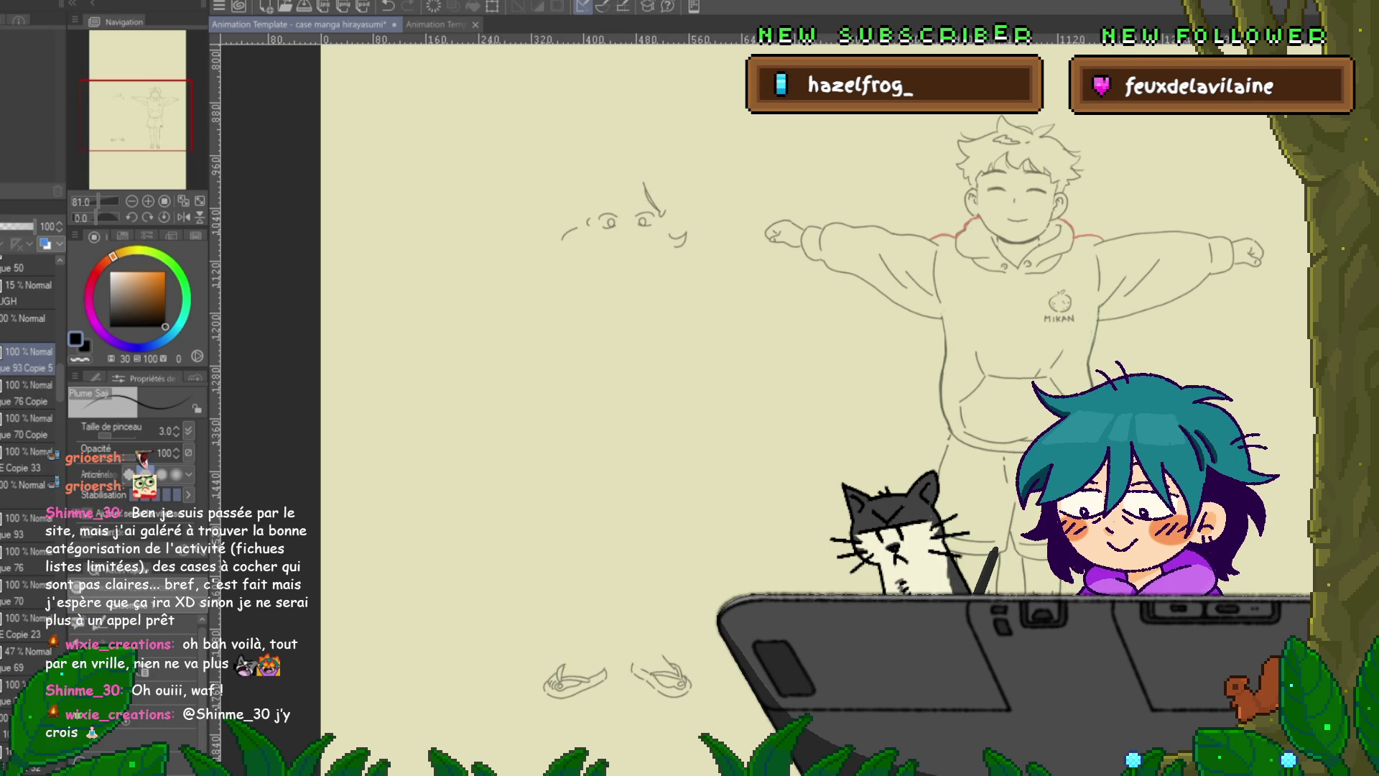
- Flip between adjacent animation cels to compare the girl's feet
key("Right")
key("Left")
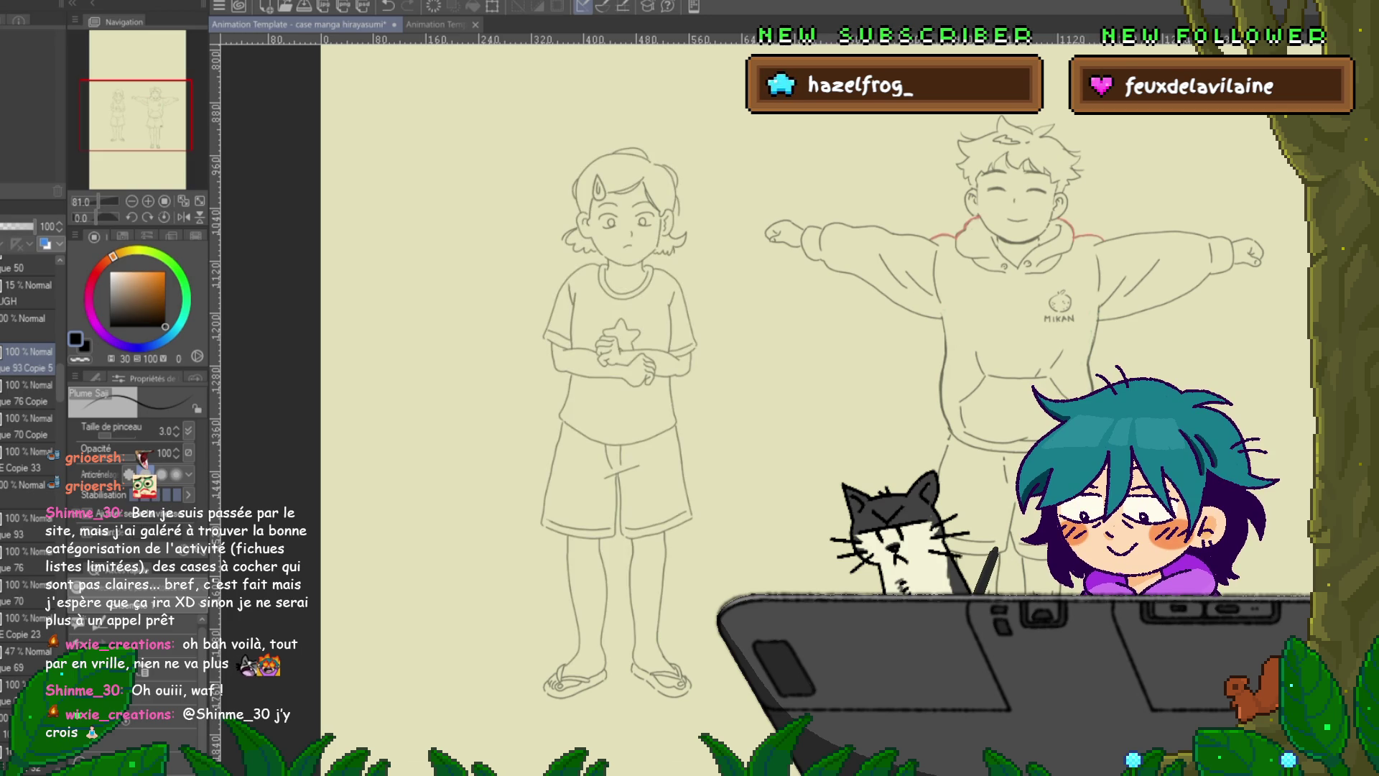
key("Right")
key("Left")
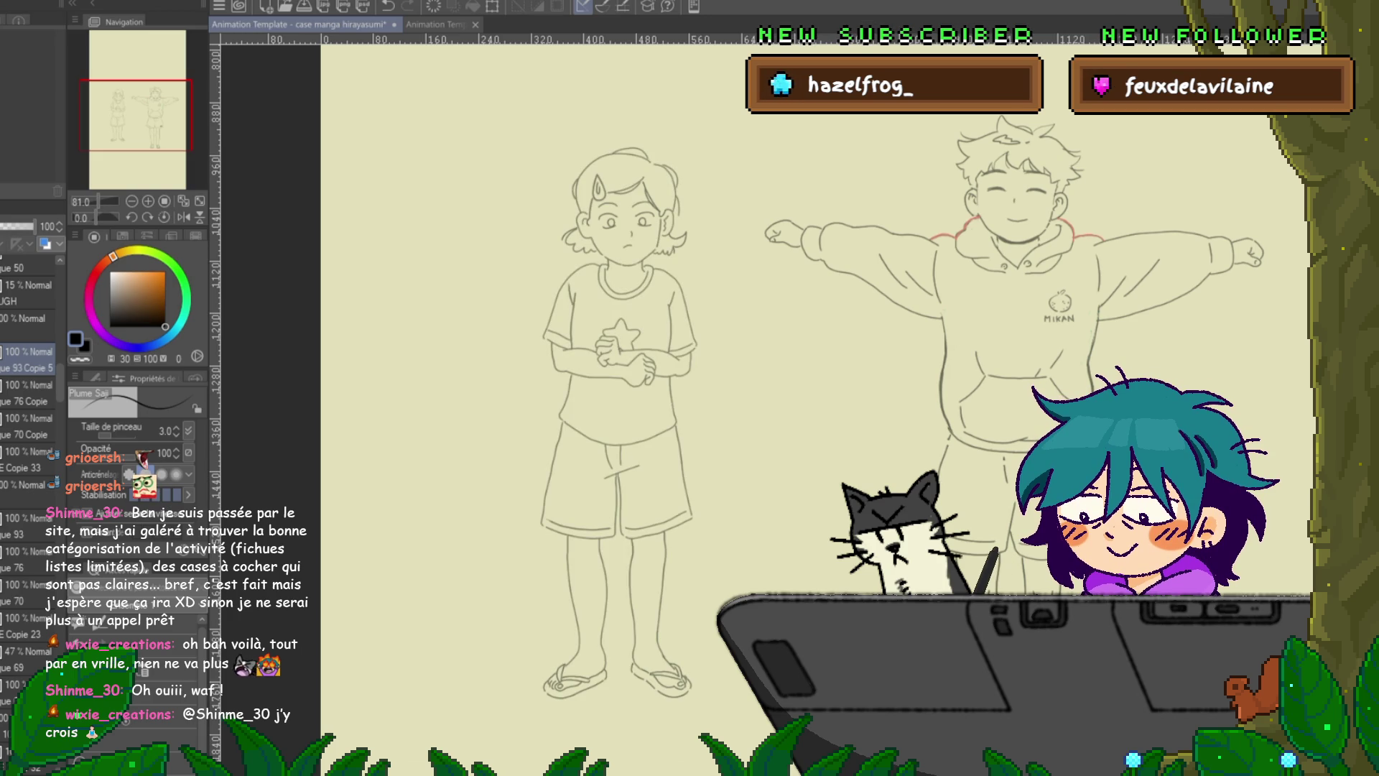
- Delete the duplicate layers 93 Copie 5, 76 Copie and 70 Copie, keeping Copie 33, and save
left_click(28, 459)
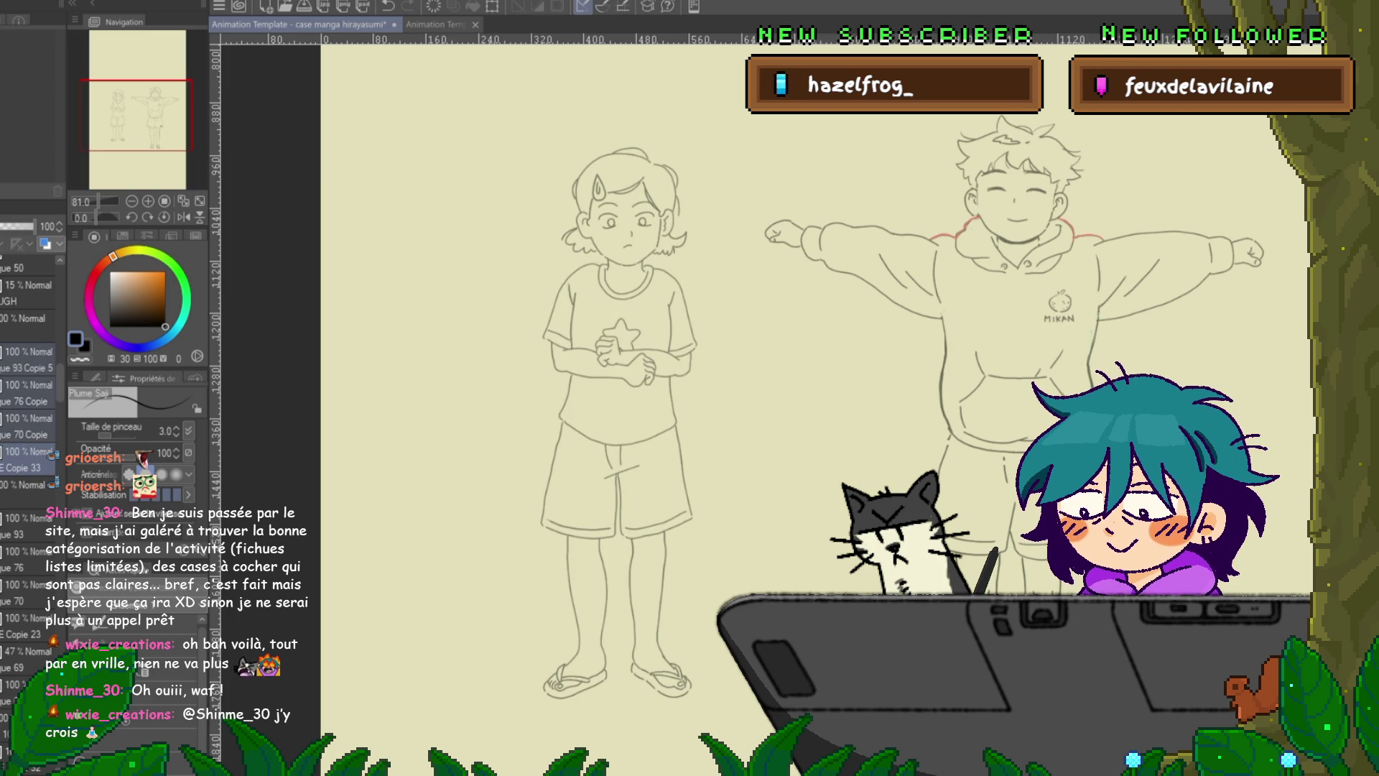
key("Delete")
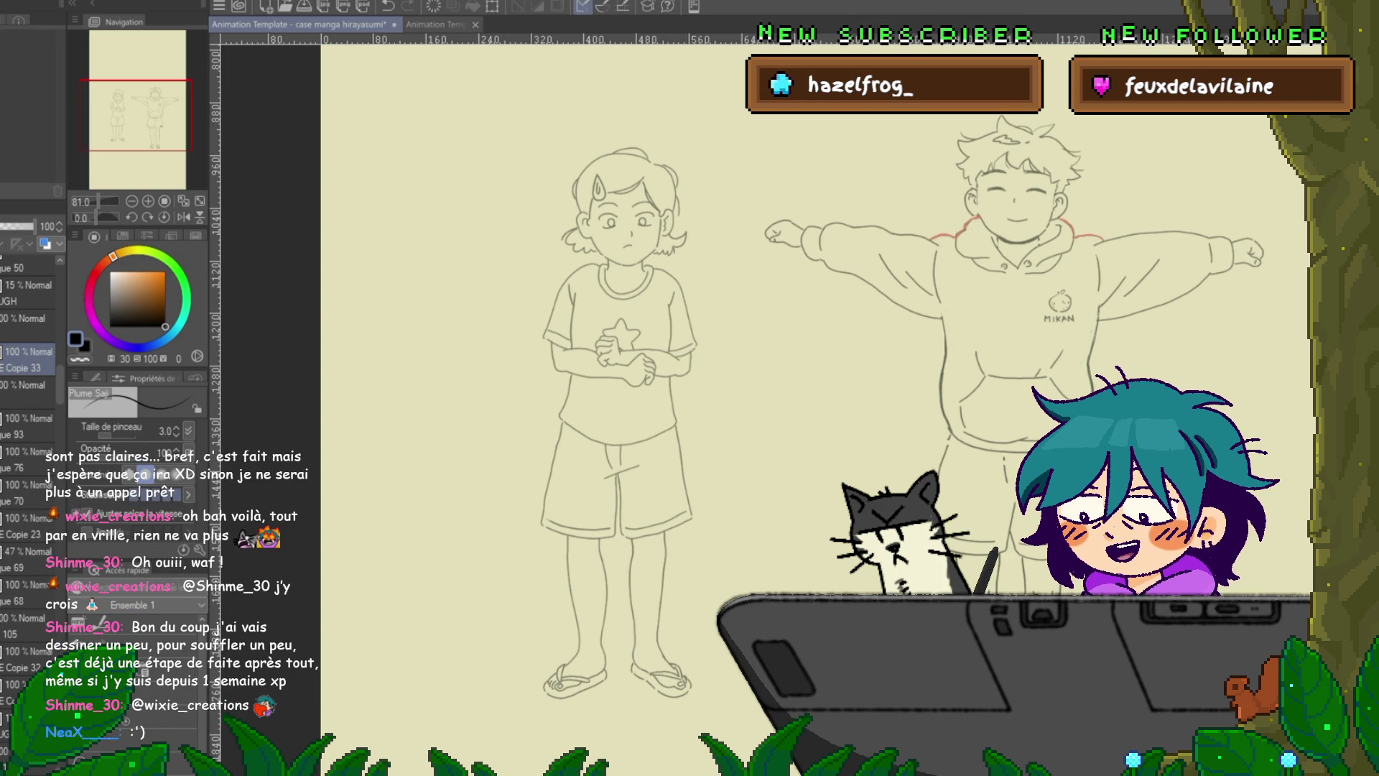
key("ctrl+s")
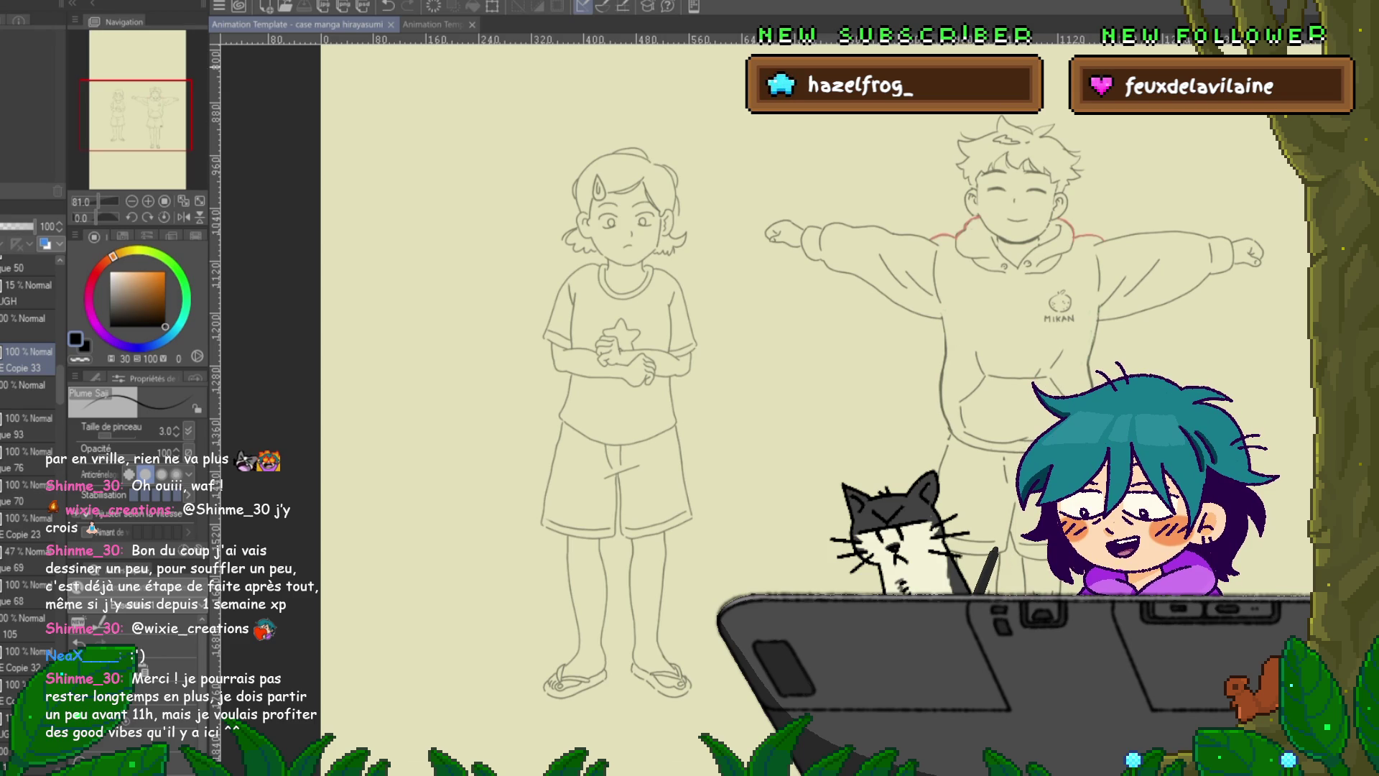
scroll(754, 392, "right", 3)
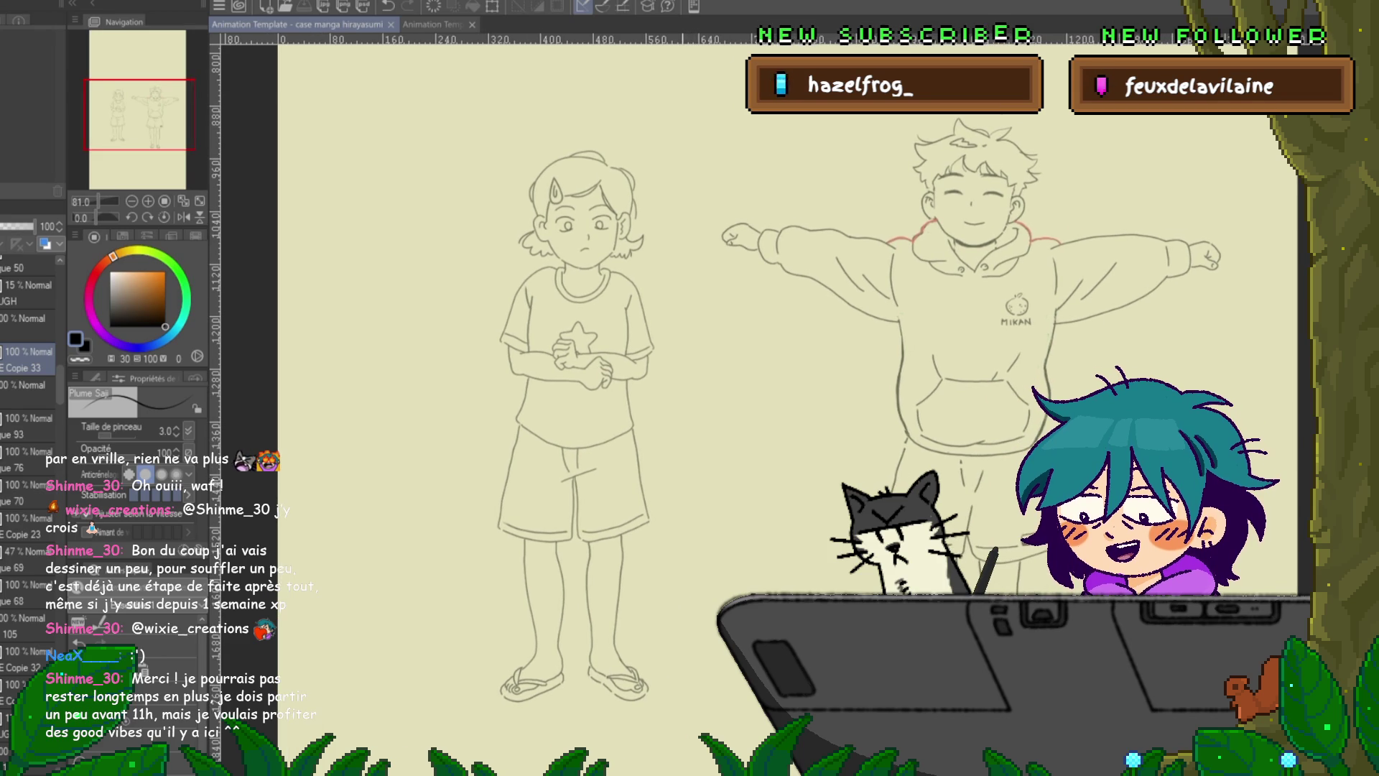
- Compare the girl's arms-down pose with the clasped-hands drawing, then zoom in to 148.5%
left_click(28, 284)
left_click(29, 359)
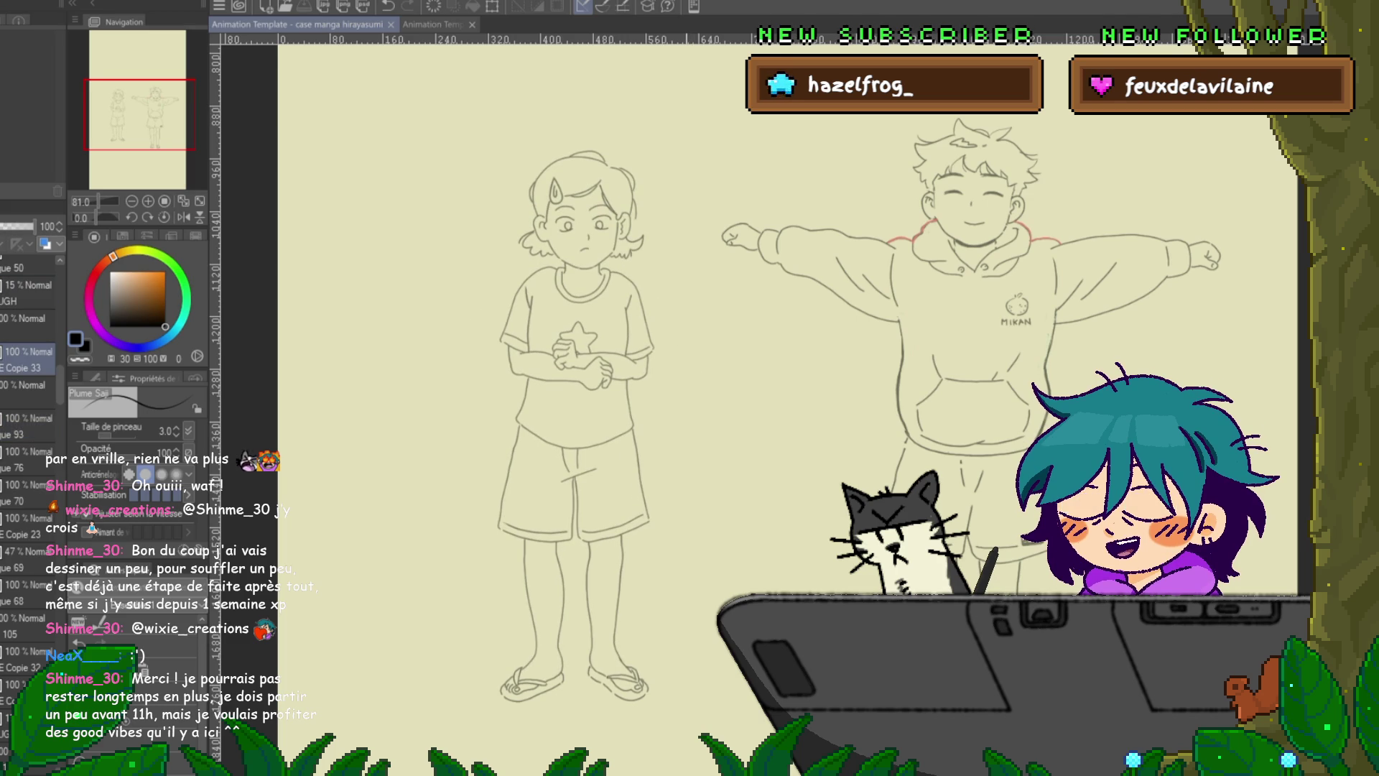
scroll(578, 338, "up", 5)
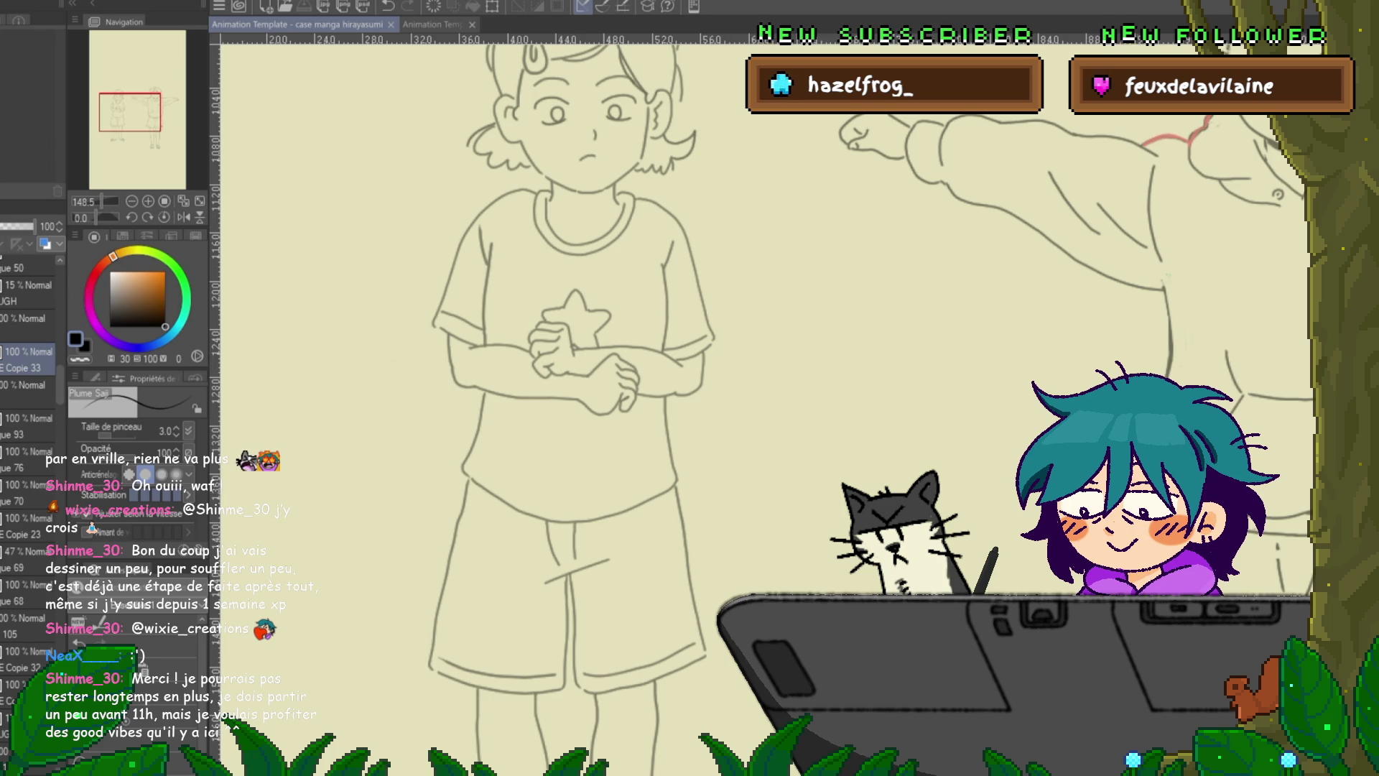
- Lasso around the girl's folded arms, clear it, and begin a new outline around her hands
key("m")
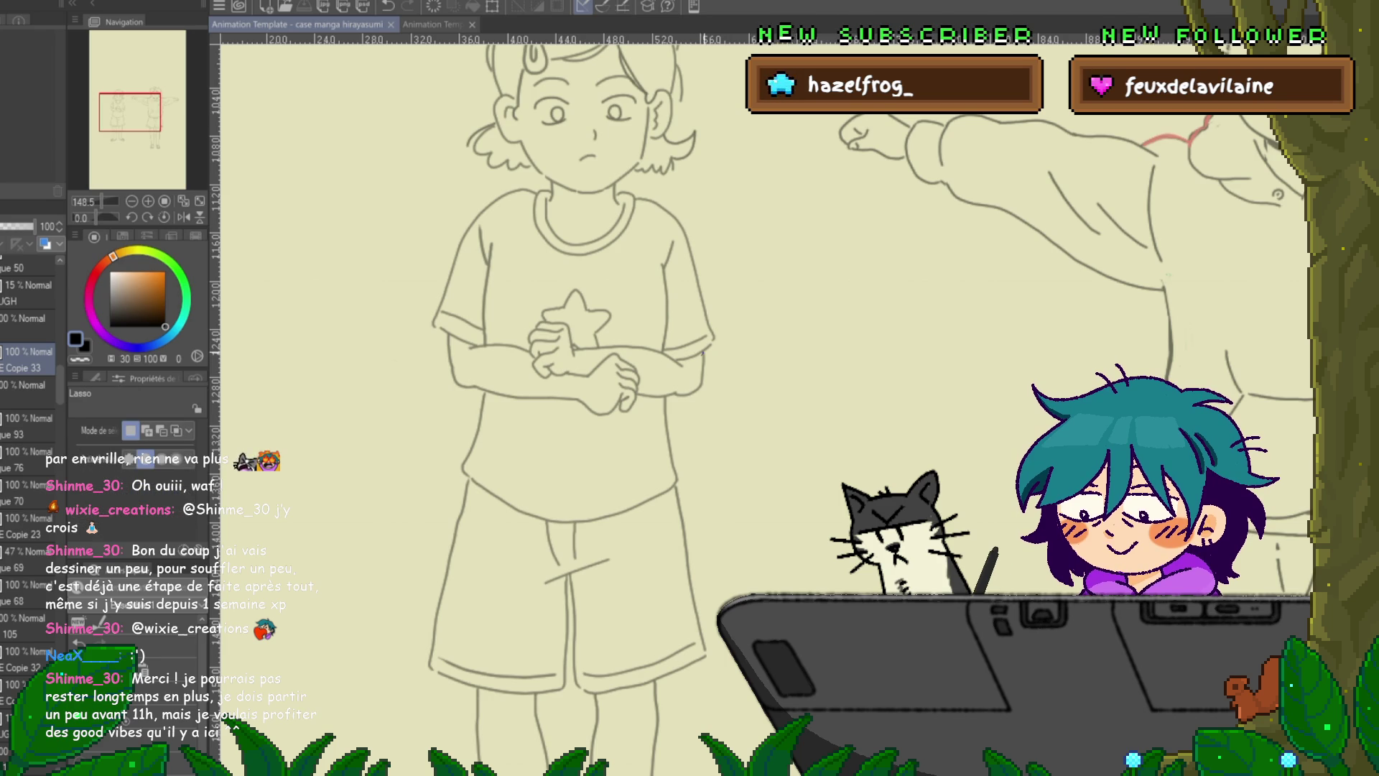
mouse_move(703, 352)
left_mouse_down()
mouse_move(693, 398)
mouse_move(553, 433)
mouse_move(445, 391)
mouse_move(434, 366)
mouse_move(447, 335)
mouse_move(464, 350)
mouse_move(483, 344)
mouse_move(582, 277)
left_mouse_up()
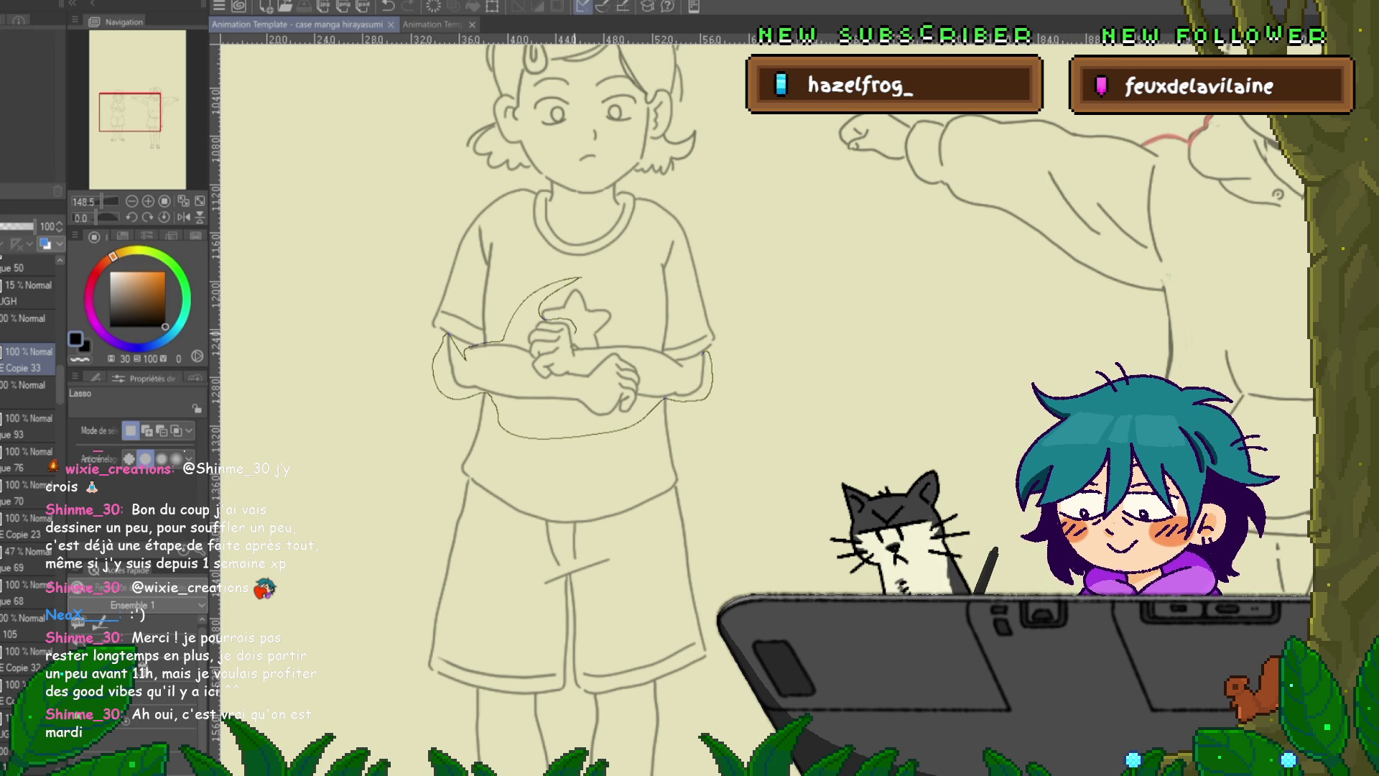
left_click_drag(574, 345, 632, 340)
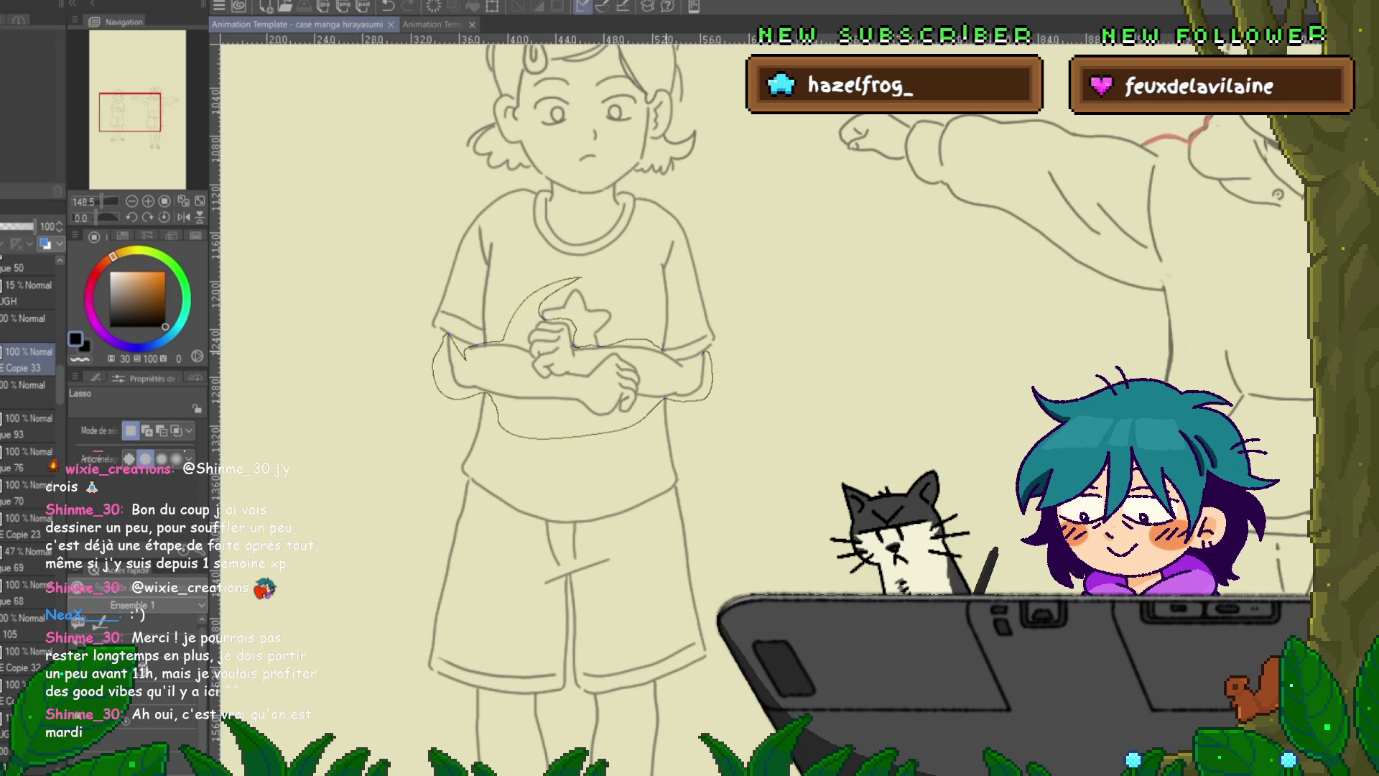
left_click_drag(579, 278, 579, 278)
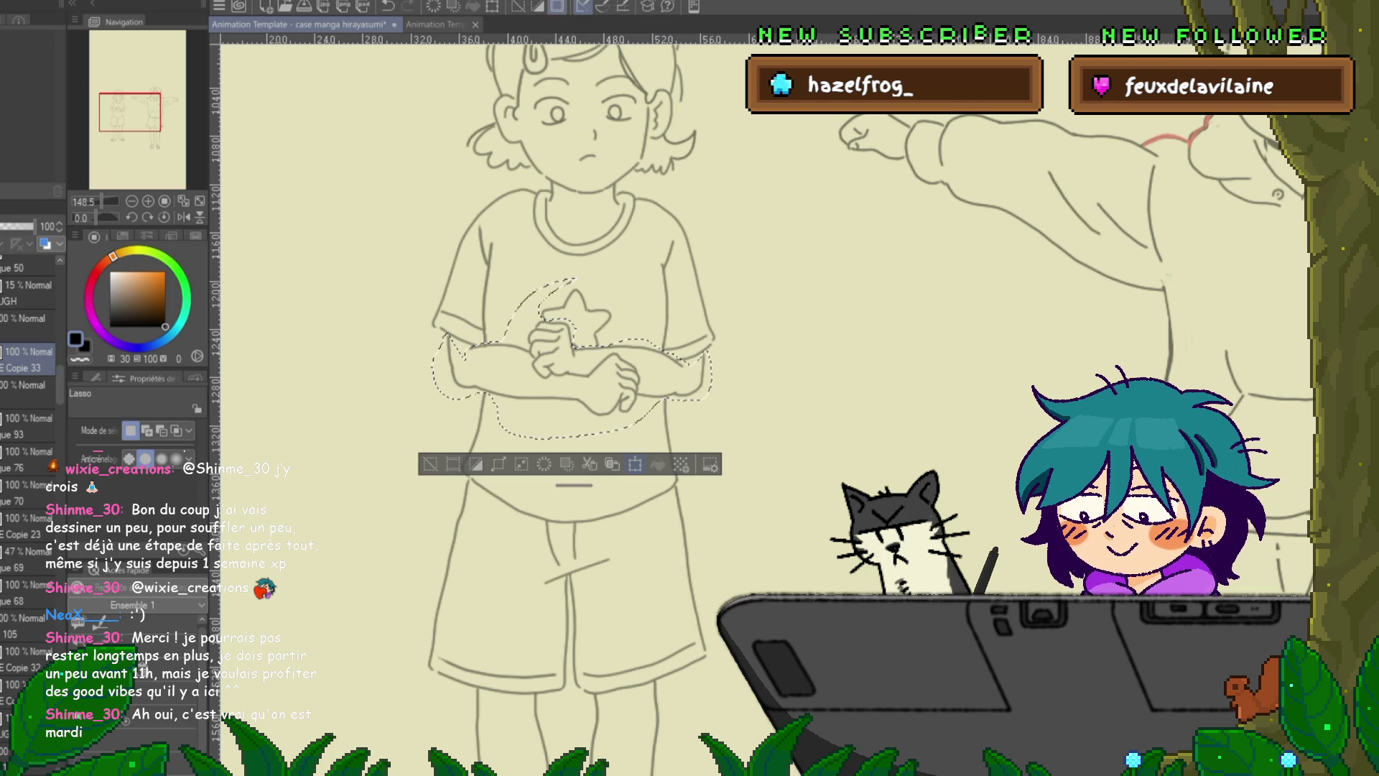
key("ctrl+d")
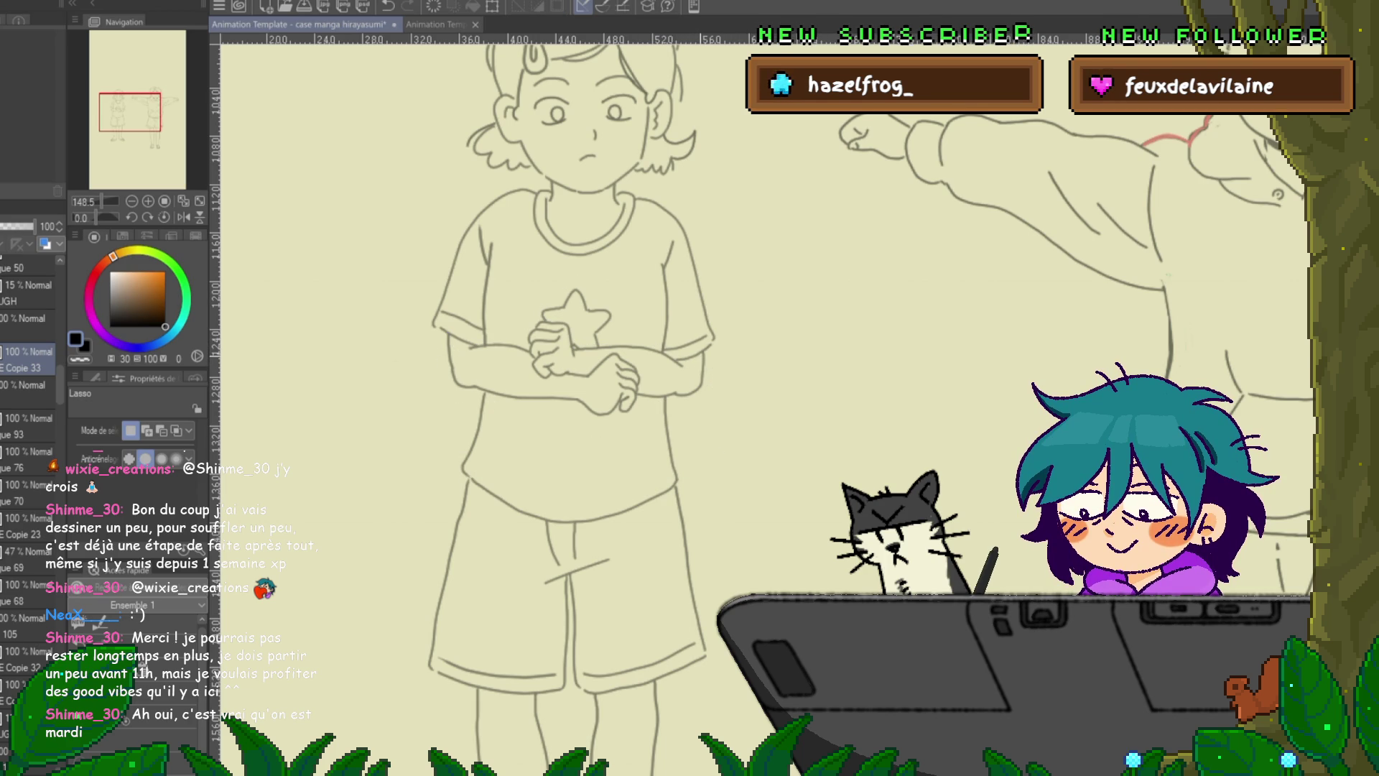
mouse_move(703, 353)
left_mouse_down()
mouse_move(678, 399)
mouse_move(638, 399)
mouse_move(609, 352)
mouse_move(530, 376)
mouse_move(543, 321)
mouse_move(636, 342)
left_mouse_up()
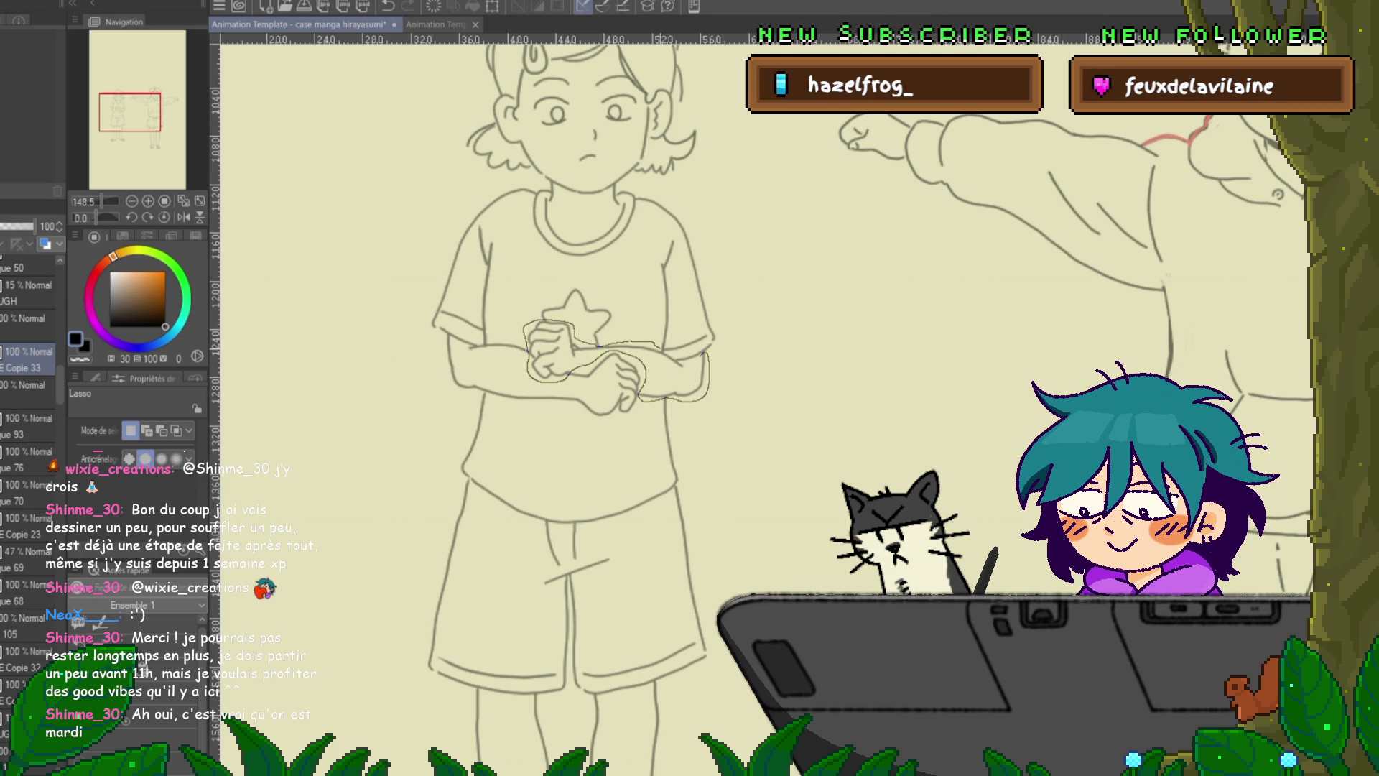
- Rotate the selected clasped hands slightly clockwise
left_click_drag(692, 369, 692, 369)
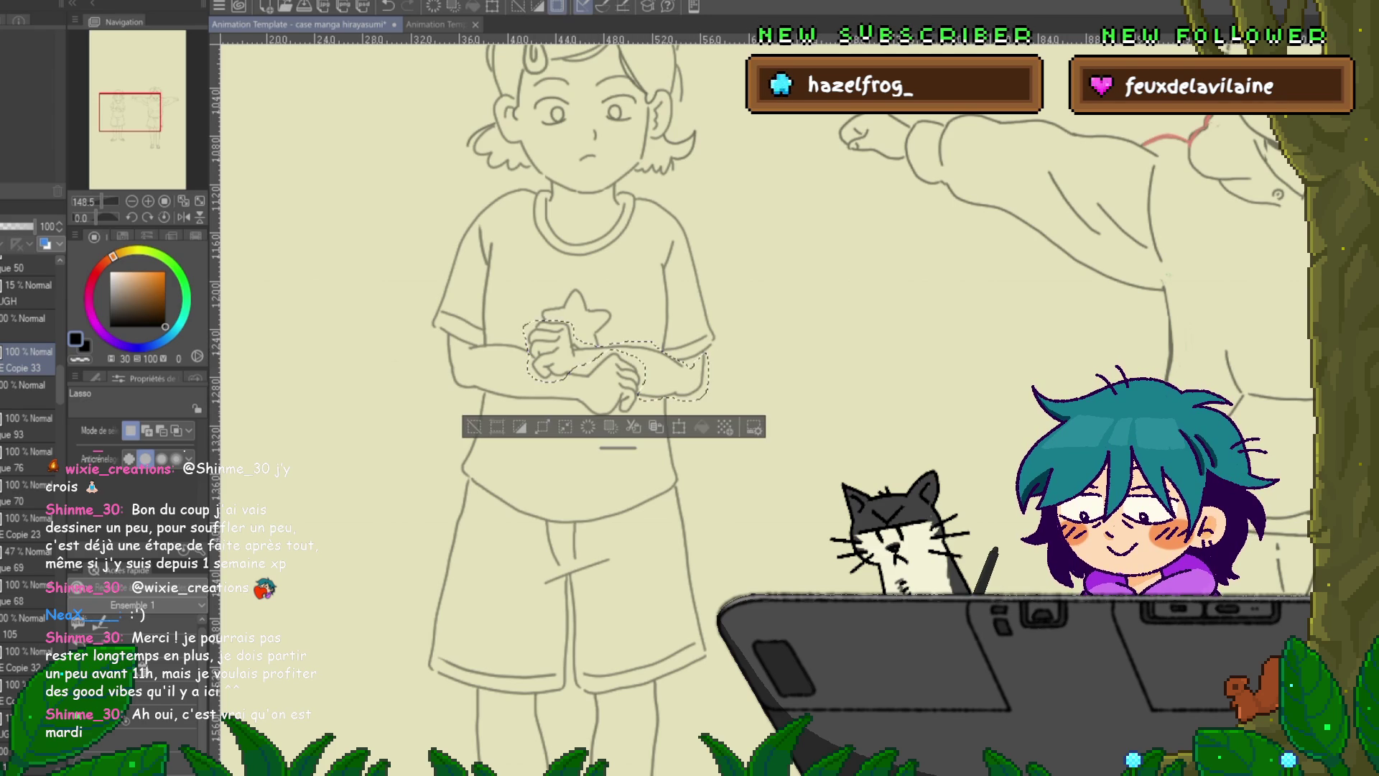
key("ctrl+t")
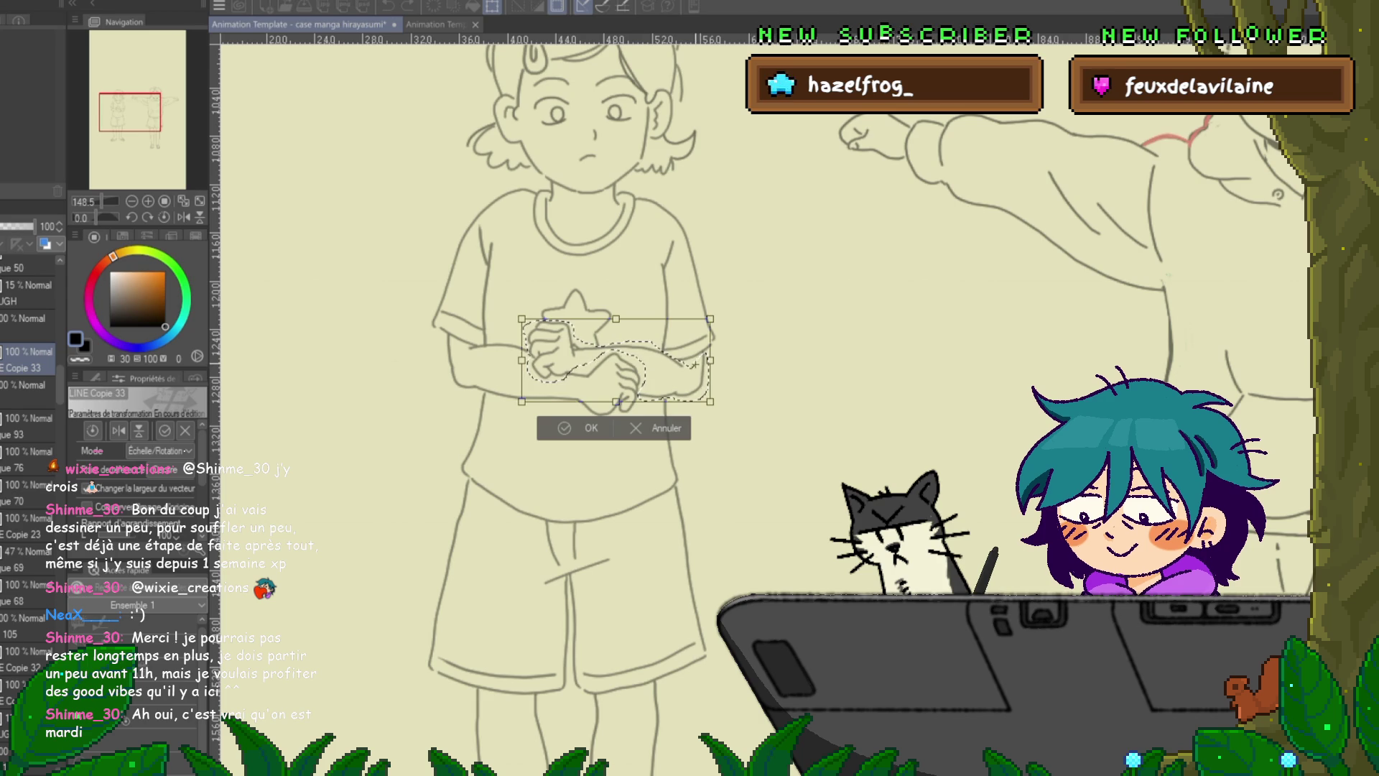
left_click_drag(692, 370, 693, 368)
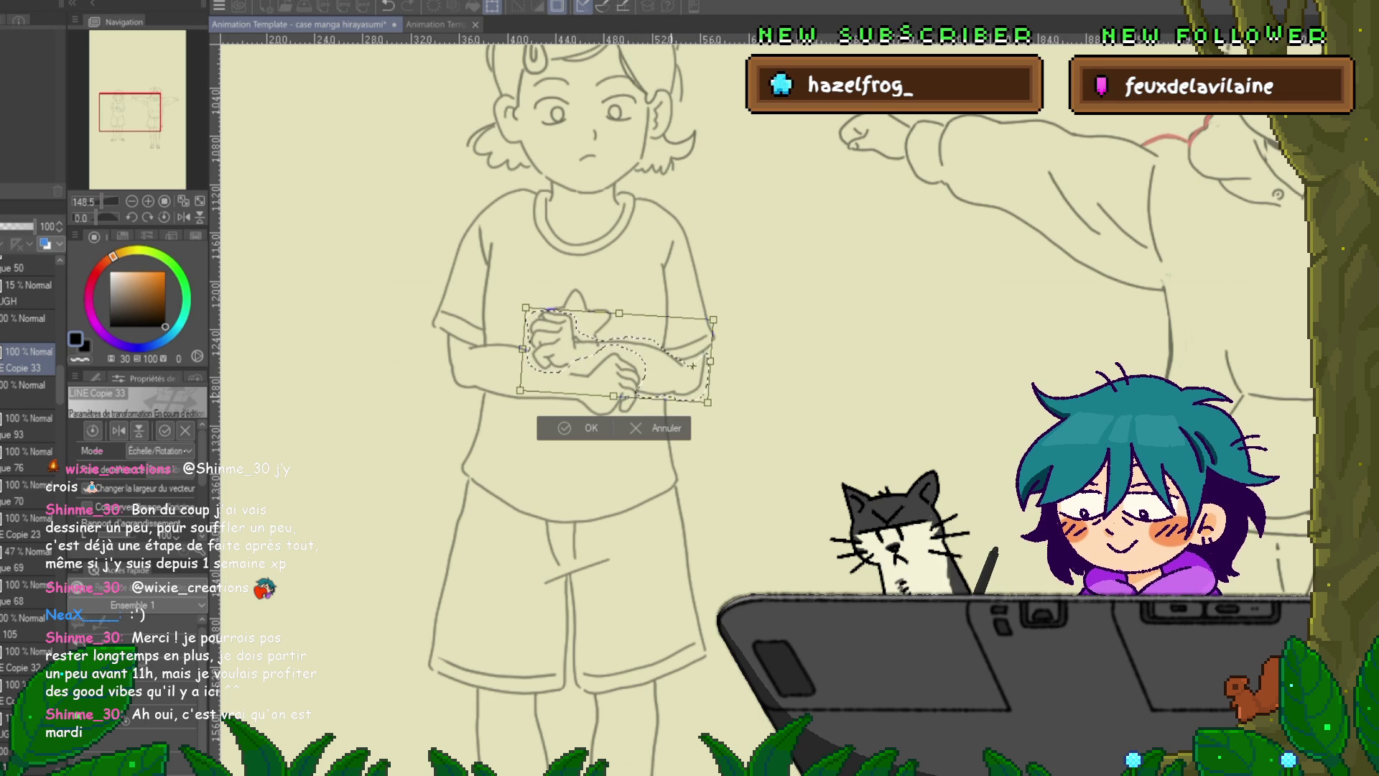
key("Return")
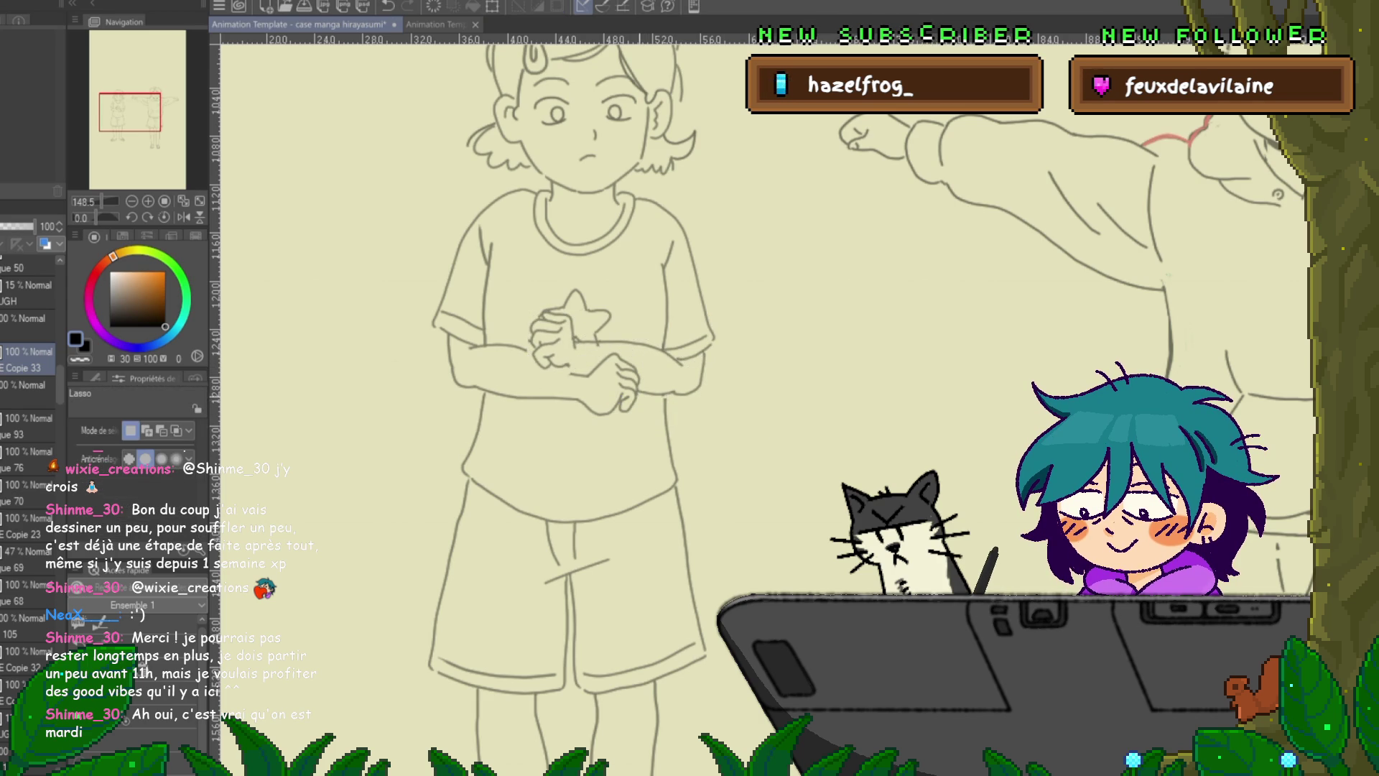
- Lasso the forearms and hands, rotate them slightly counter-clockwise, and deselect
mouse_move(640, 387)
left_mouse_down()
mouse_move(535, 373)
mouse_move(511, 340)
mouse_move(460, 336)
mouse_move(441, 352)
mouse_move(447, 396)
mouse_move(617, 420)
mouse_move(639, 402)
left_mouse_up()
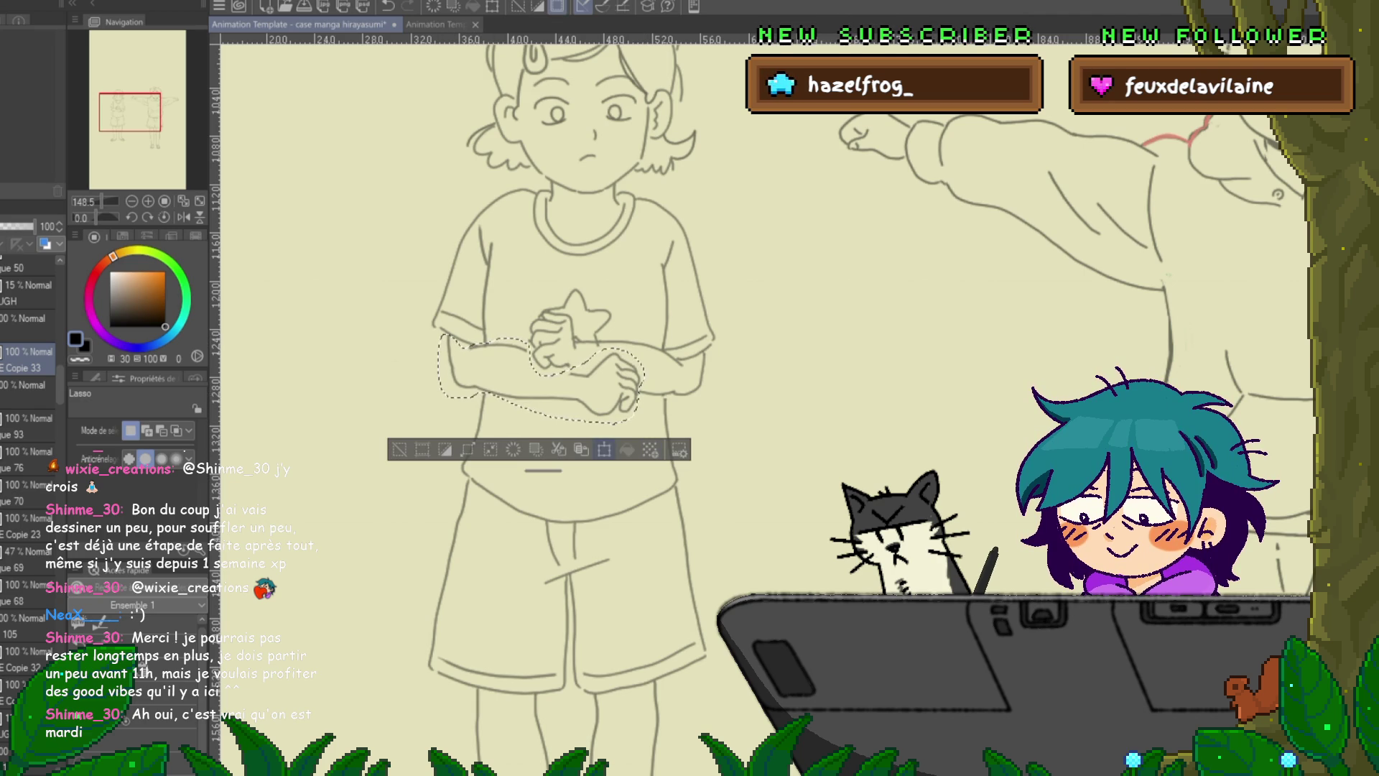
key("ctrl+t")
left_click_drag(668, 359, 671, 340)
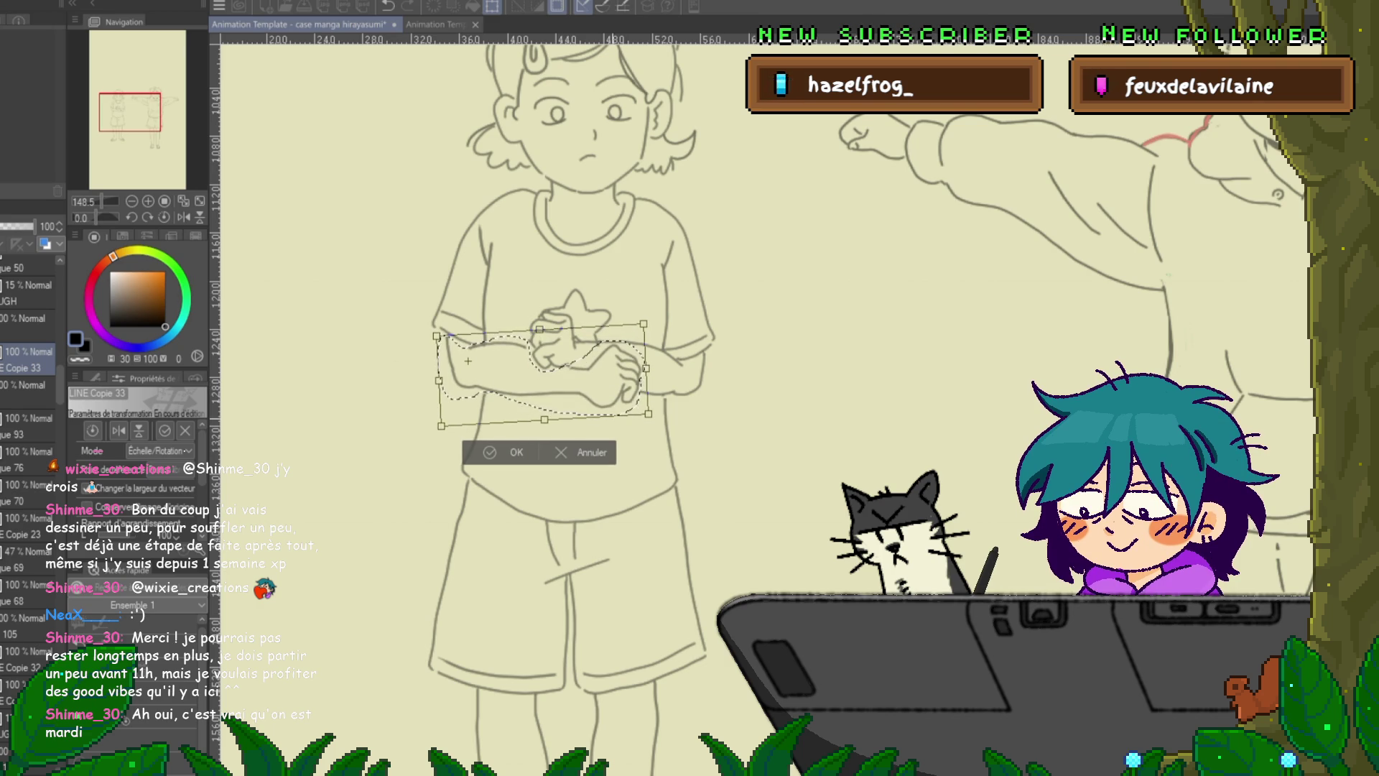
key("Return")
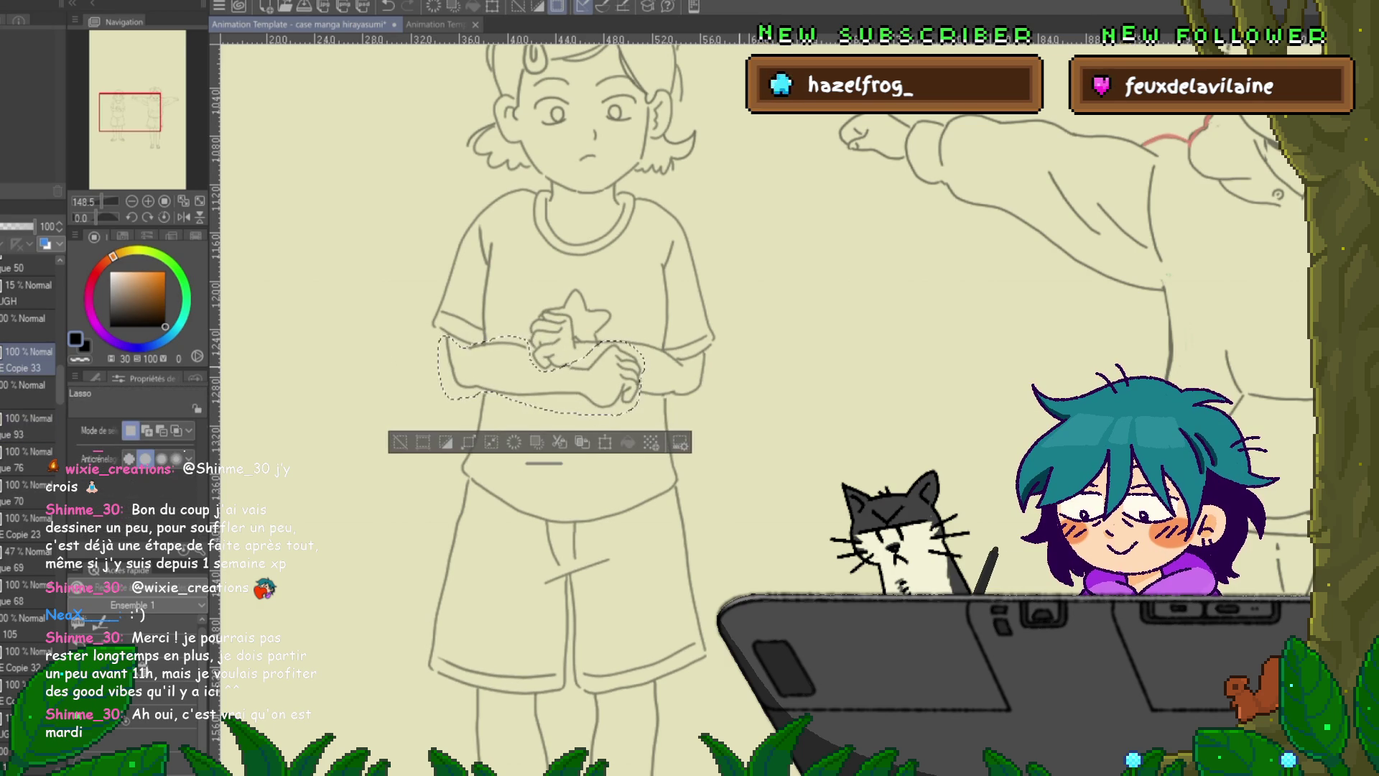
key("ctrl+d")
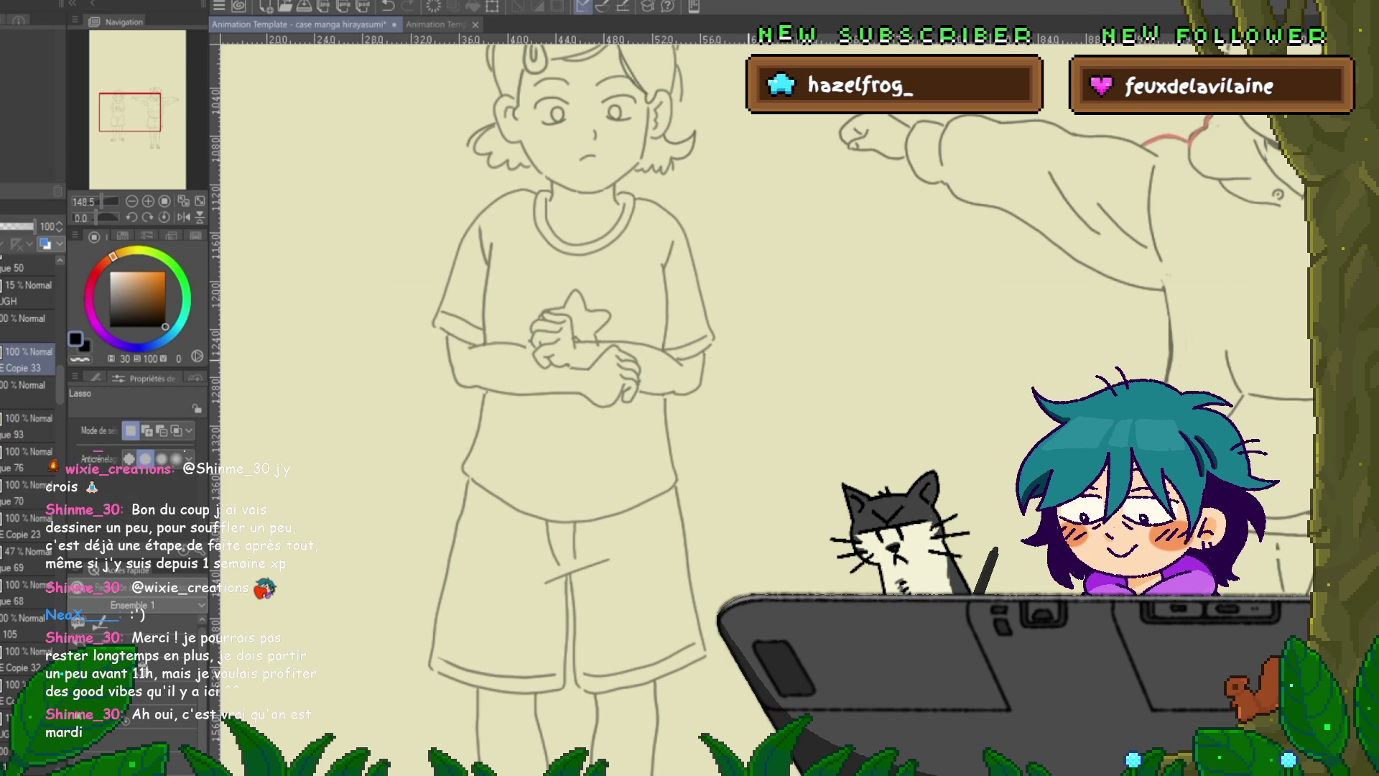
- Outline the shirt's torso, abandon its transform, and set the Control Point tool to delete points
left_click_drag(636, 212, 635, 264)
left_click_drag(534, 194, 533, 260)
mouse_move(442, 406)
left_mouse_down()
mouse_move(478, 392)
mouse_move(643, 429)
mouse_move(730, 297)
mouse_move(638, 185)
left_mouse_up()
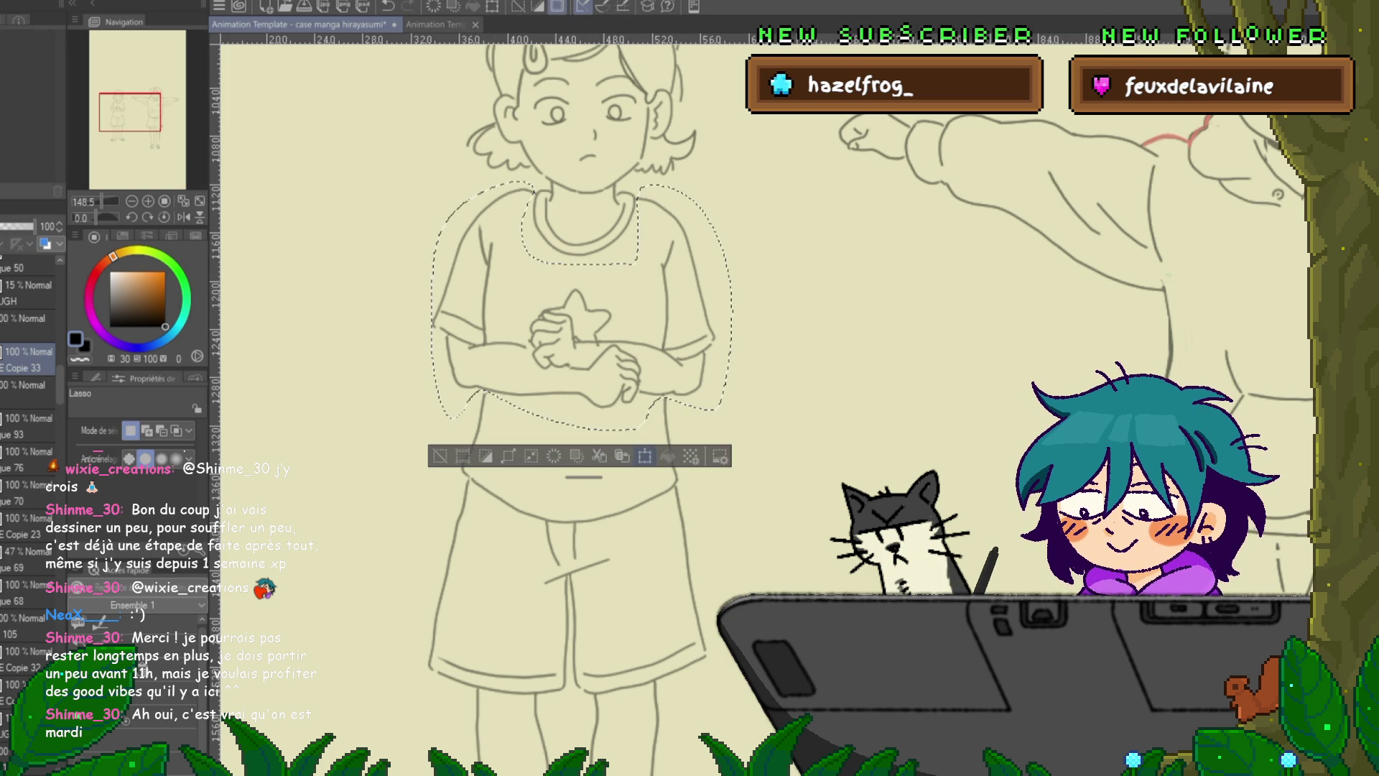
key("ctrl+t")
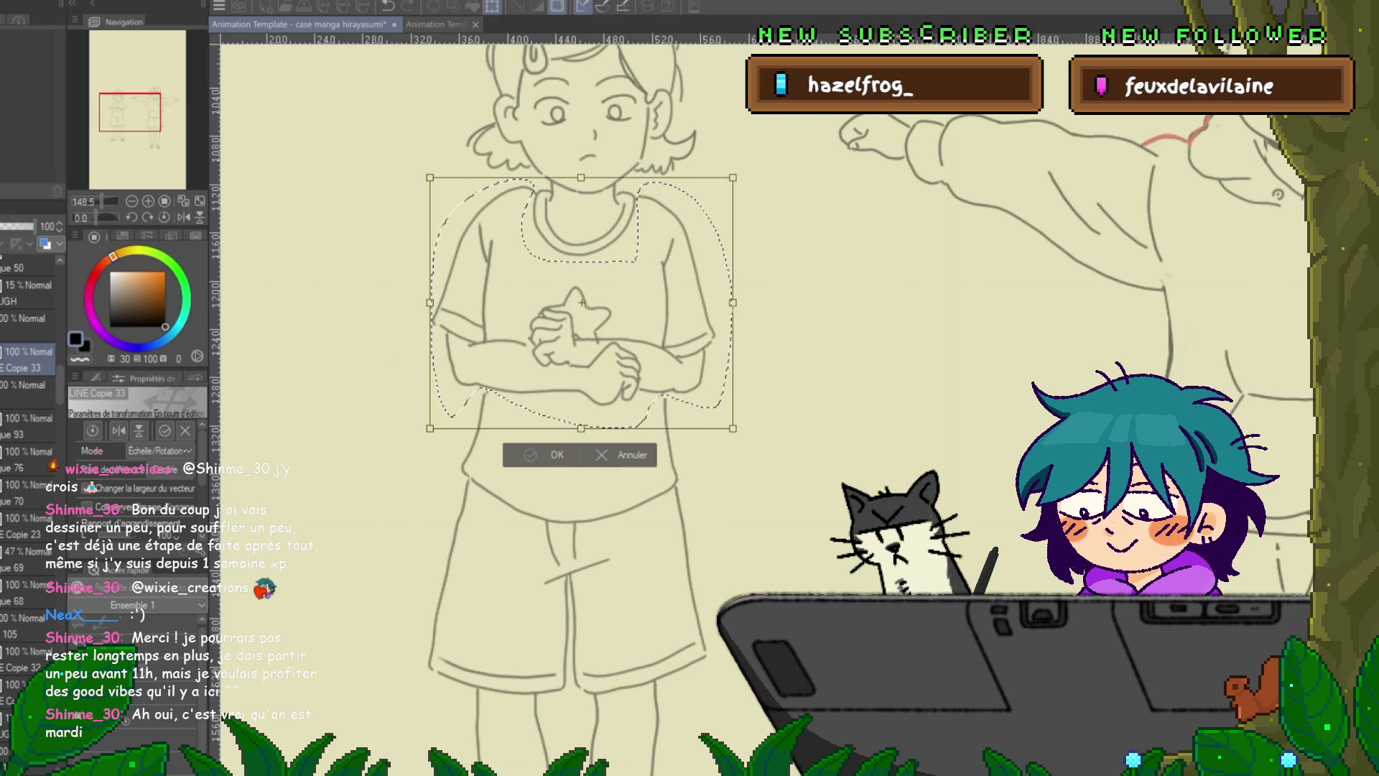
key("ctrl+d")
key("y")
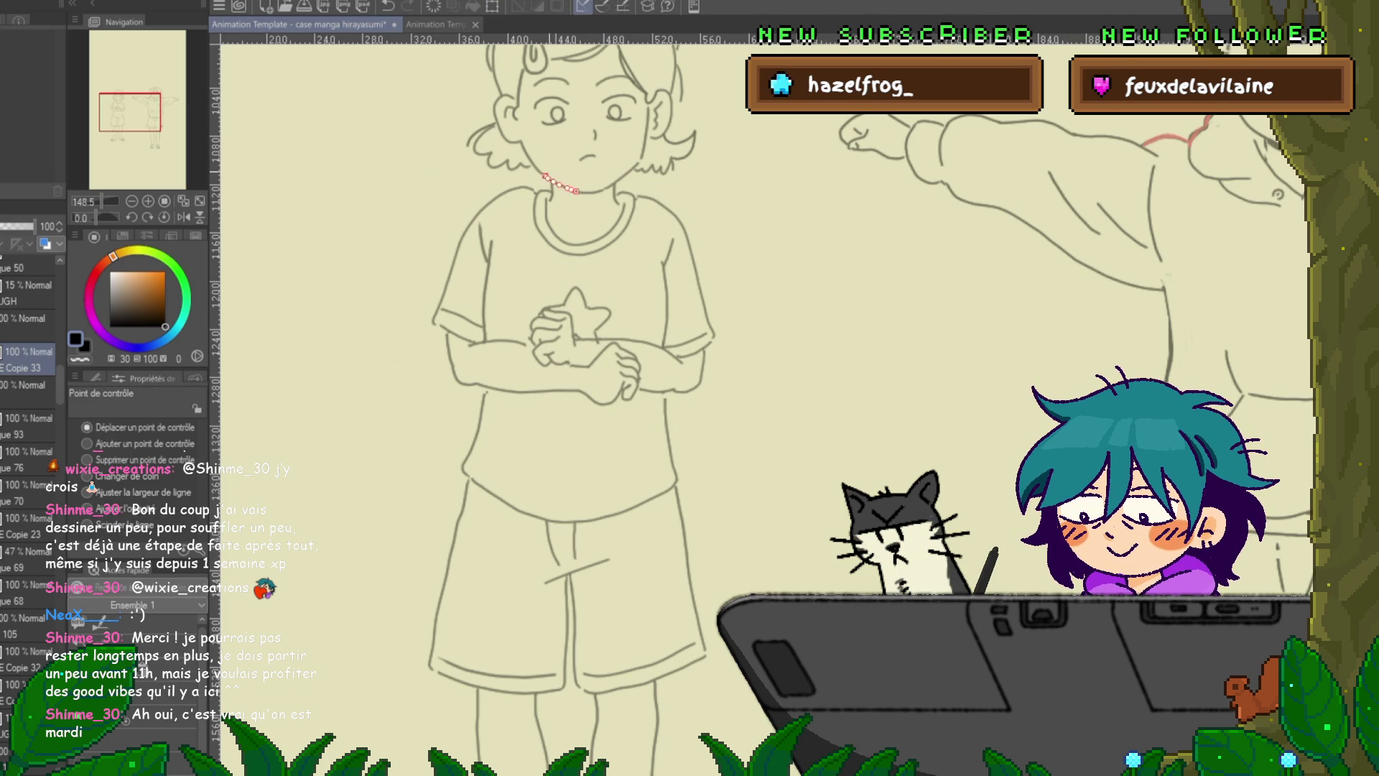
left_click(87, 459)
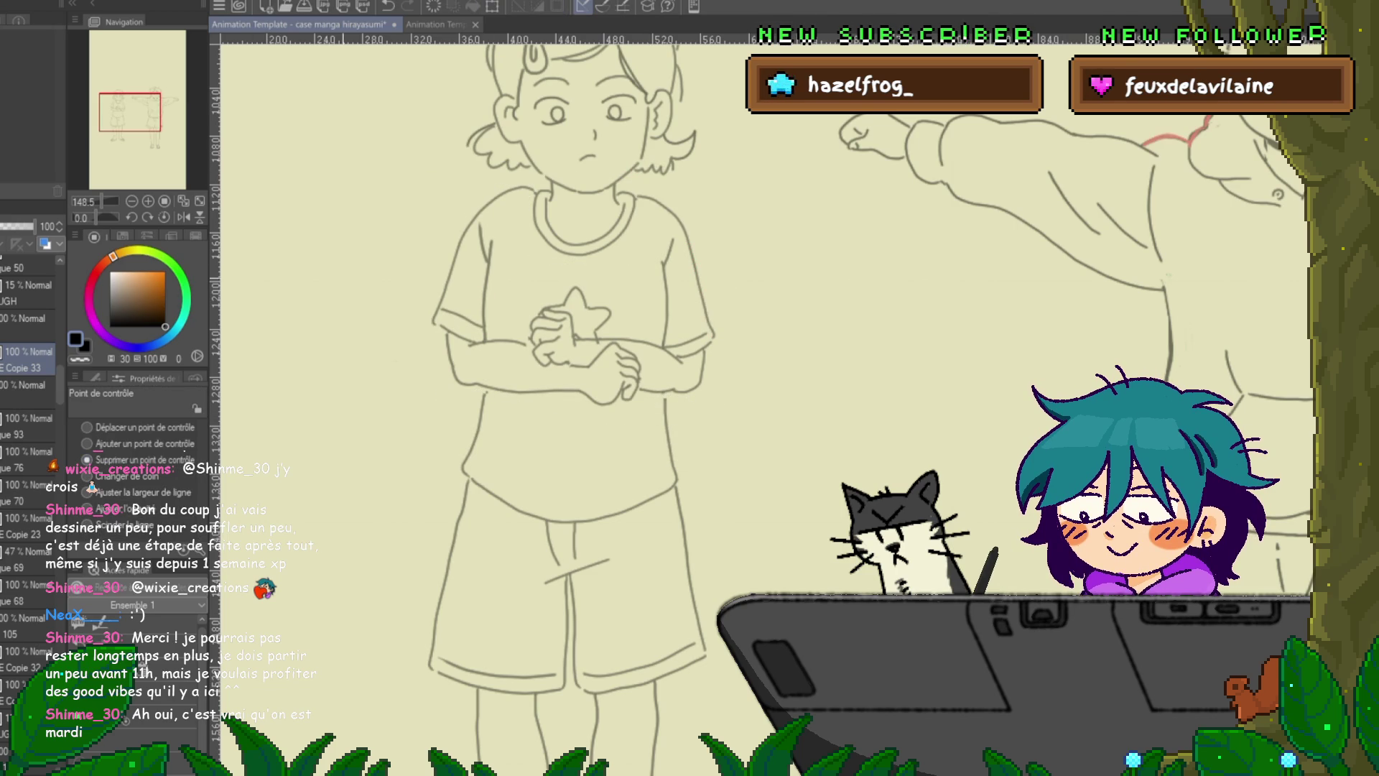
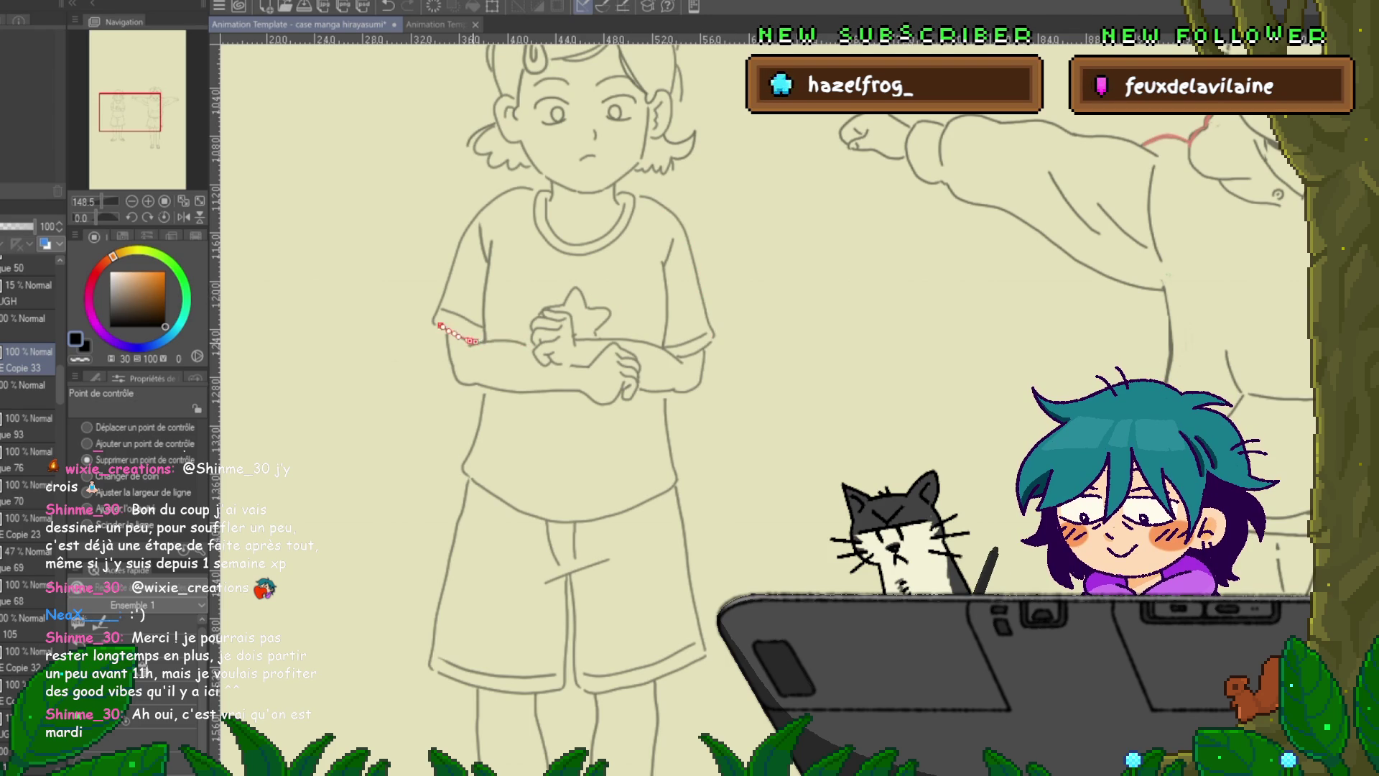
- Delete the stray forearm line by the sleeve, then check the hair, sleeve and shoulder lines
left_click(469, 343)
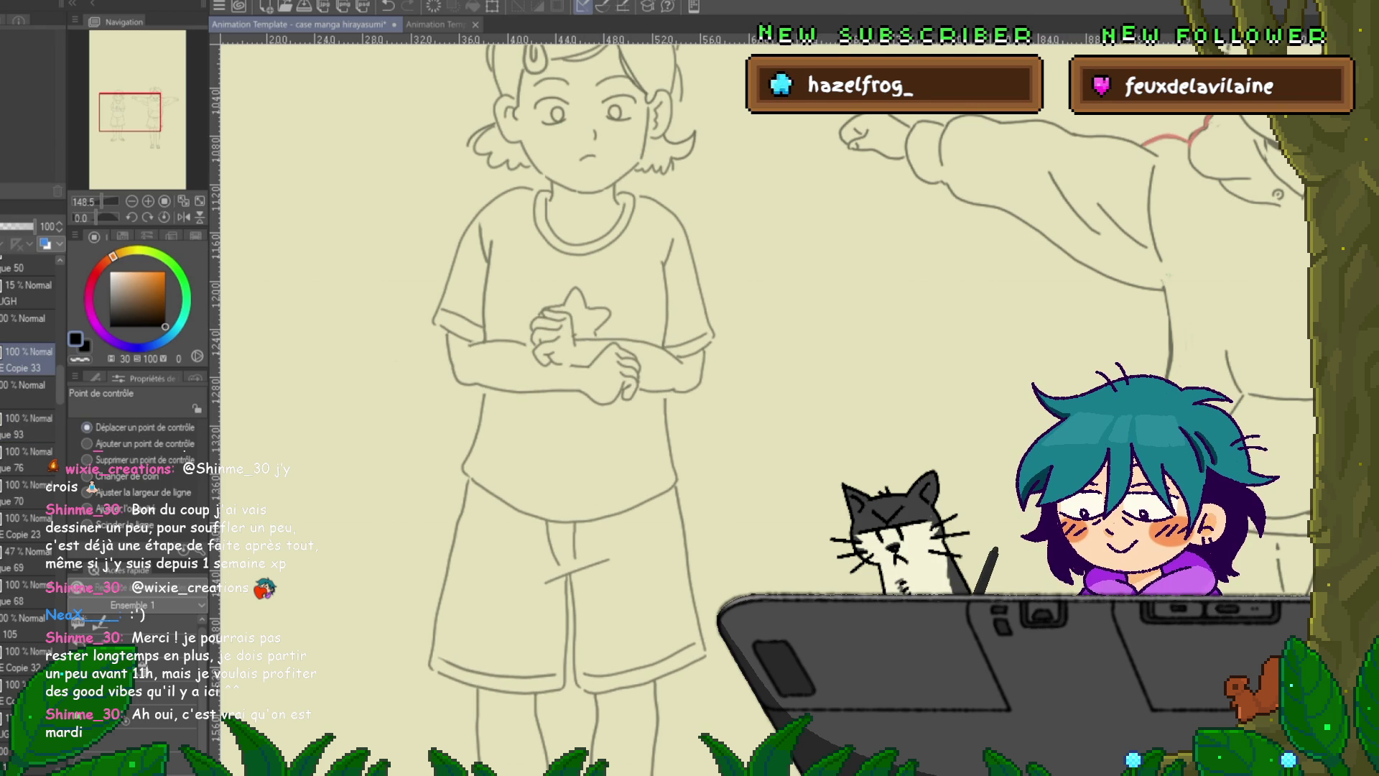
left_click(684, 142)
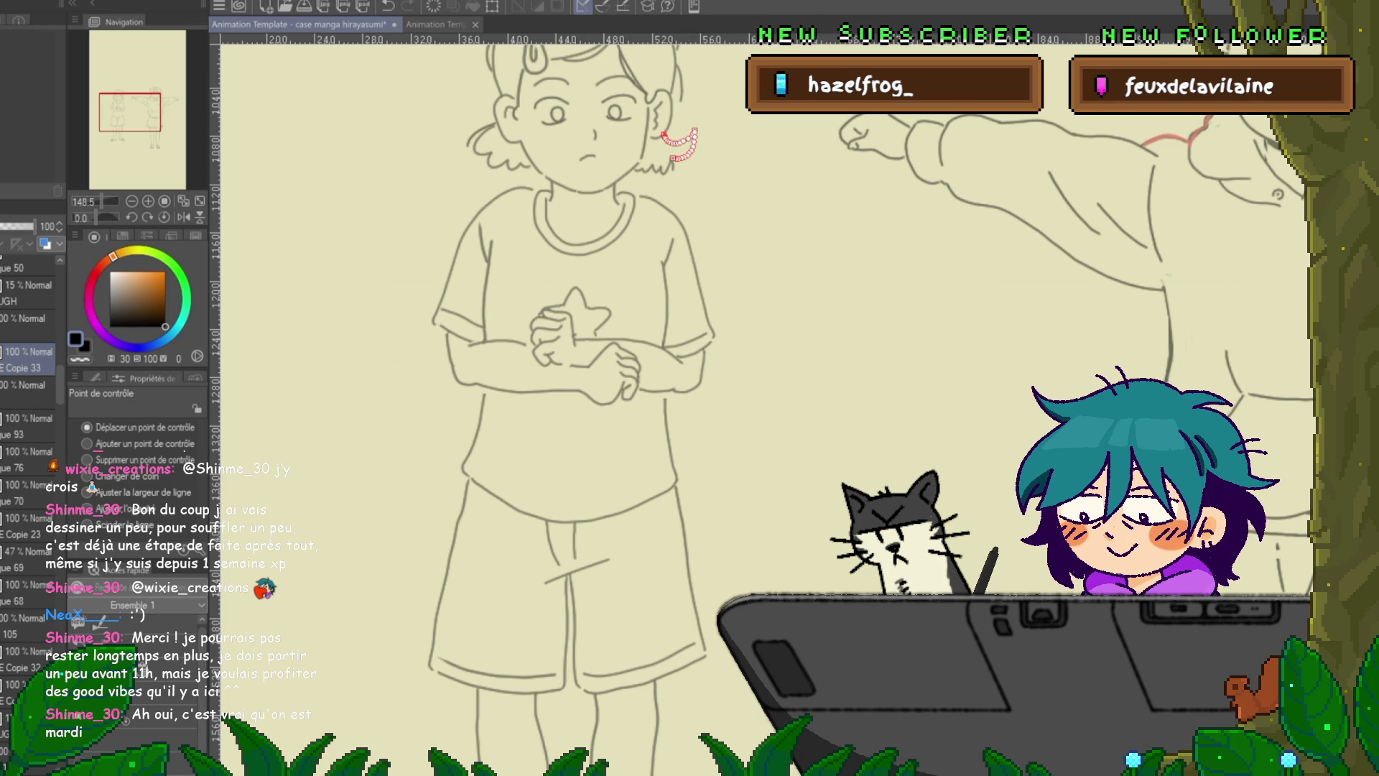
left_click(693, 266)
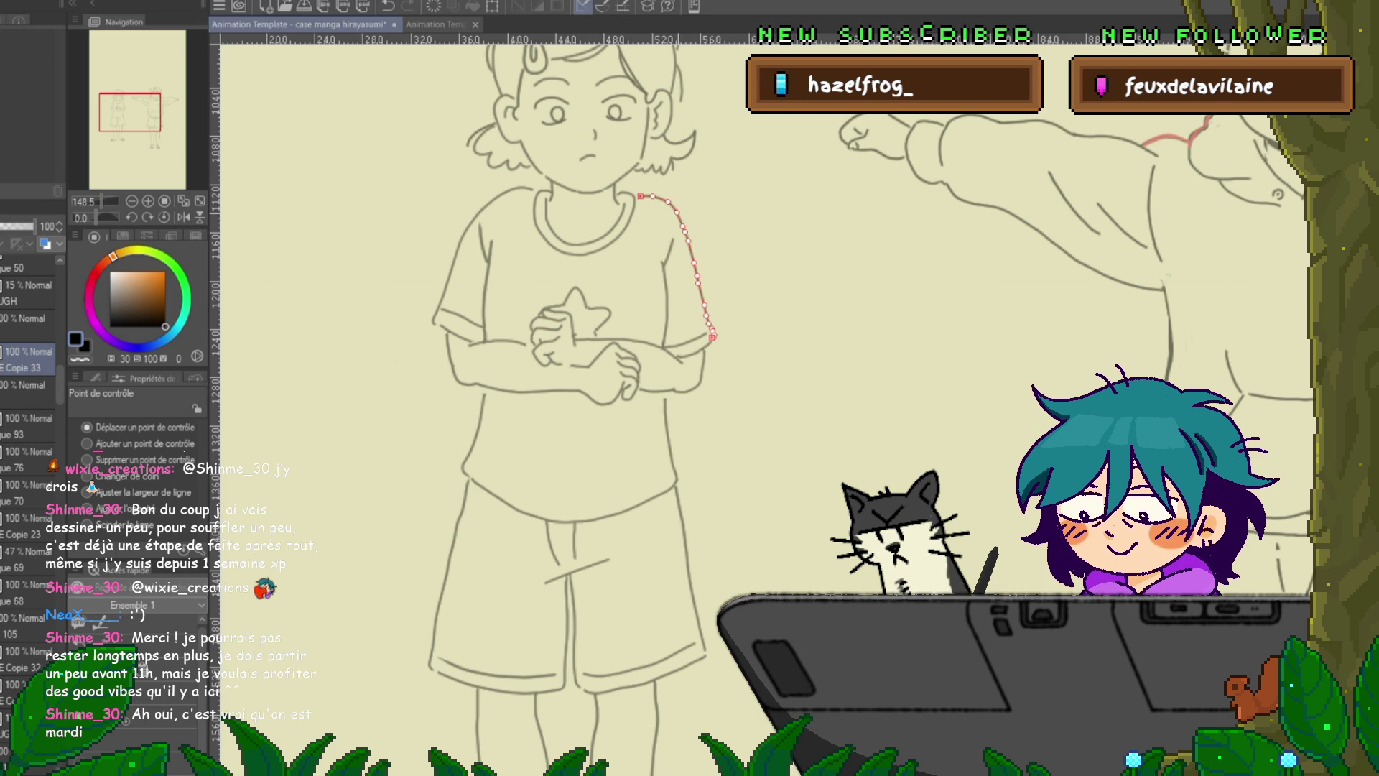
left_click(458, 252)
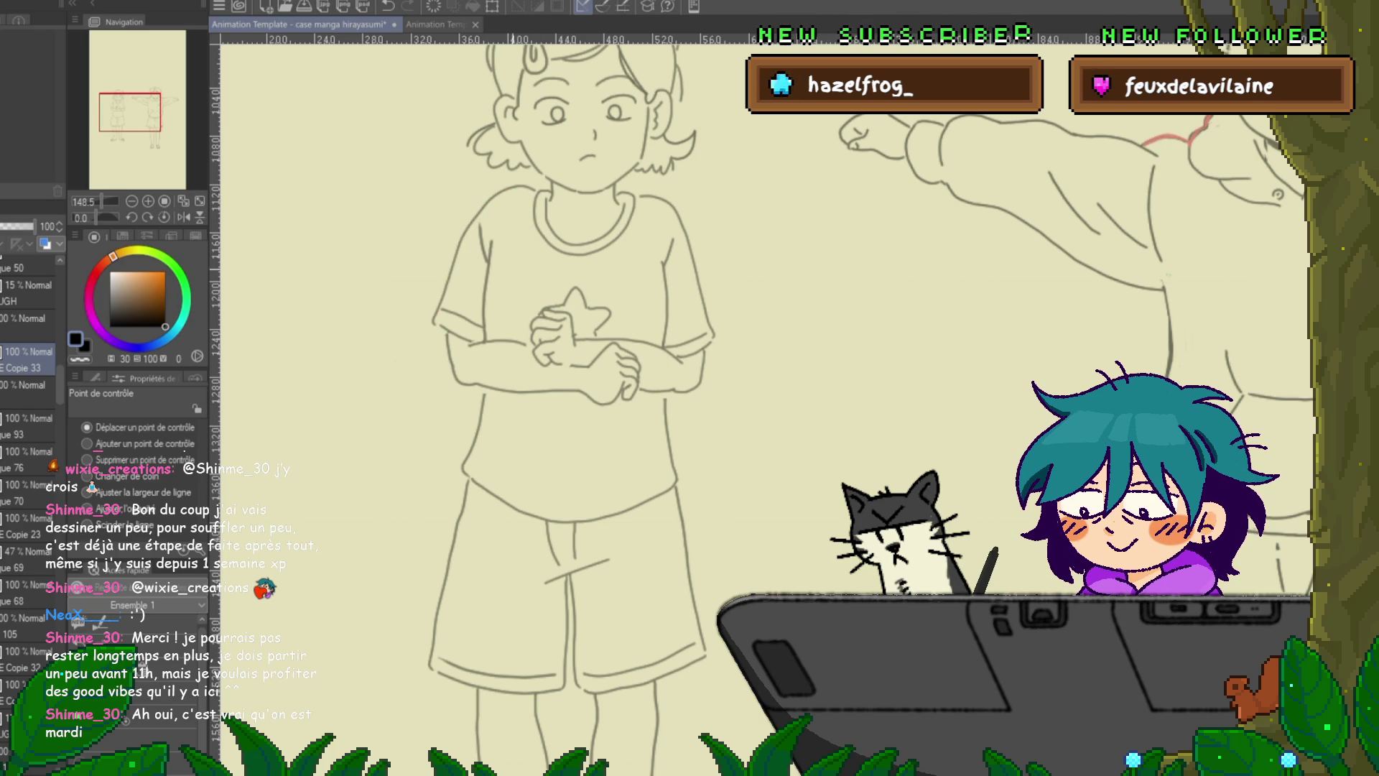
left_click(457, 251)
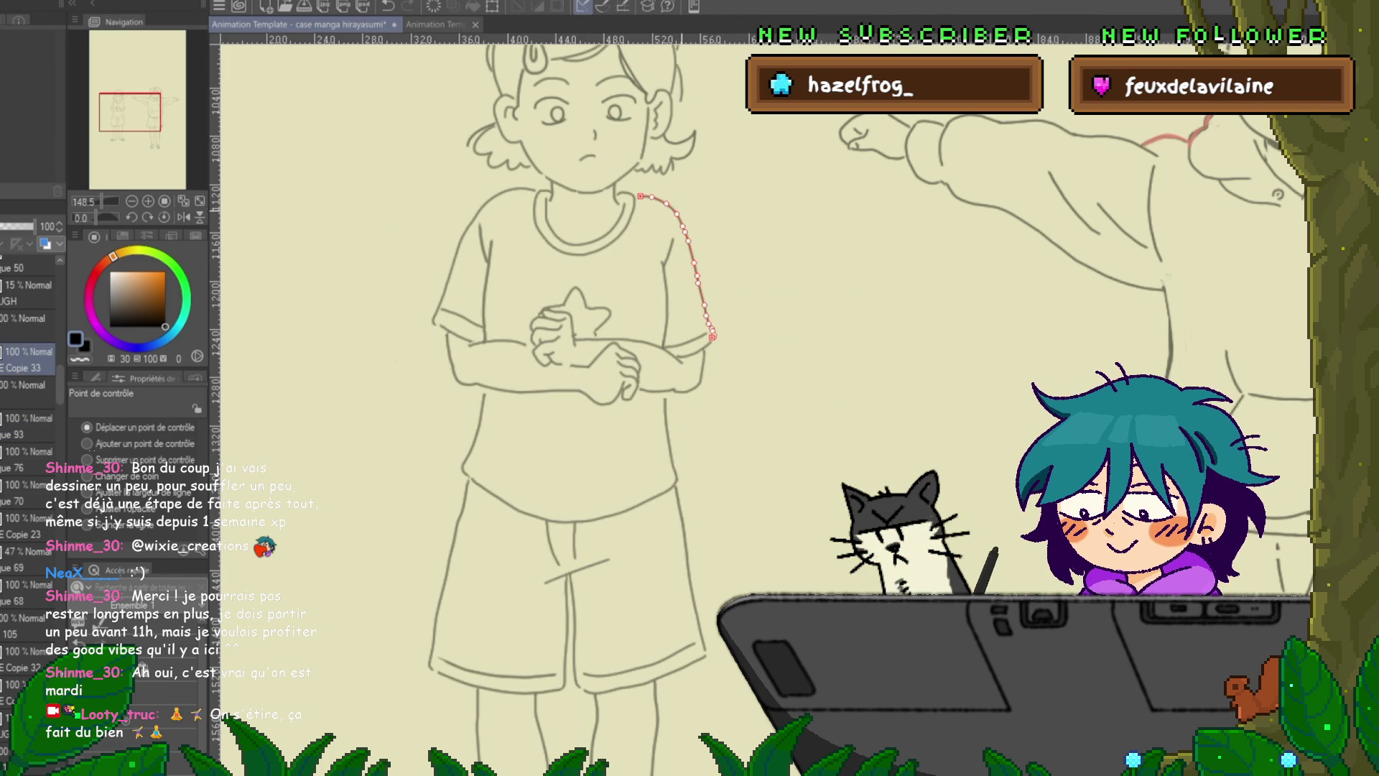
key("space")
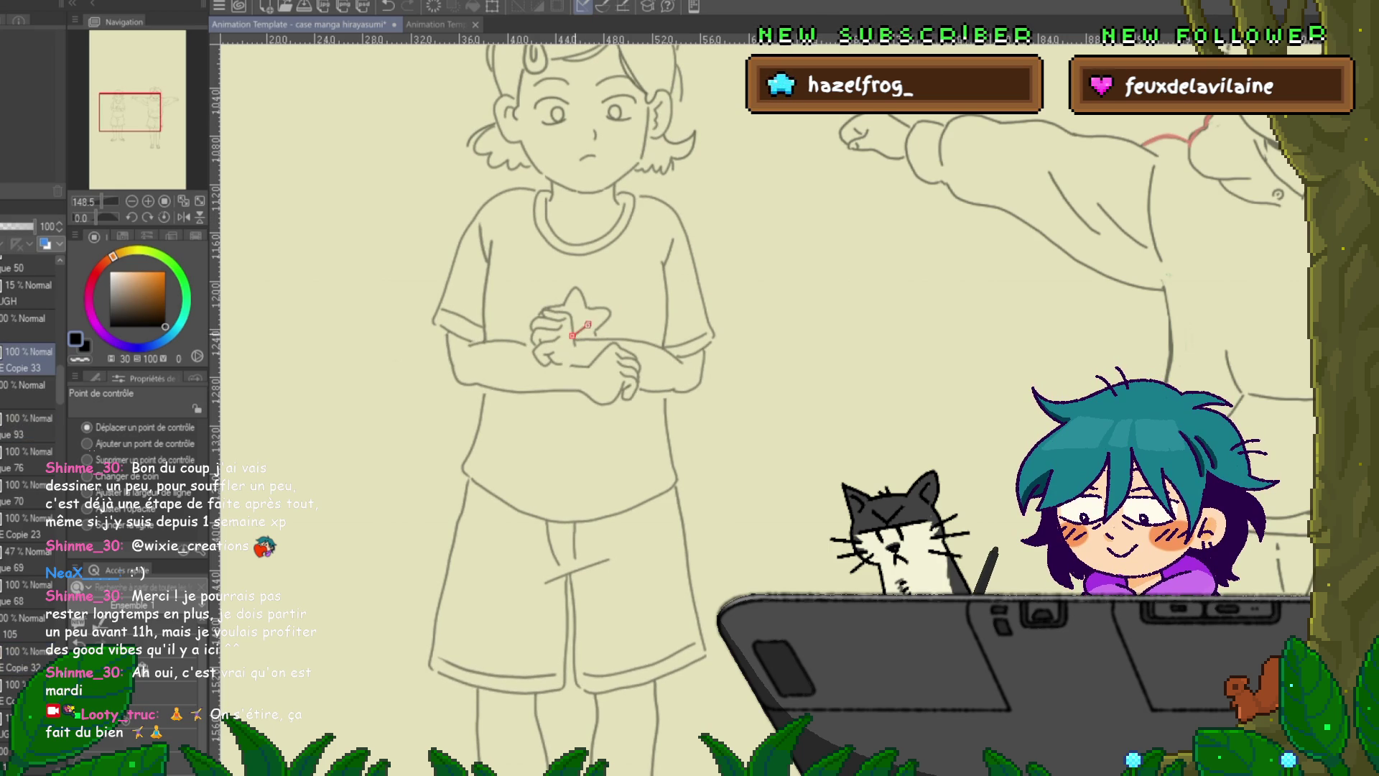
left_click_drag(573, 335, 574, 343)
key("ctrl+z")
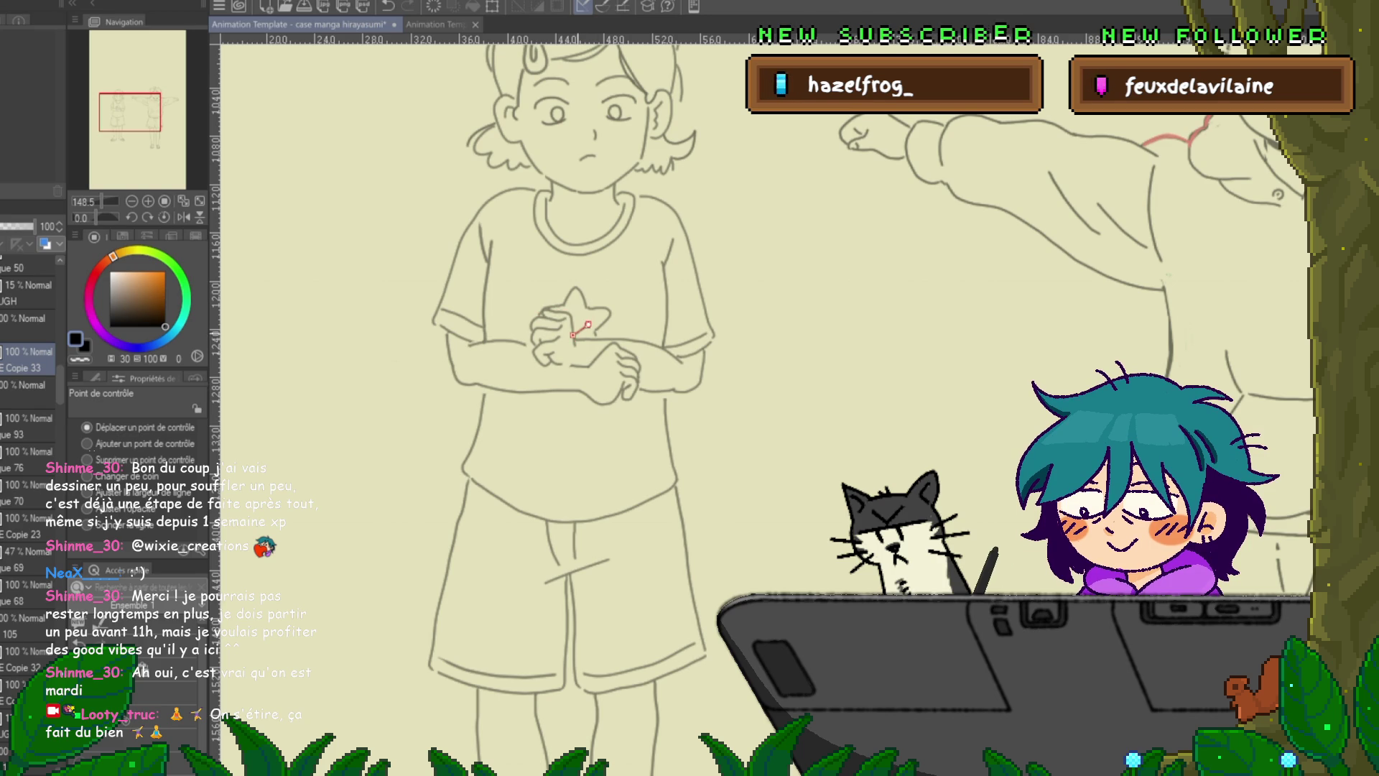
key("ctrl+z")
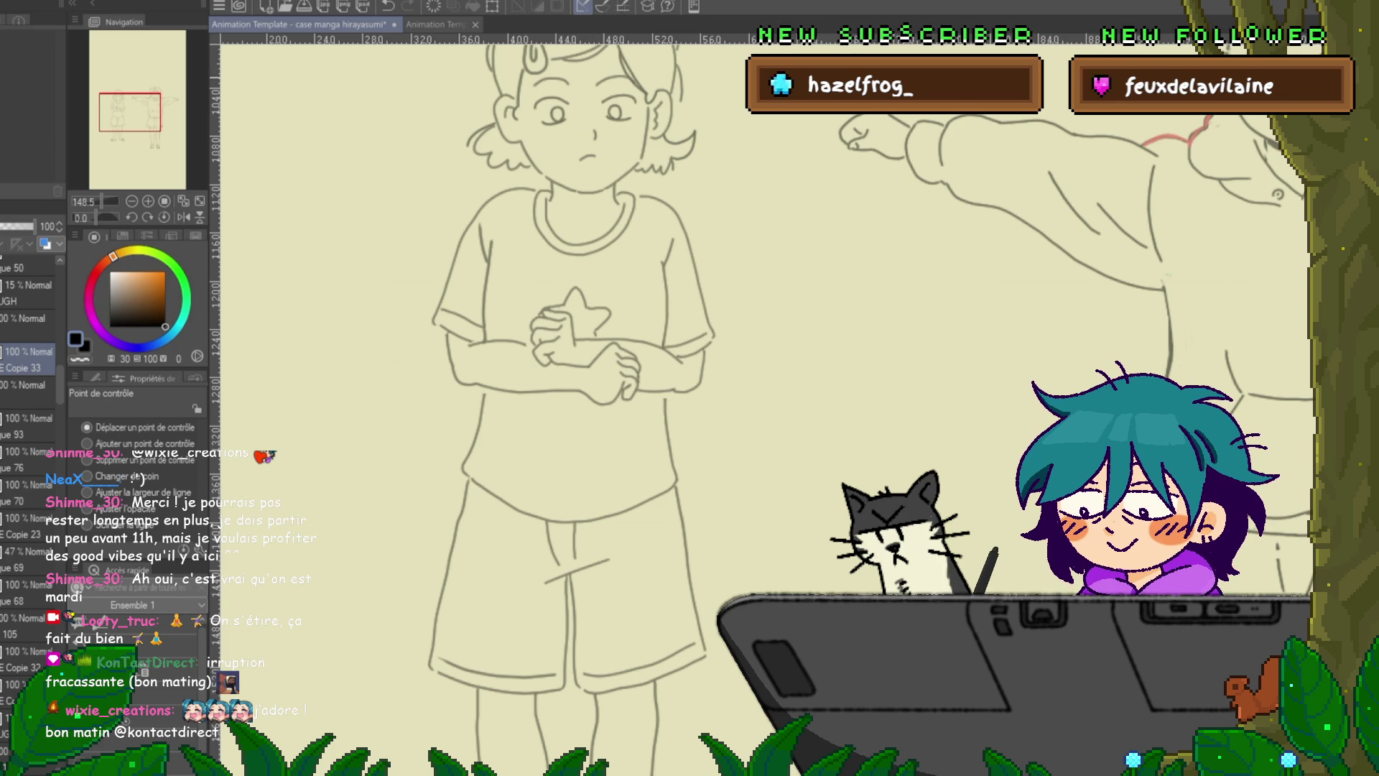
- Extend the forearm line slightly and delete the stray strokes over the hands and wrist
left_click(29, 425)
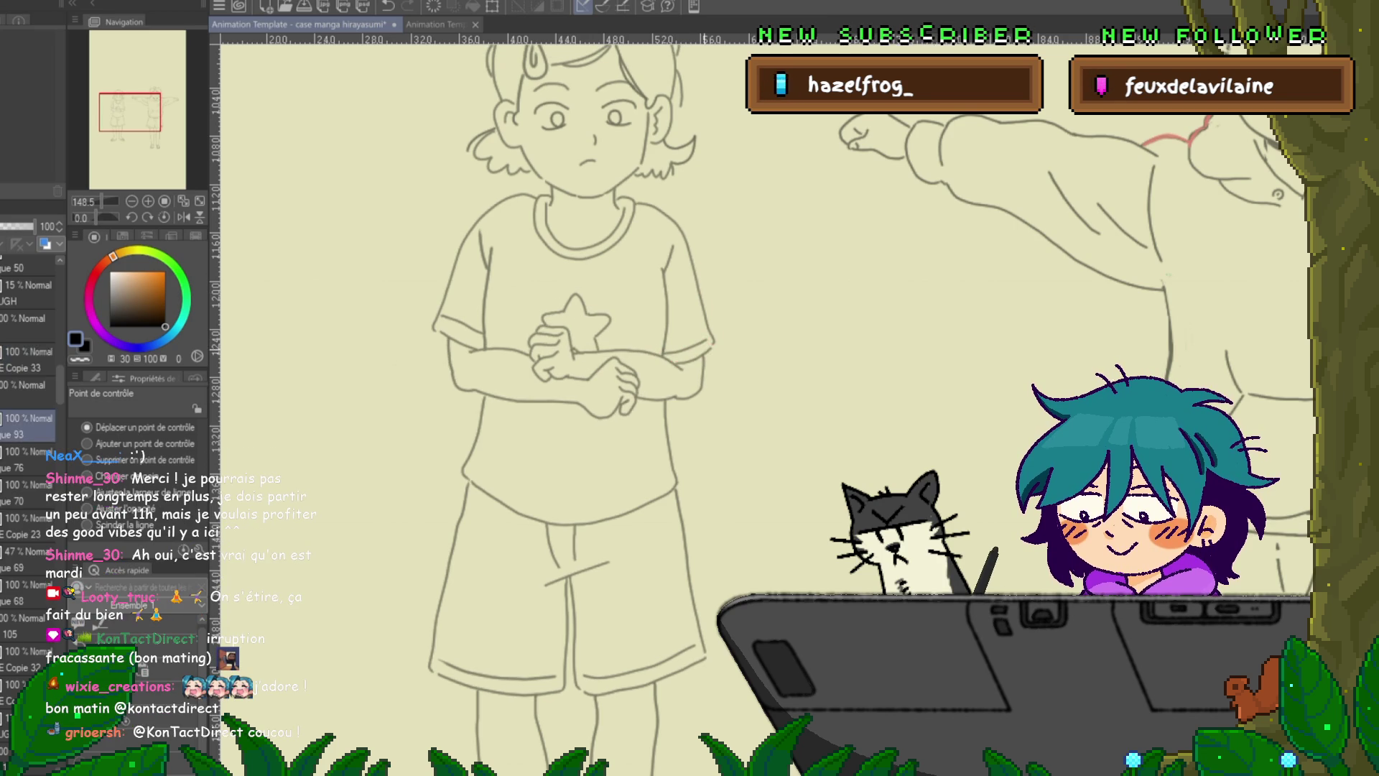
left_click(28, 359)
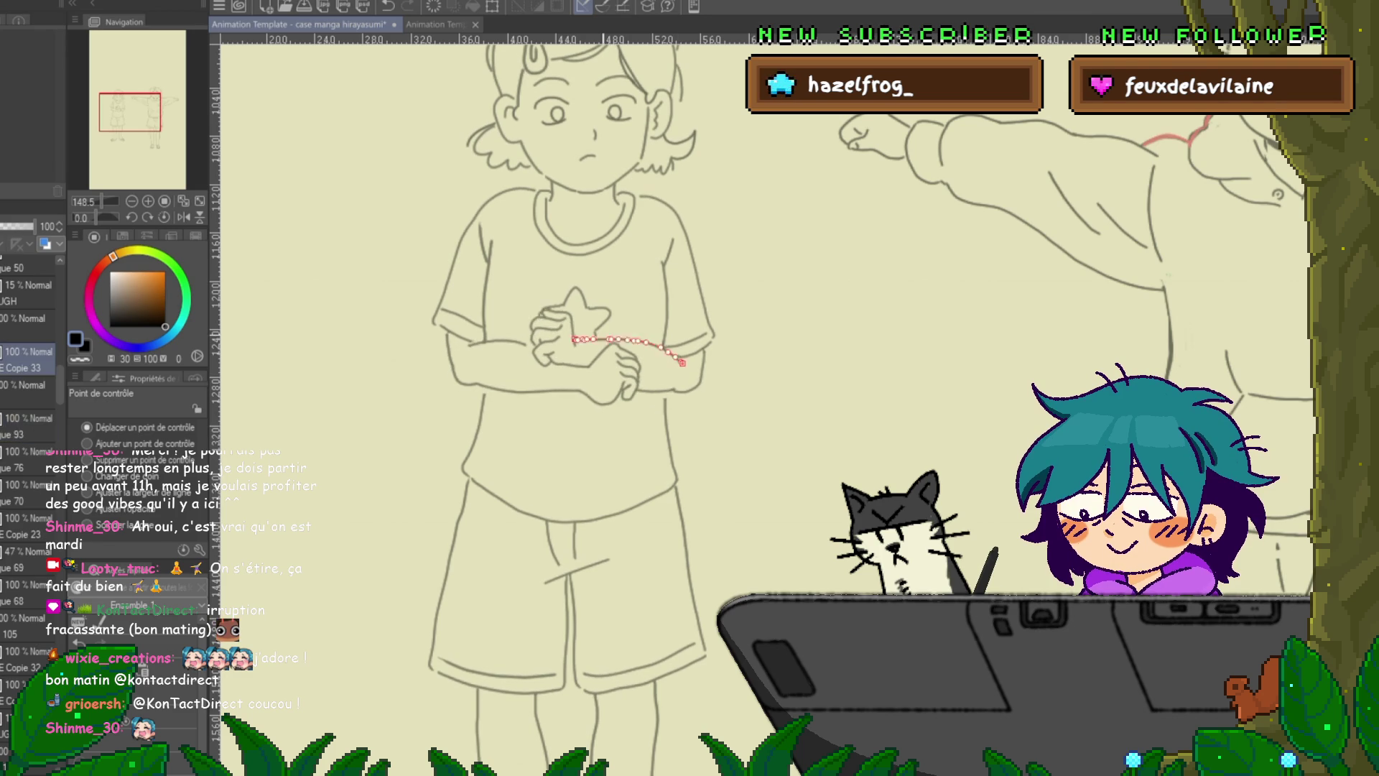
left_click_drag(526, 345, 537, 347)
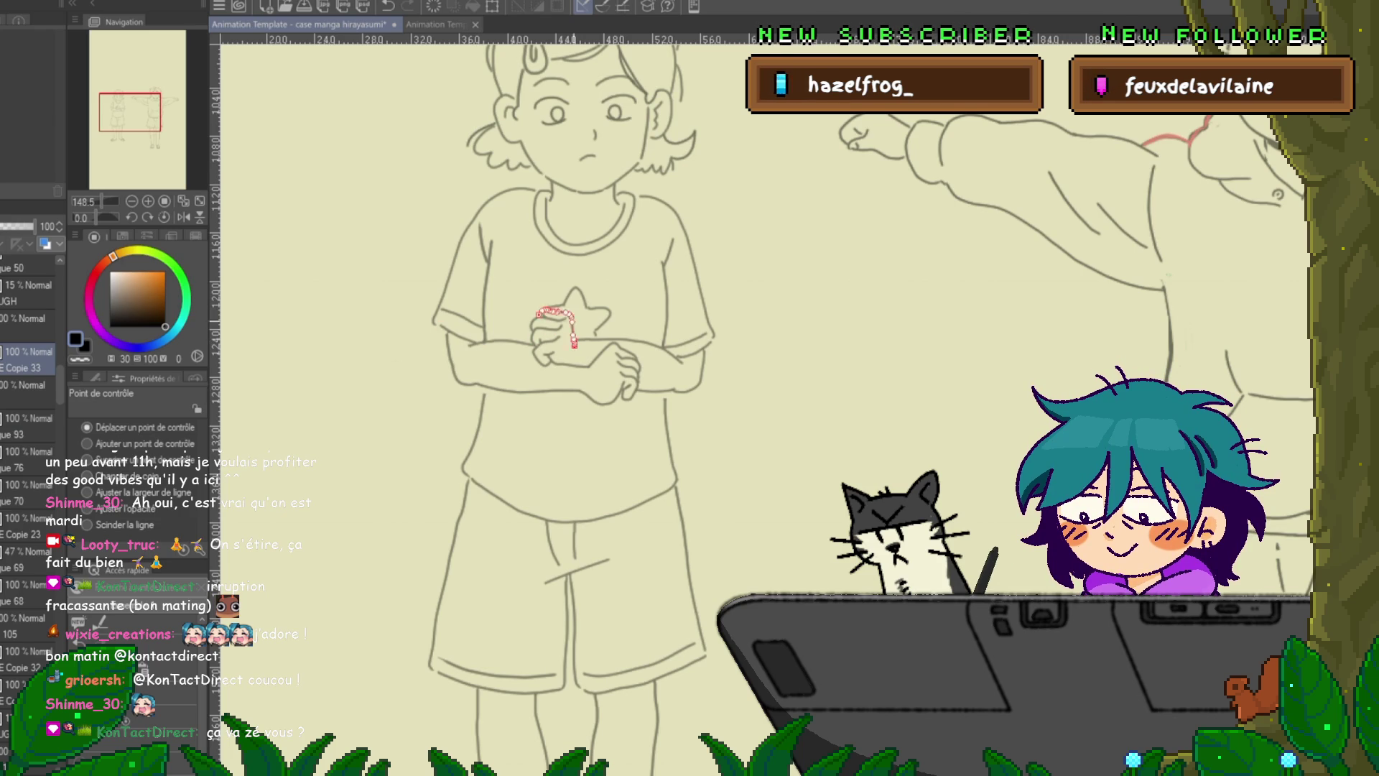
key("ctrl+d")
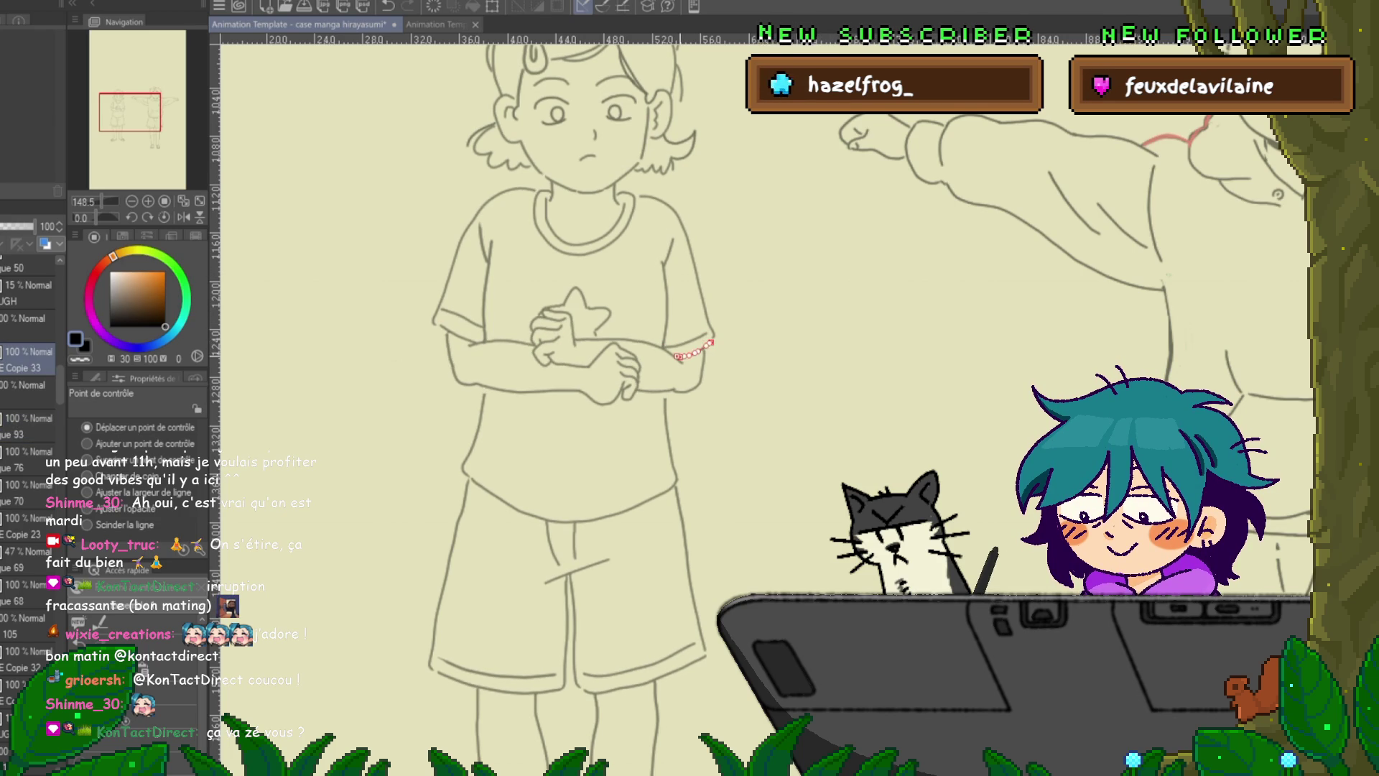
key("Delete")
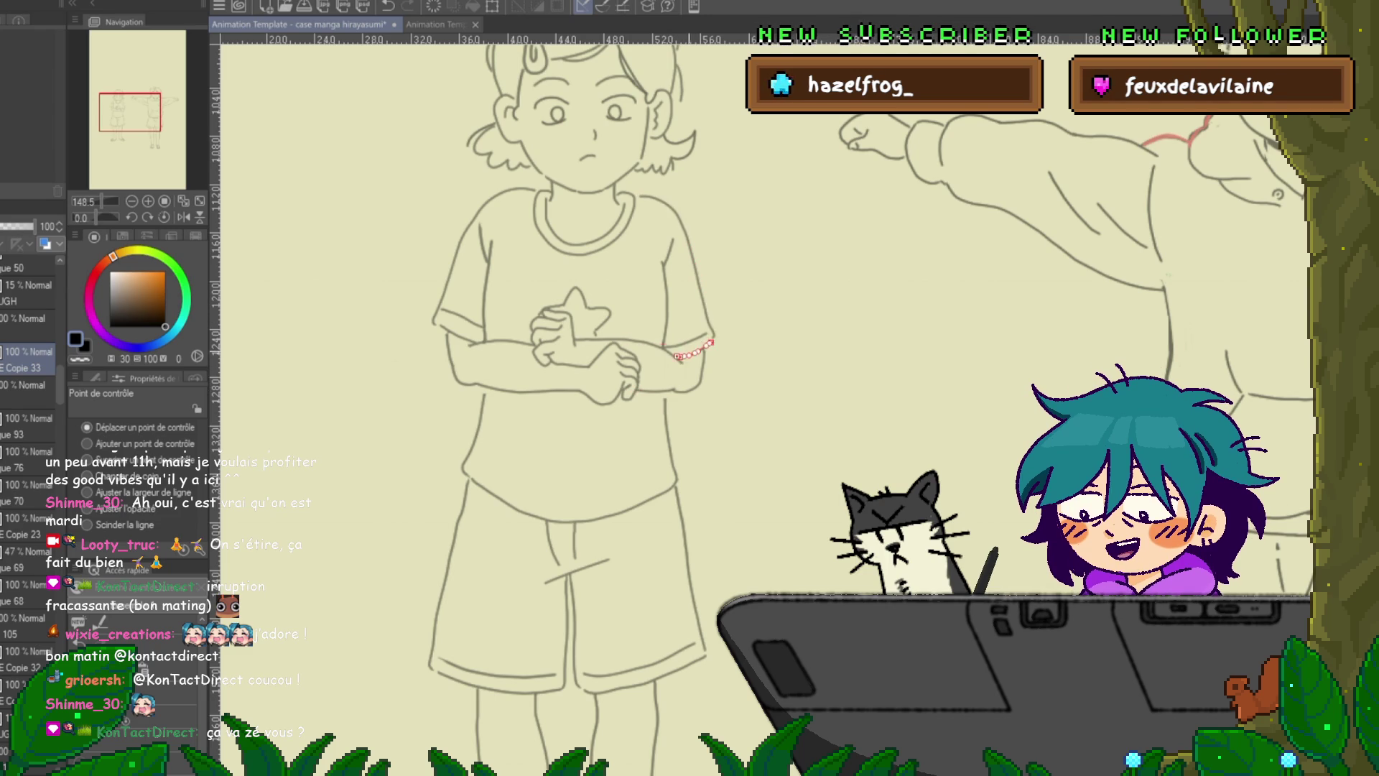
- Reshape the right sleeve's cuff line downward at the wrist
left_click(693, 350)
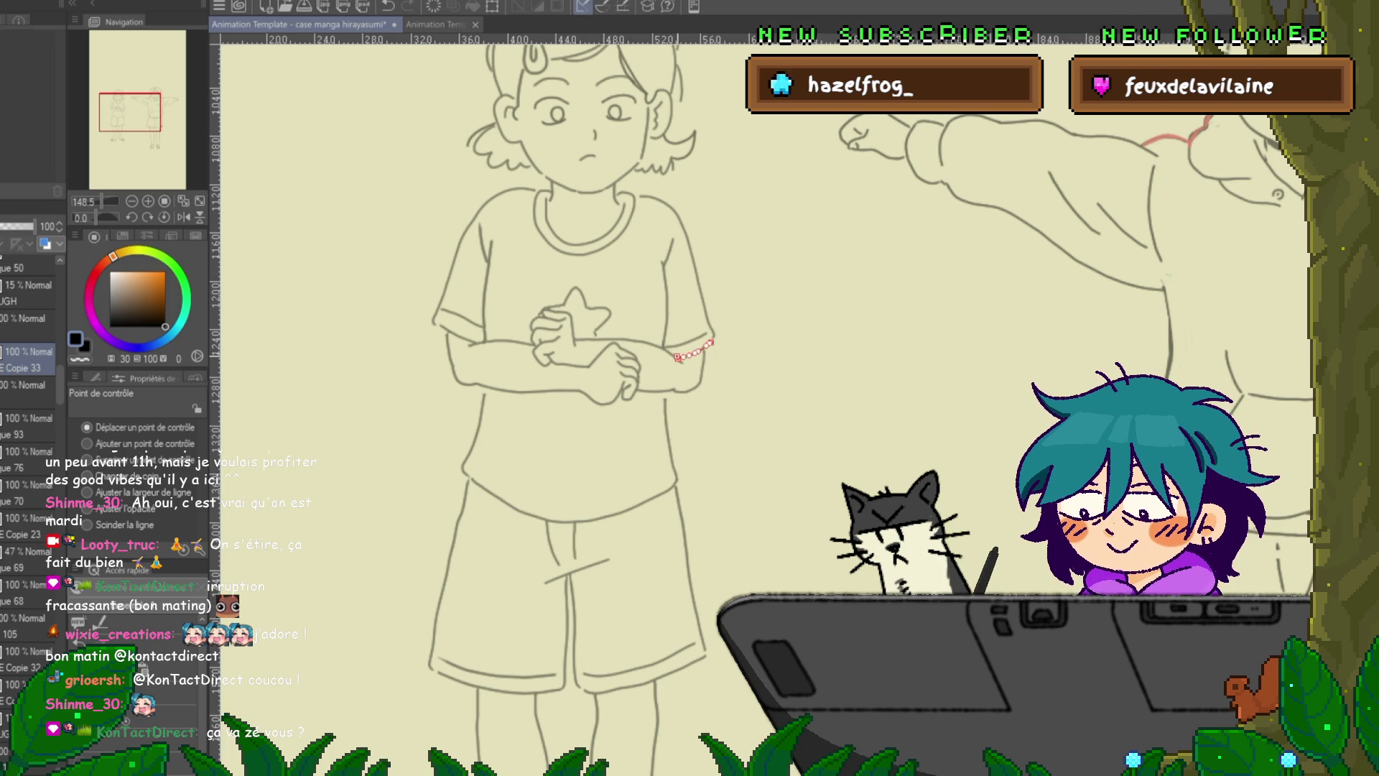
left_click_drag(677, 357, 674, 377)
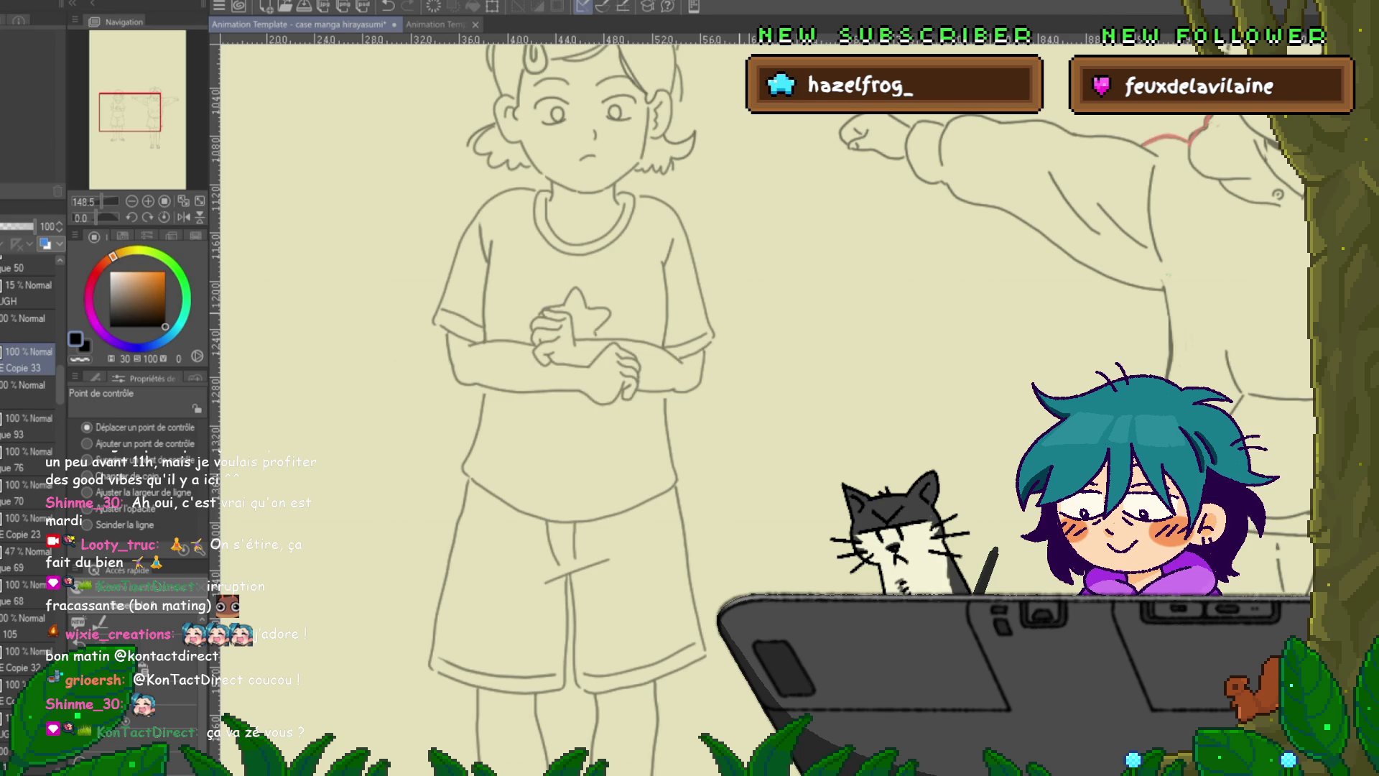
scroll(568, 402, "down", 3)
- Lasso the left shin and tilt it slightly clockwise around its base
scroll(561, 402, "down", 2)
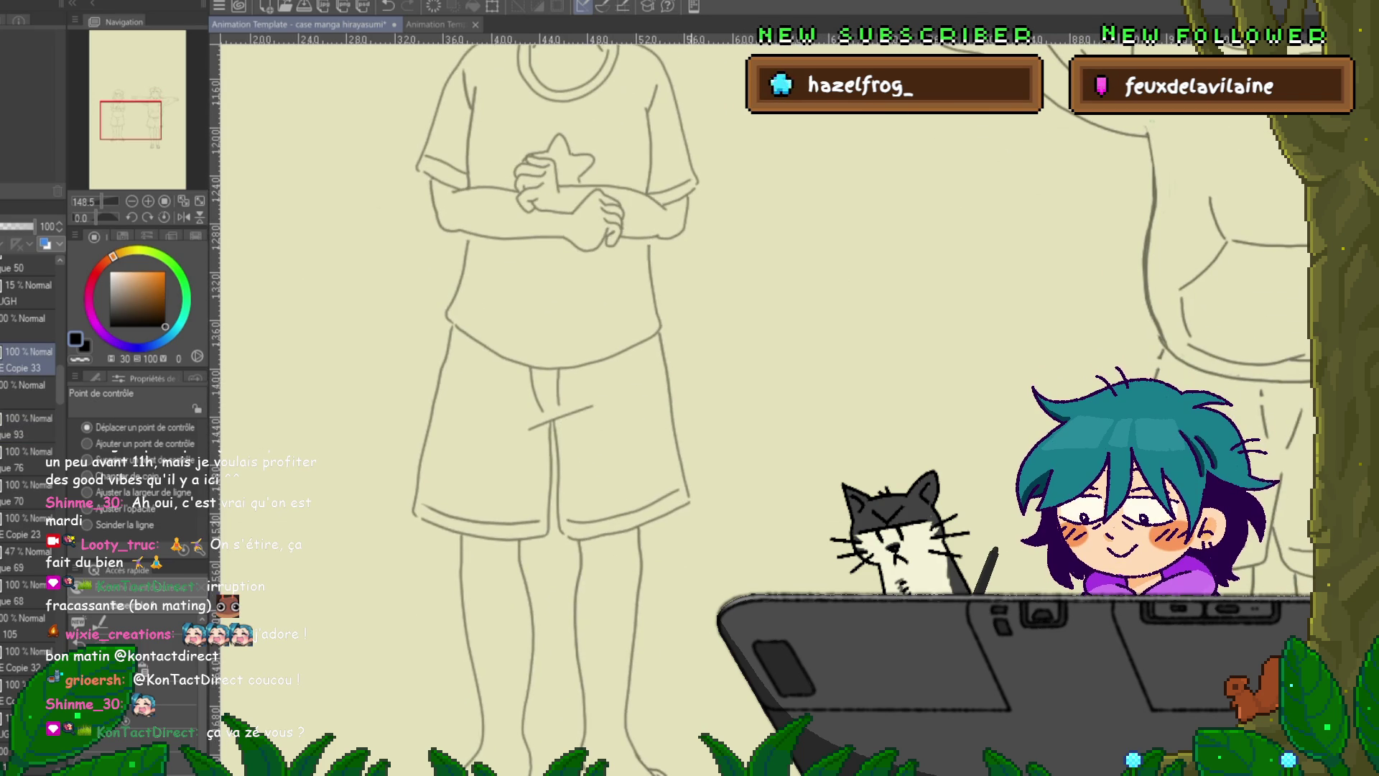
scroll(560, 402, "down", 5)
scroll(560, 345, "down", 2)
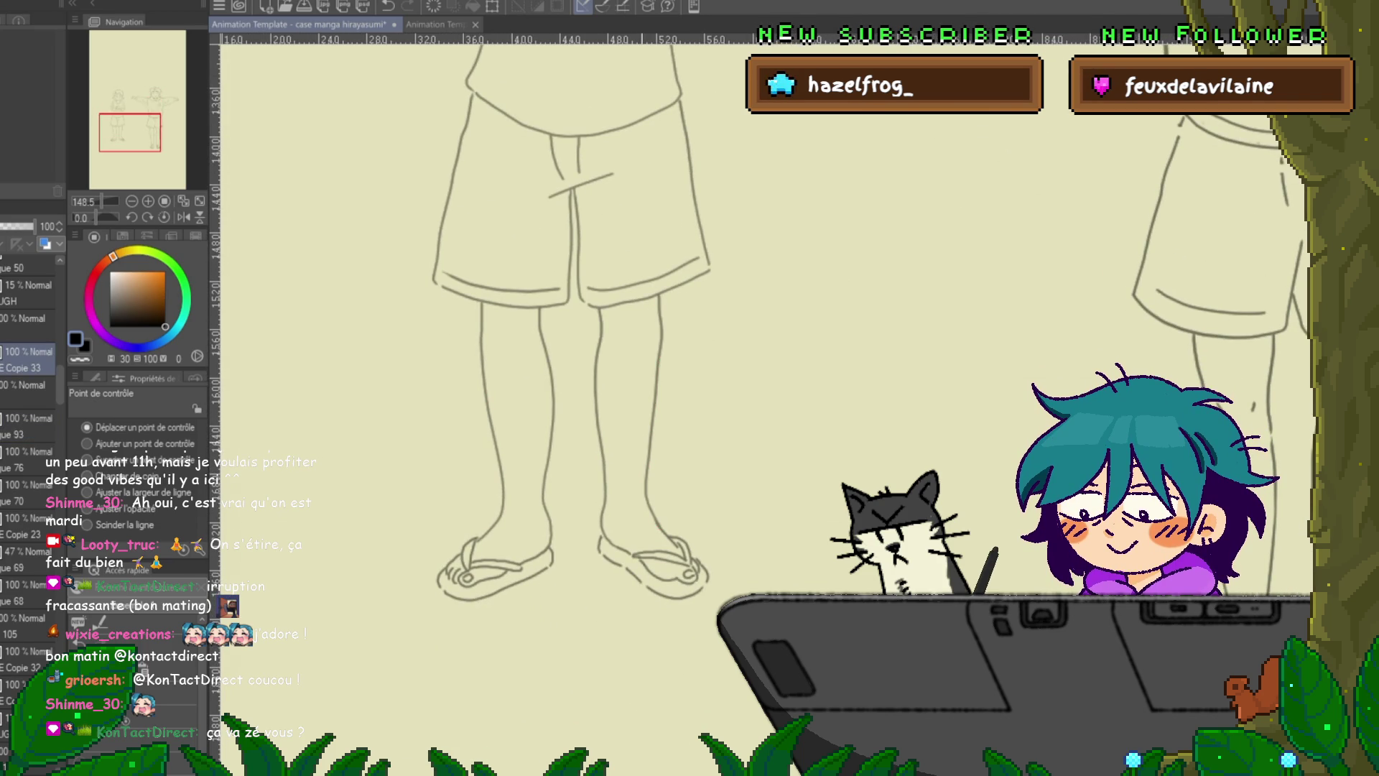
left_click(28, 420)
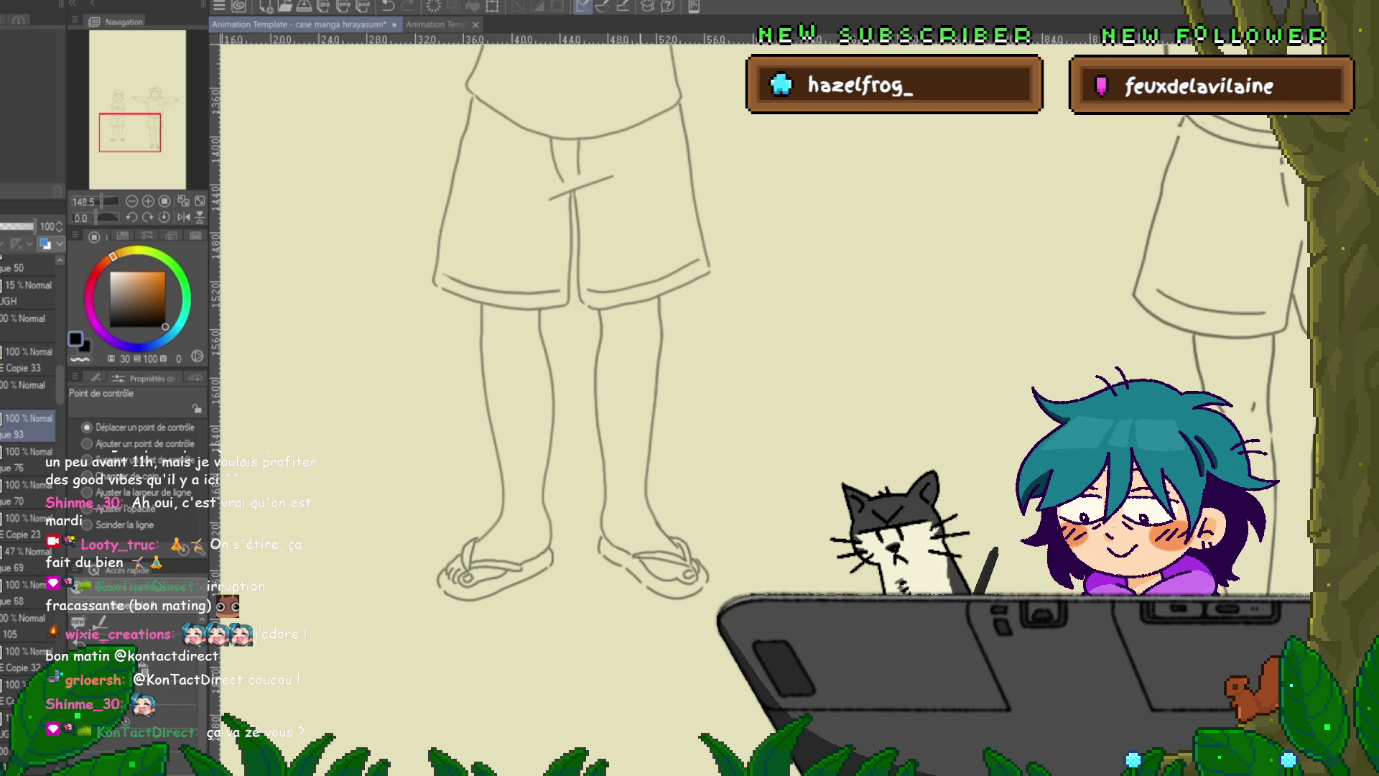
left_click(28, 360)
key("m")
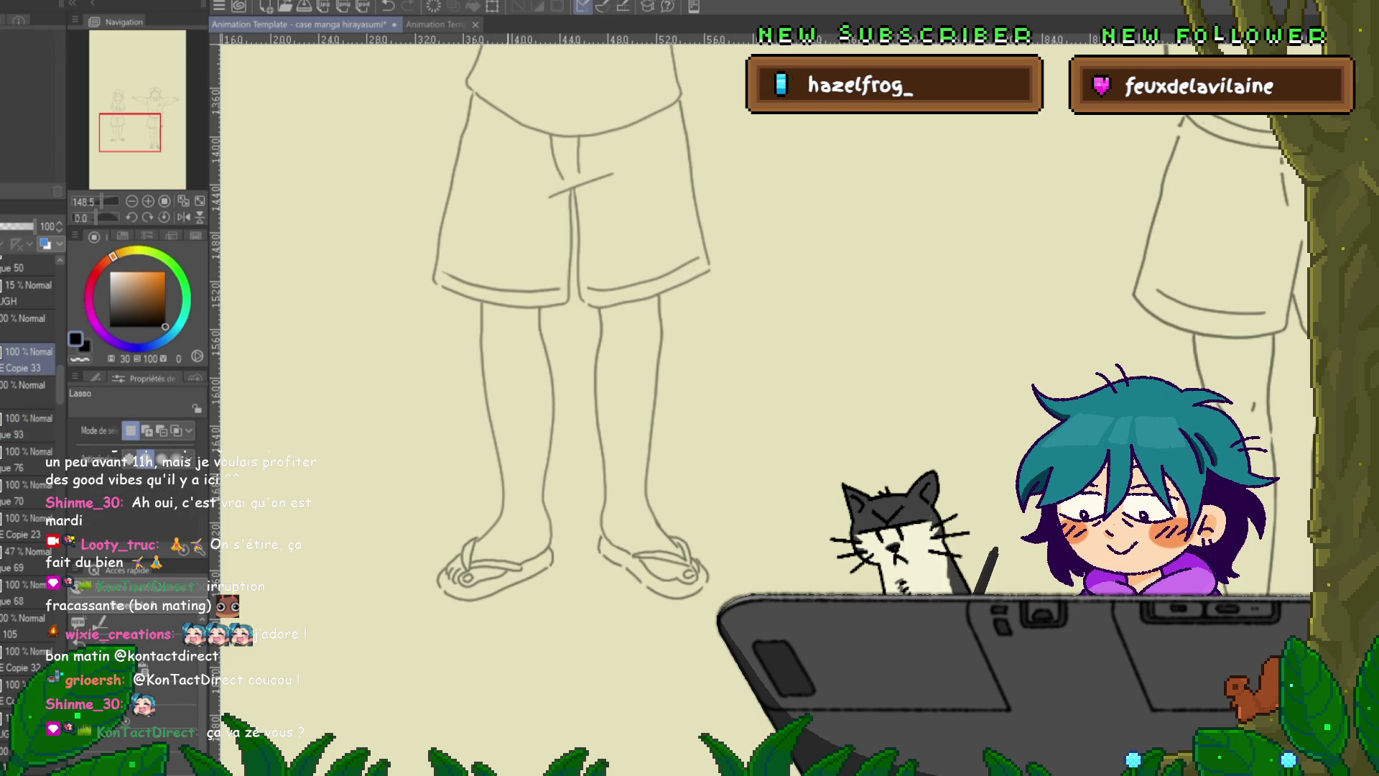
left_click_drag(565, 329, 565, 329)
key("ctrl+d")
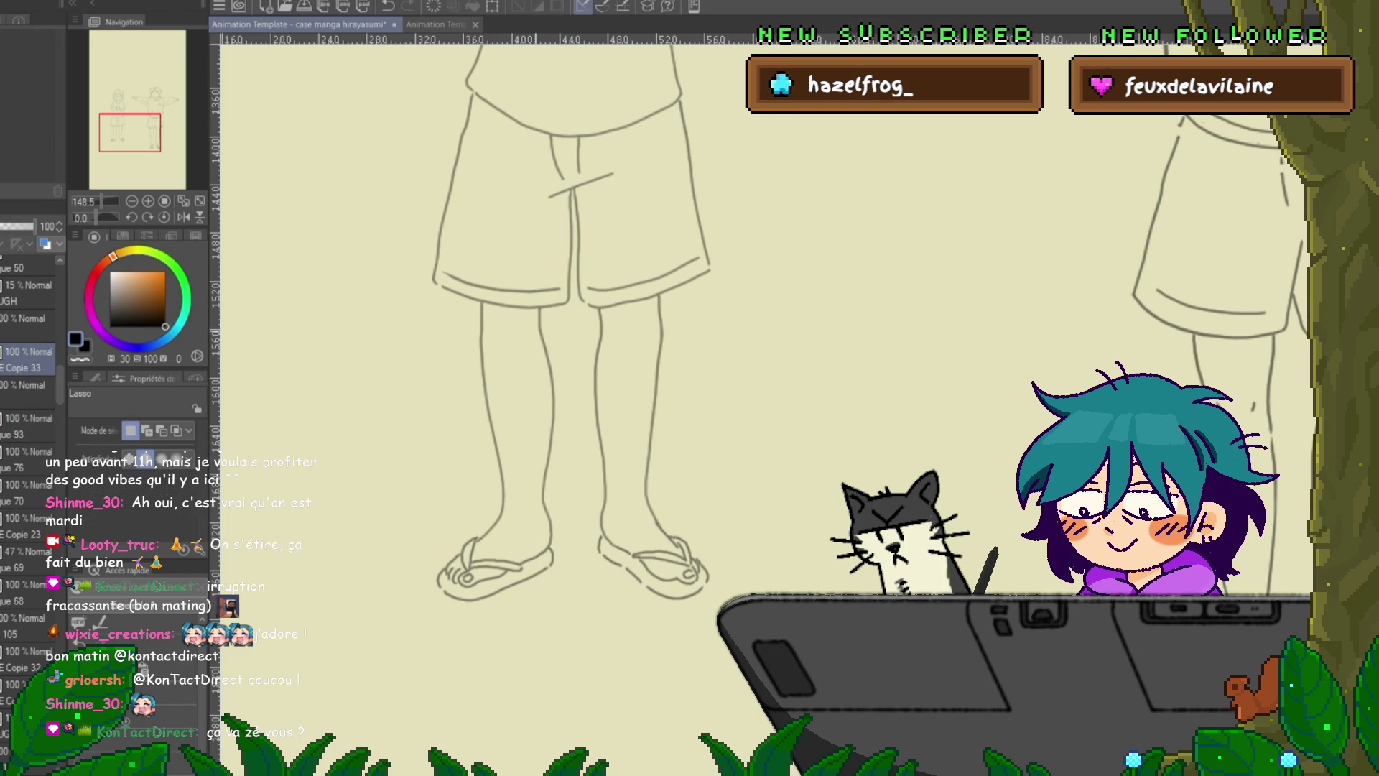
mouse_move(482, 303)
left_mouse_down()
mouse_move(472, 381)
mouse_move(493, 507)
left_mouse_up()
left_click_drag(512, 364, 509, 308)
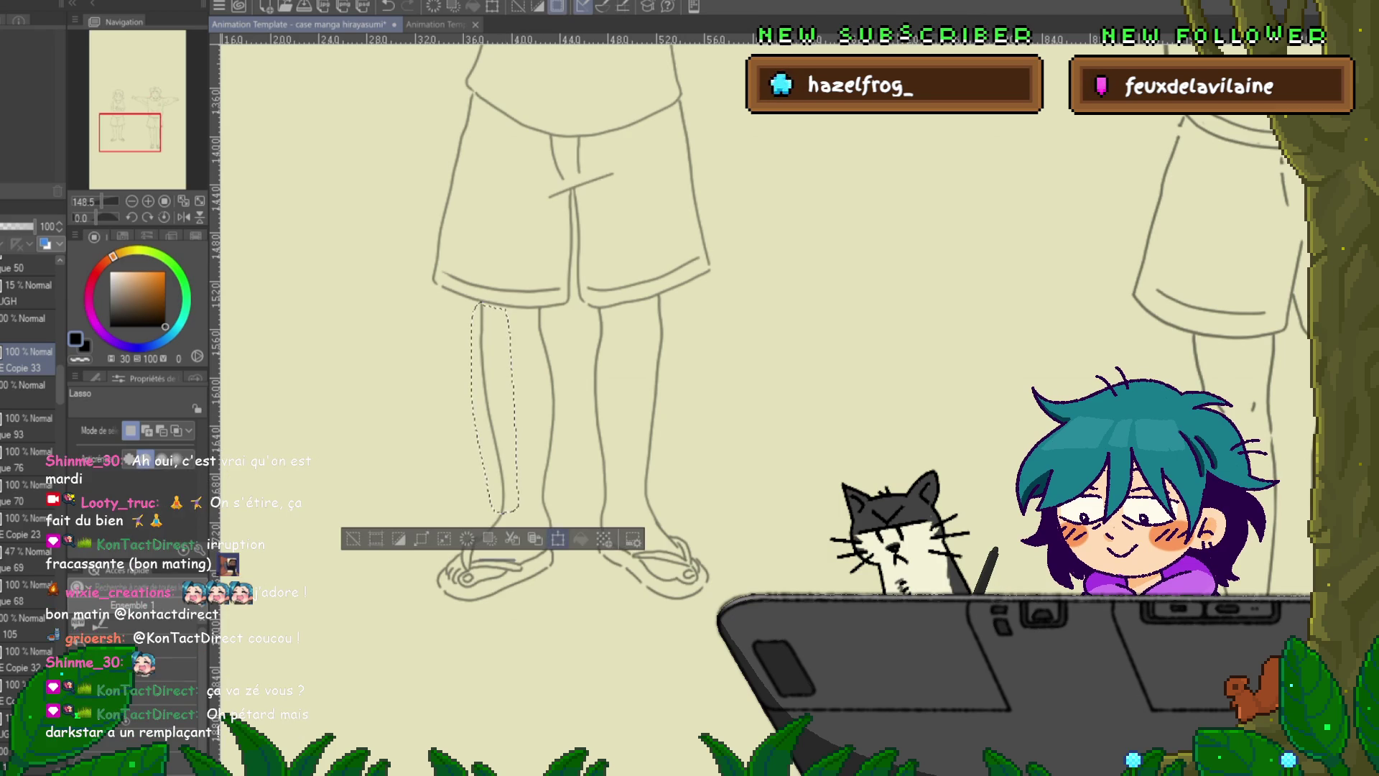
key("ctrl+t")
left_click_drag(495, 457, 501, 513)
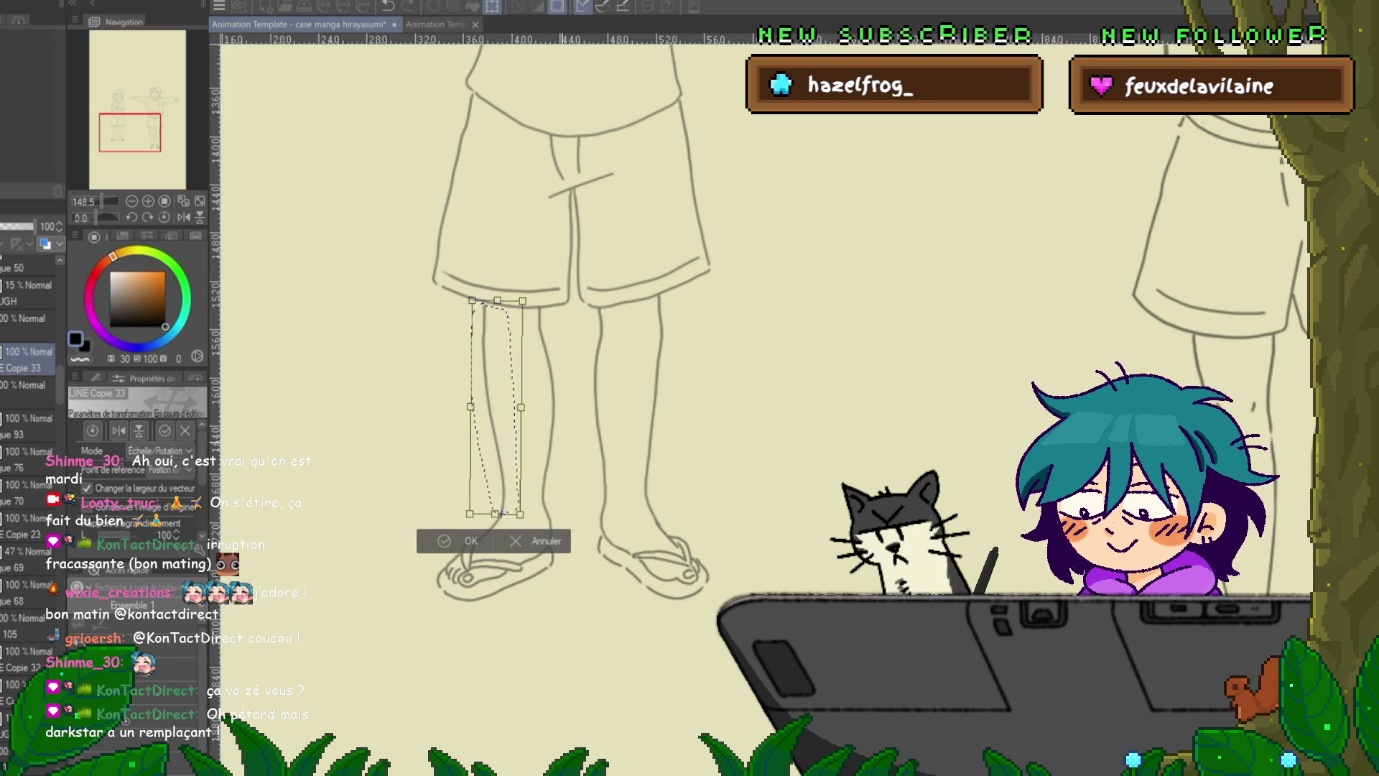
left_click_drag(532, 291, 536, 294)
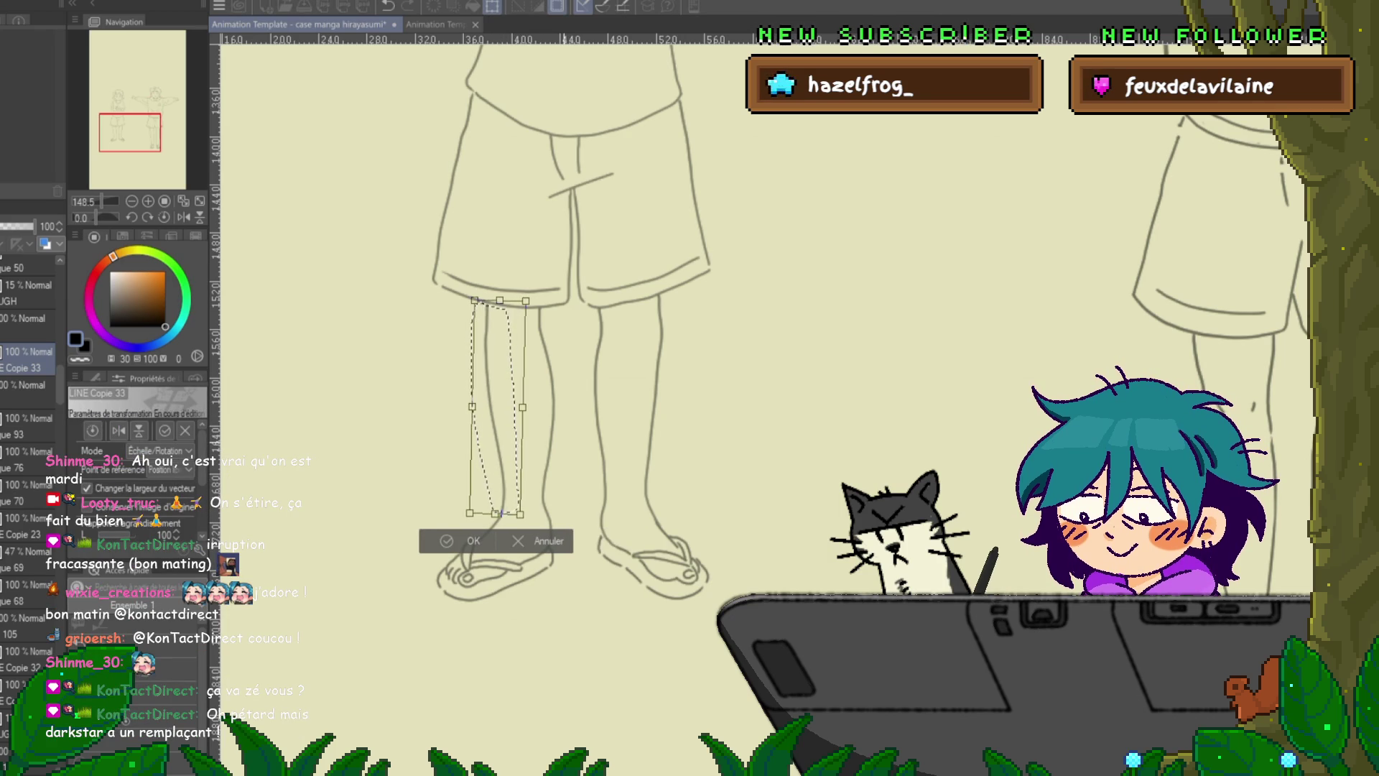
key("Return")
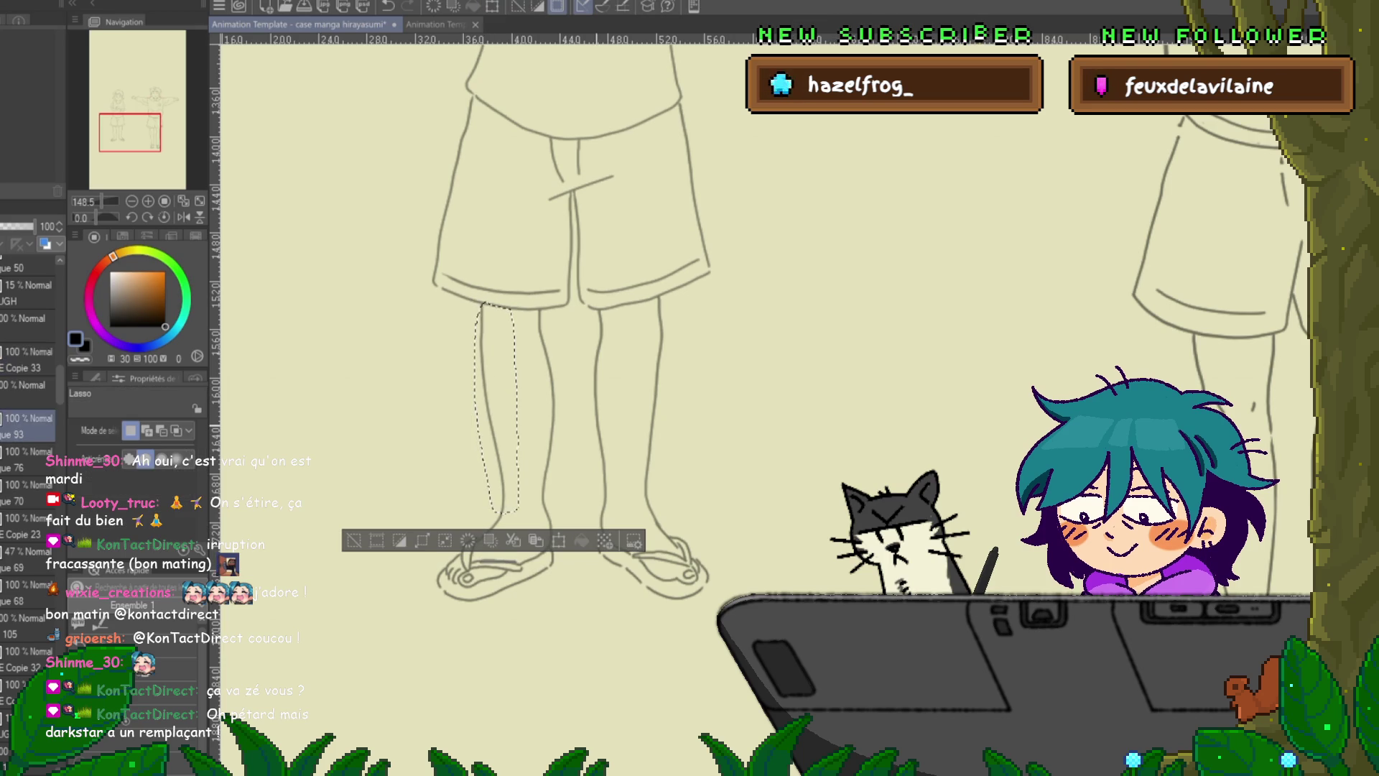
- Try further transforms on the left leg without changes, then pick its line for point editing
key("ctrl+t")
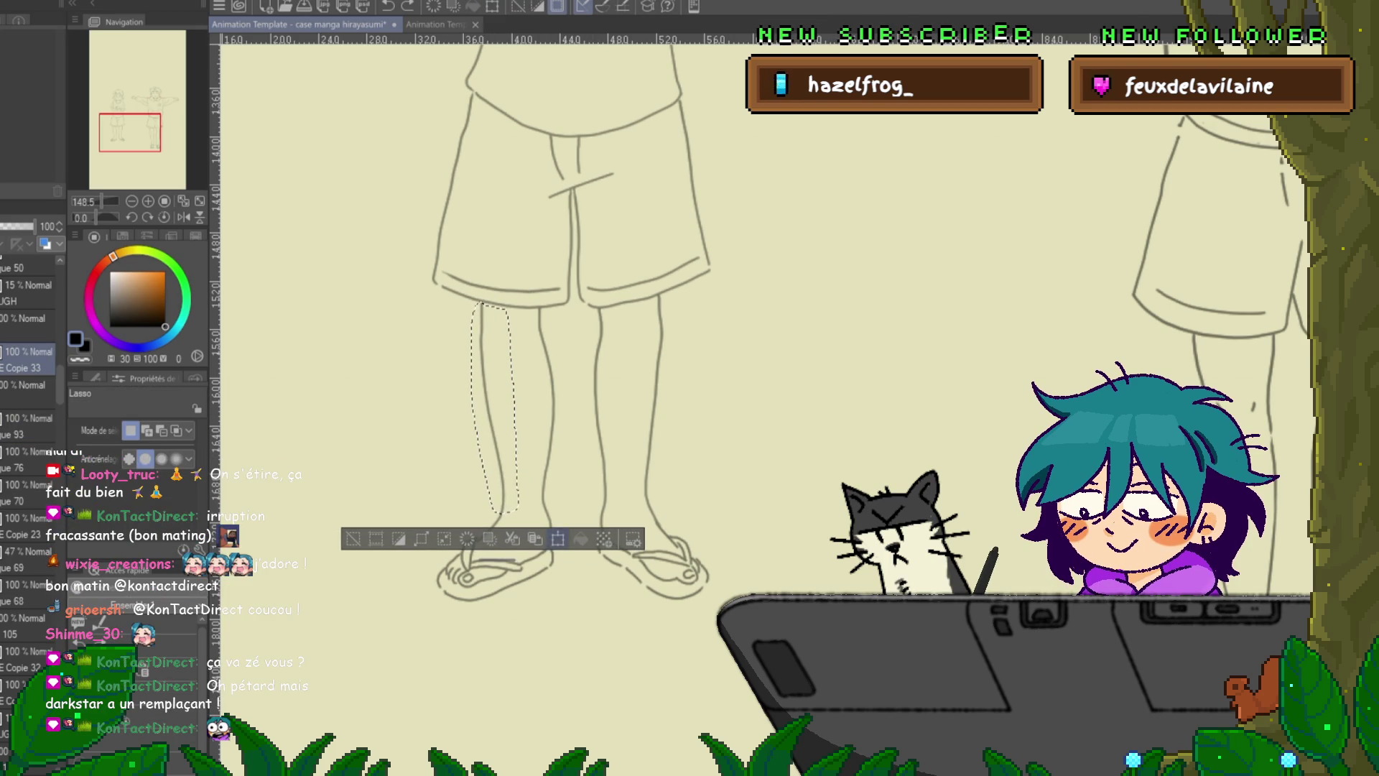
left_click_drag(495, 407, 499, 511)
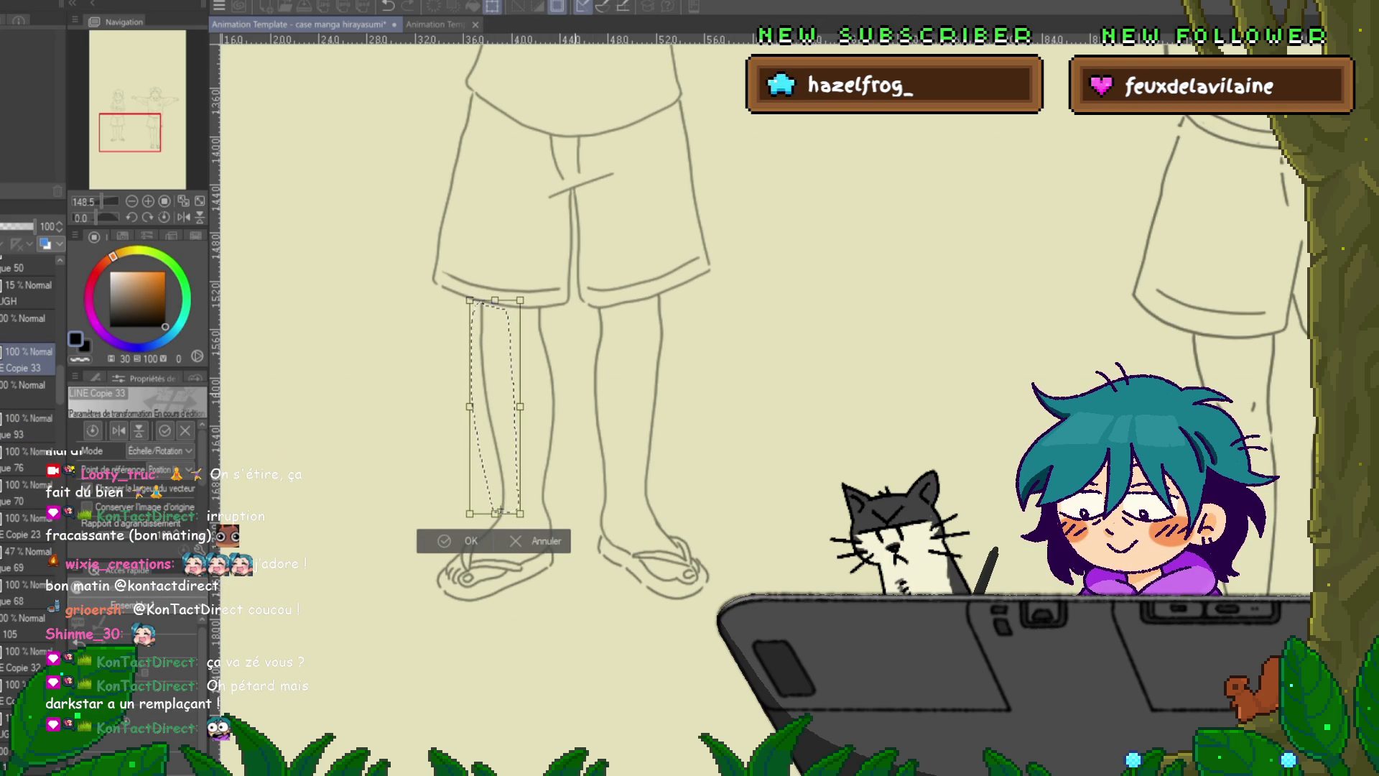
key("Return")
key("ctrl+d")
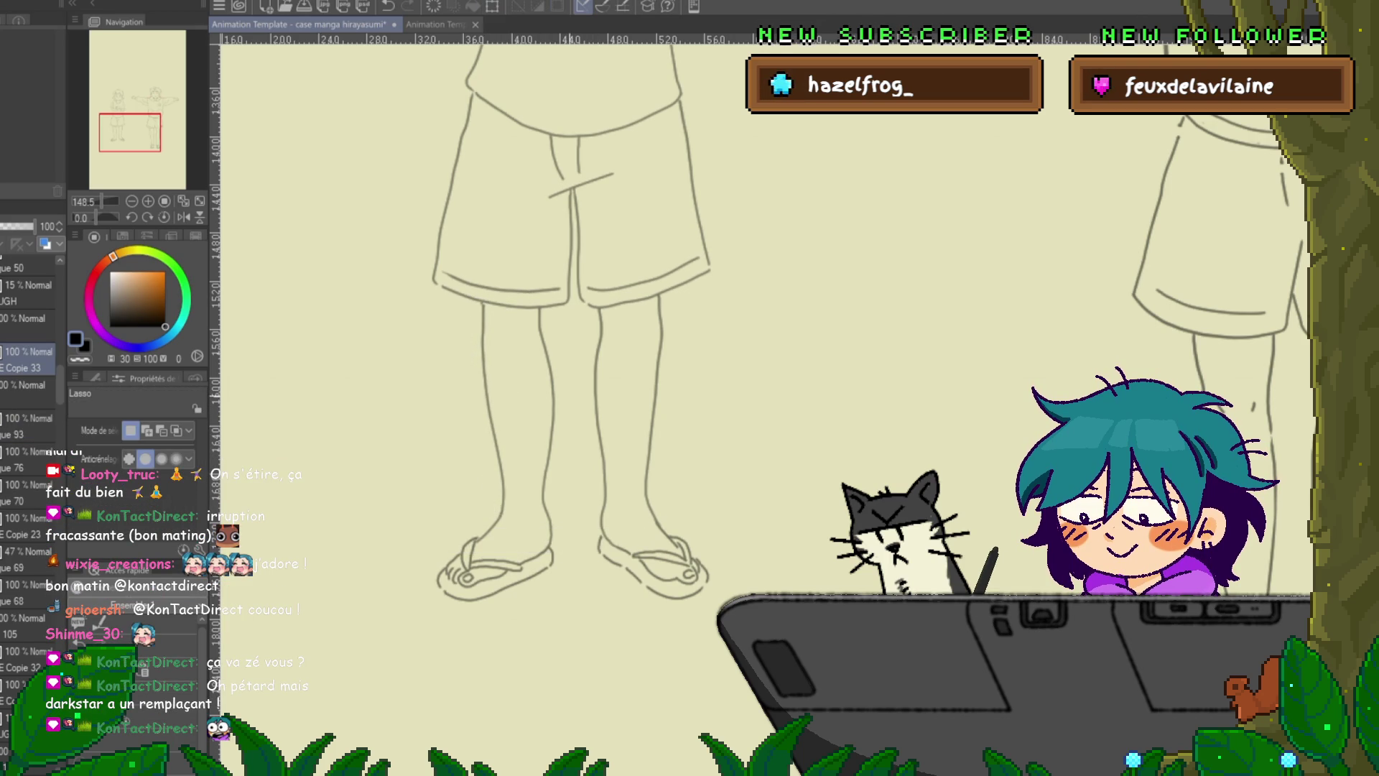
left_click_drag(568, 465, 543, 501)
left_click_drag(523, 352, 539, 310)
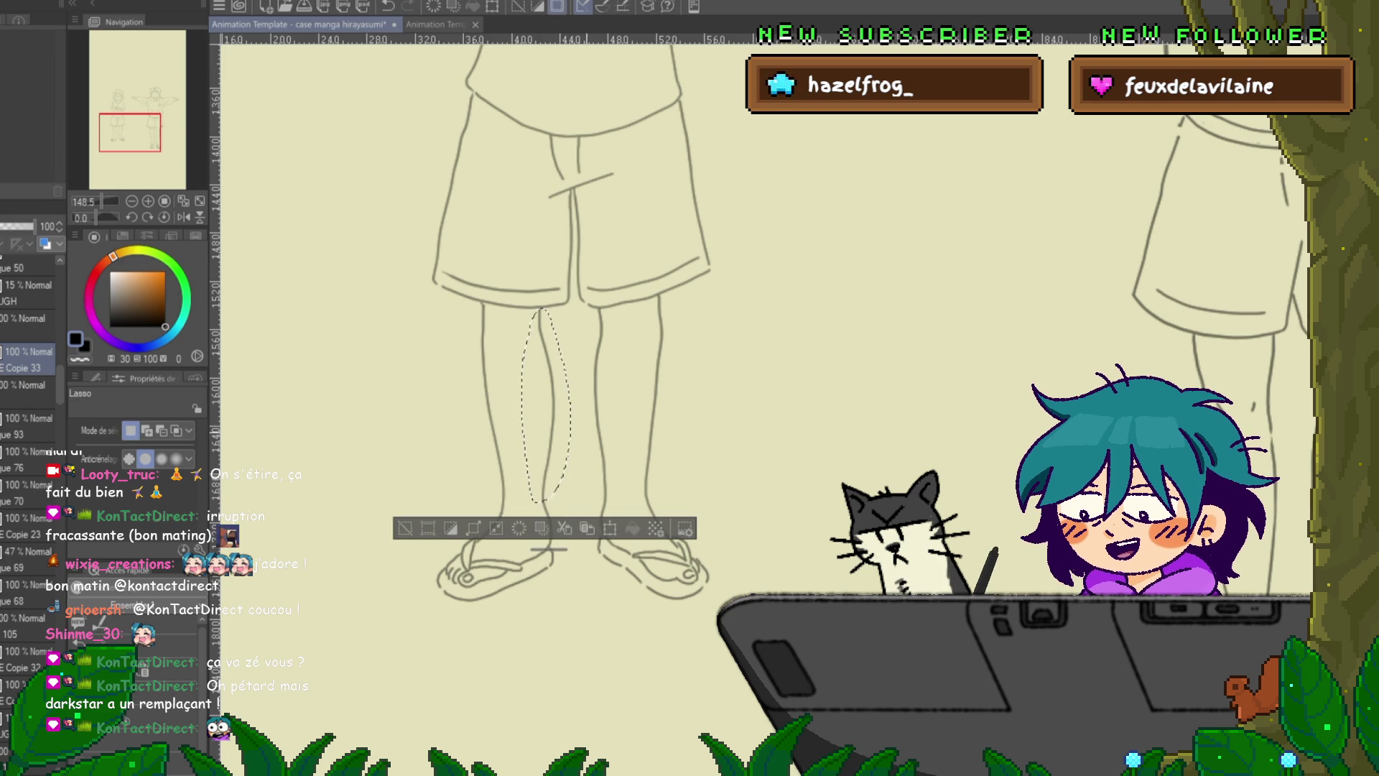
key("ctrl+t")
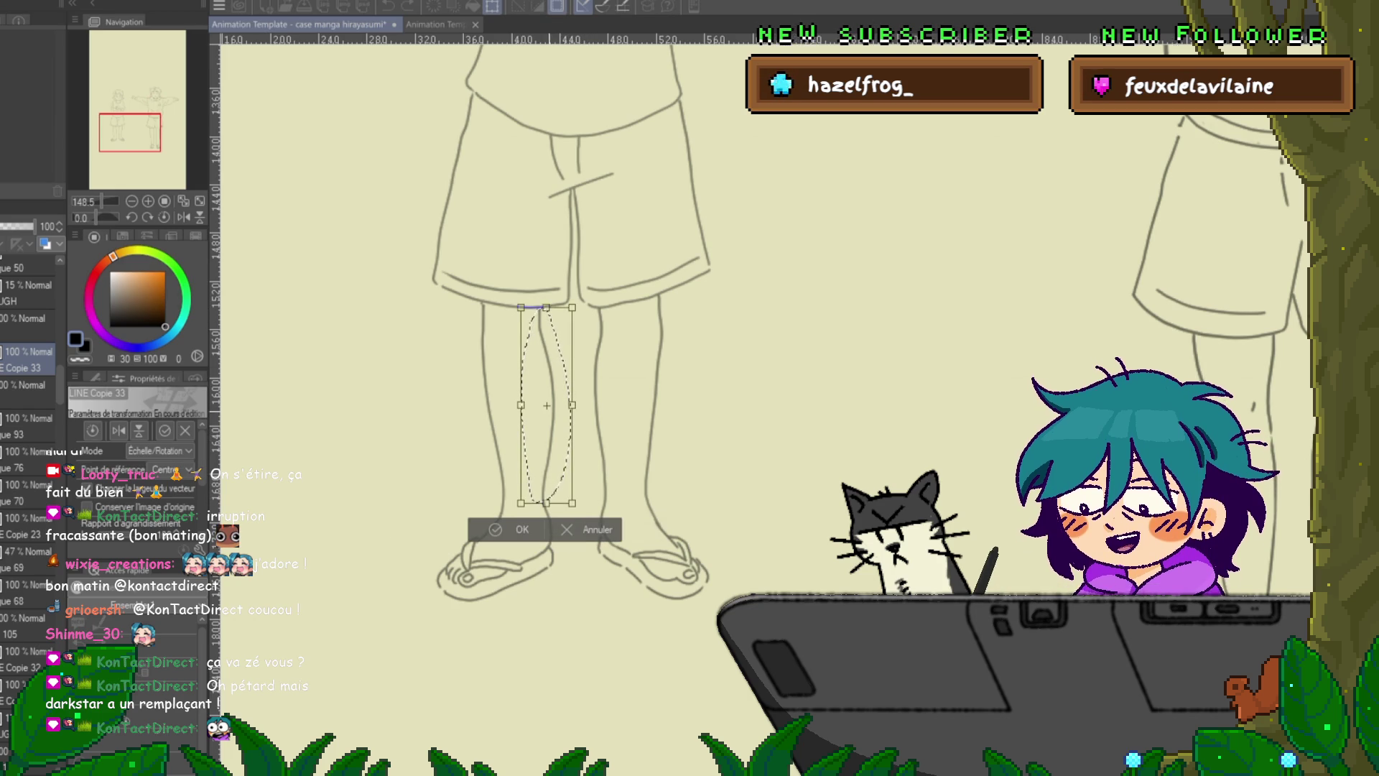
key("Return")
key("ctrl+d")
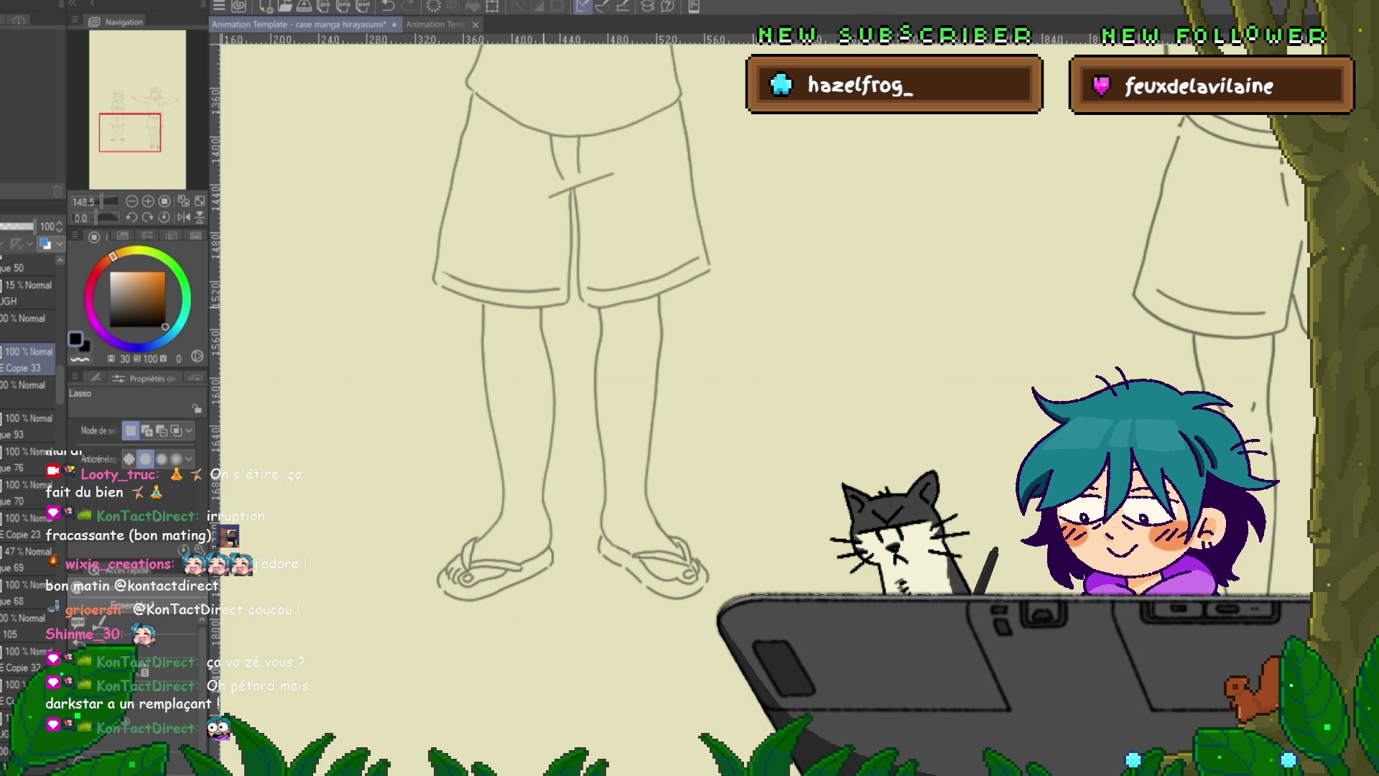
key("y")
left_click(491, 416)
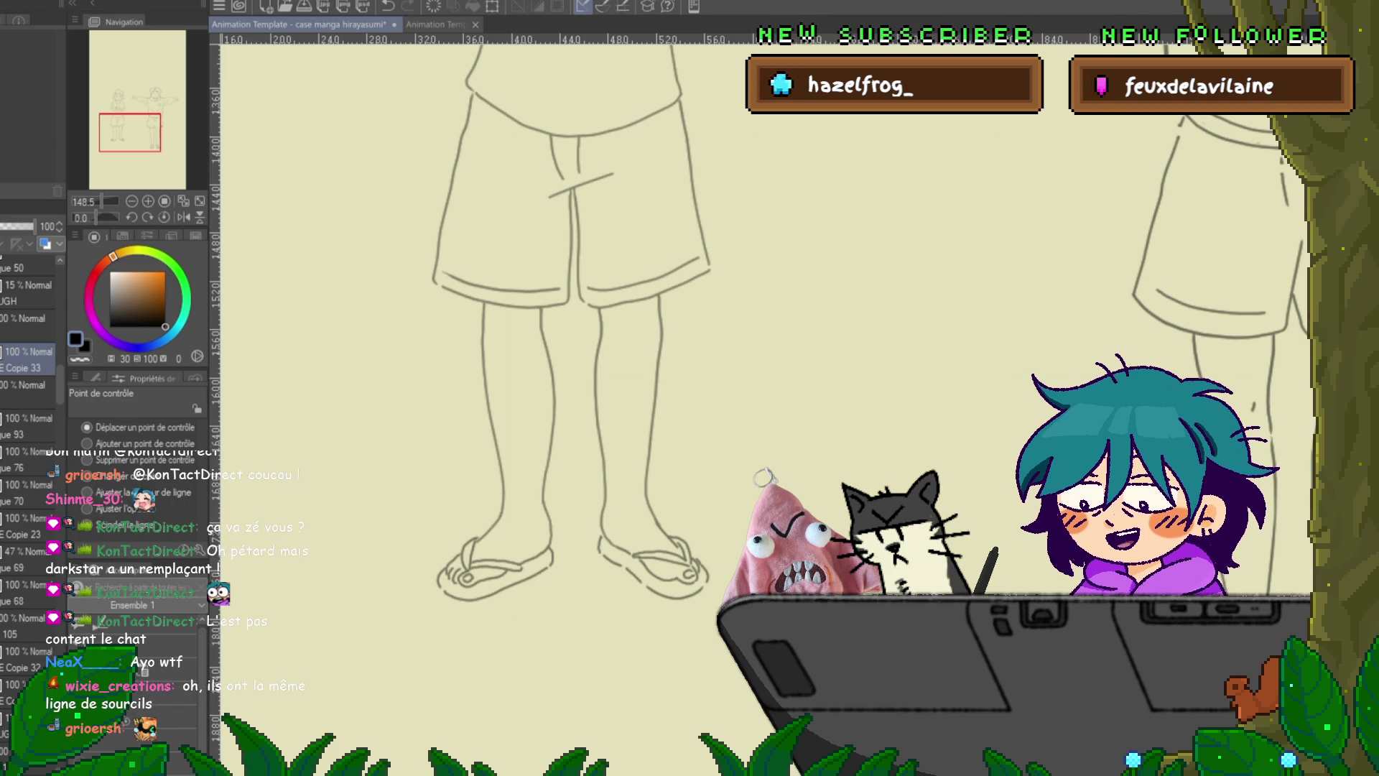
- Lasso the right leg's outer line and nudge it slightly left and up
left_click_drag(659, 293, 662, 528)
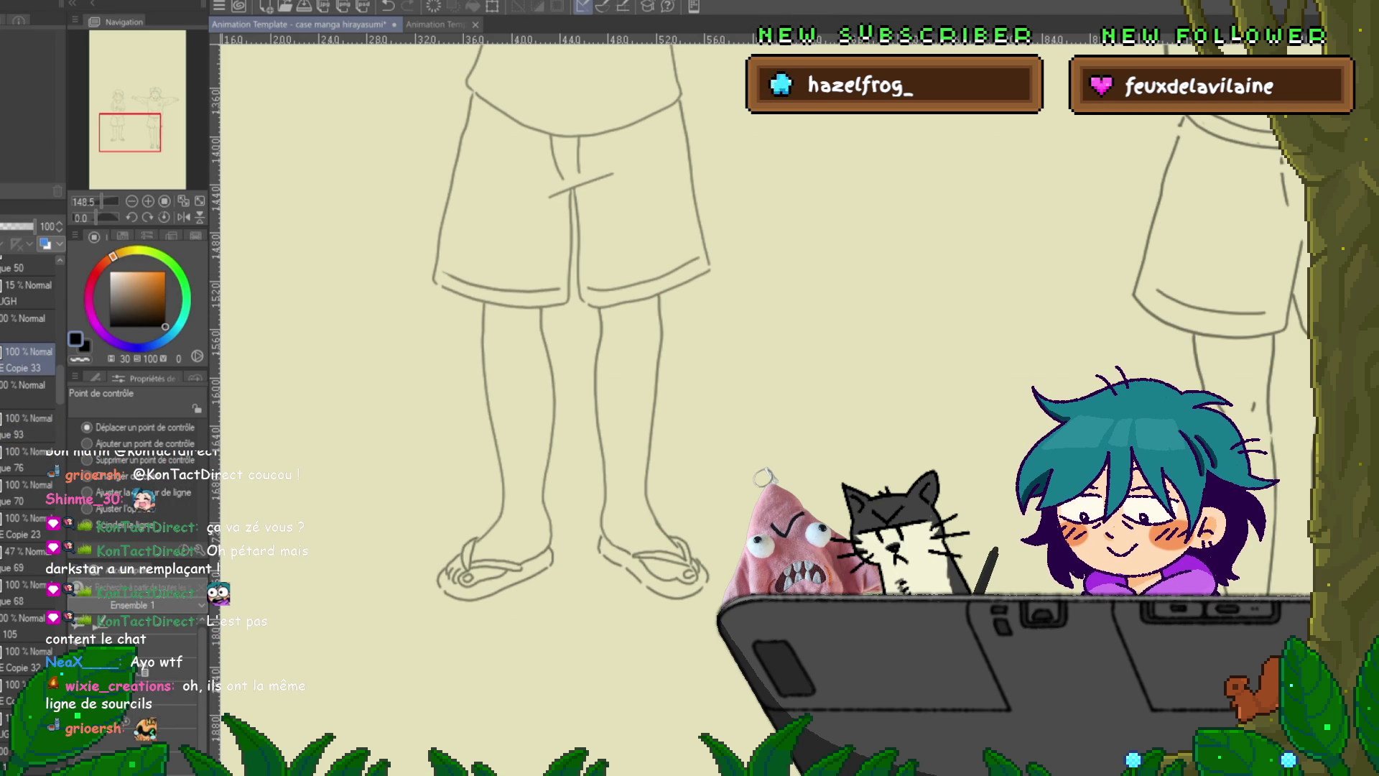
key("m")
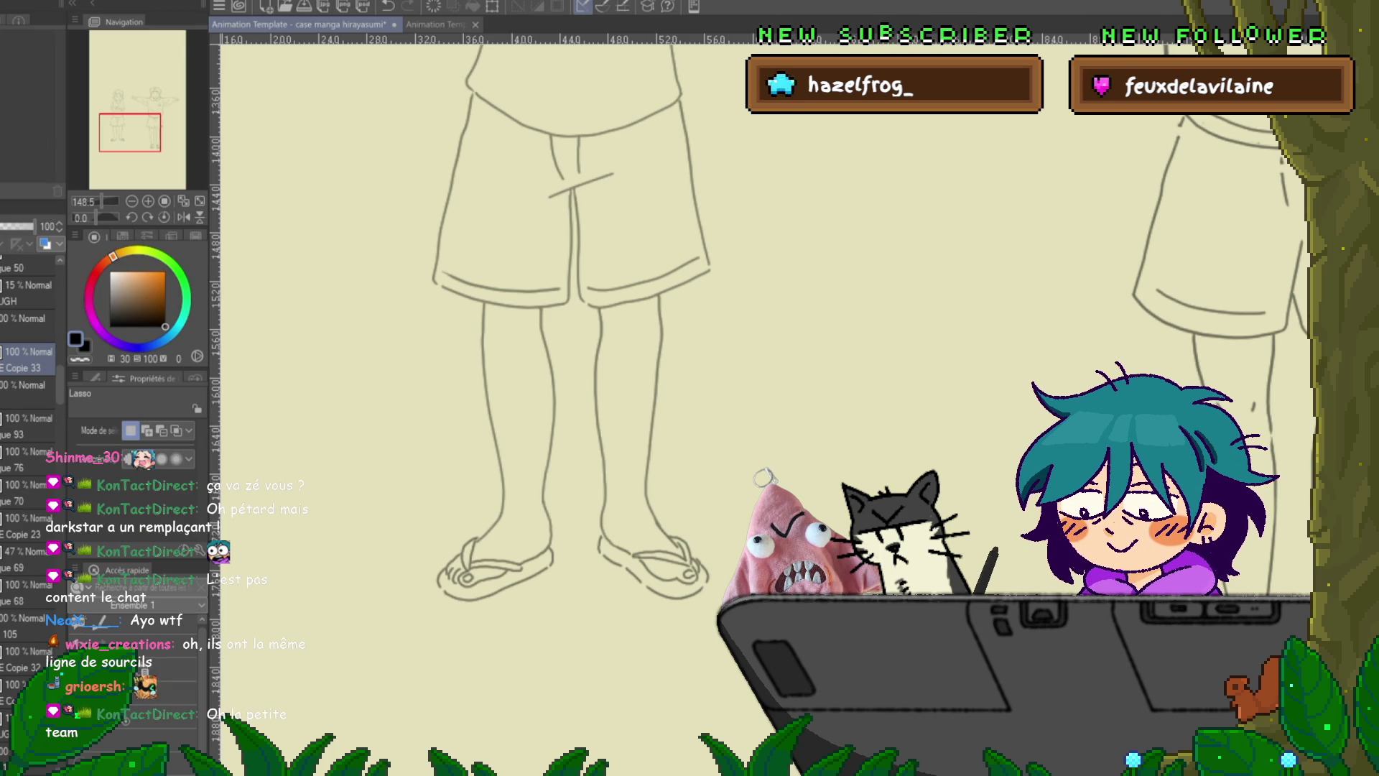
mouse_move(641, 493)
left_mouse_down()
mouse_move(664, 296)
mouse_move(640, 493)
left_mouse_up()
key("ctrl+t")
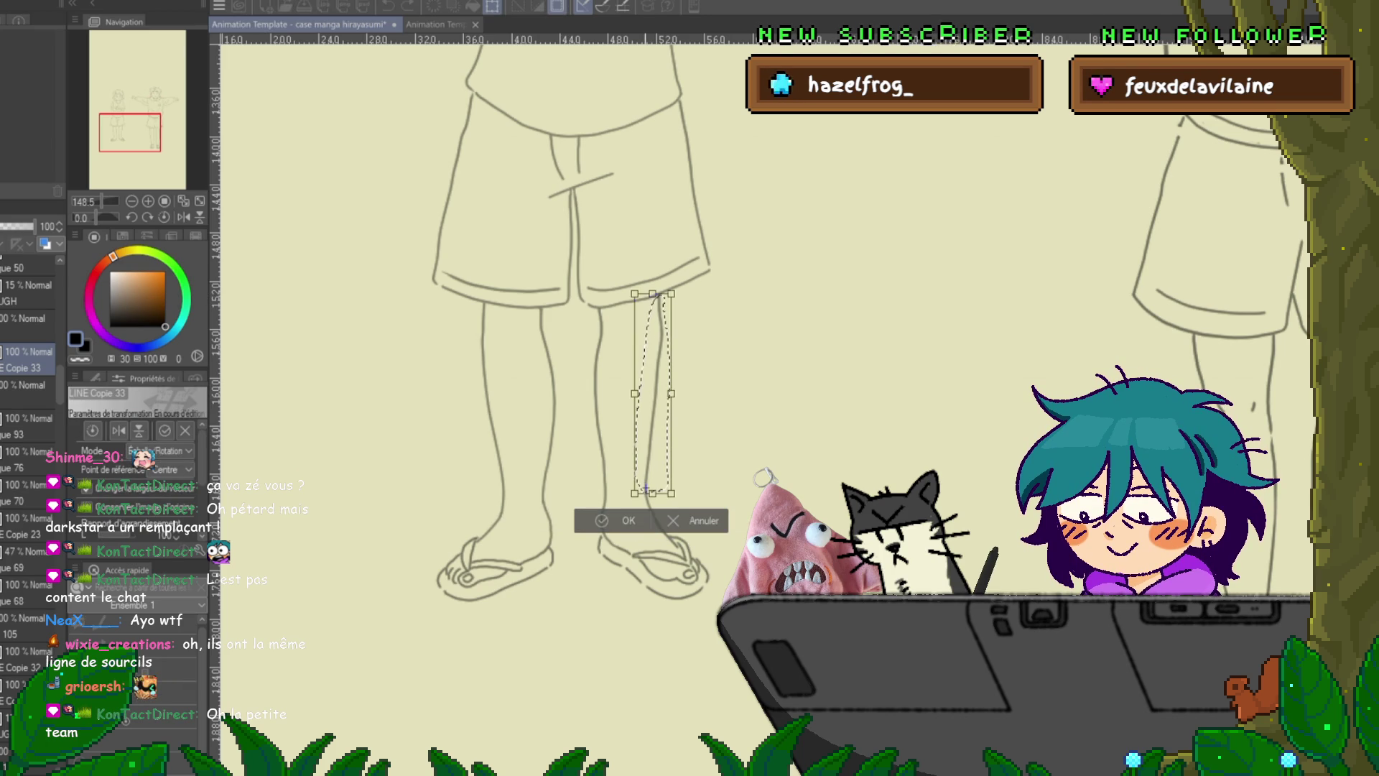
left_click_drag(646, 489, 645, 488)
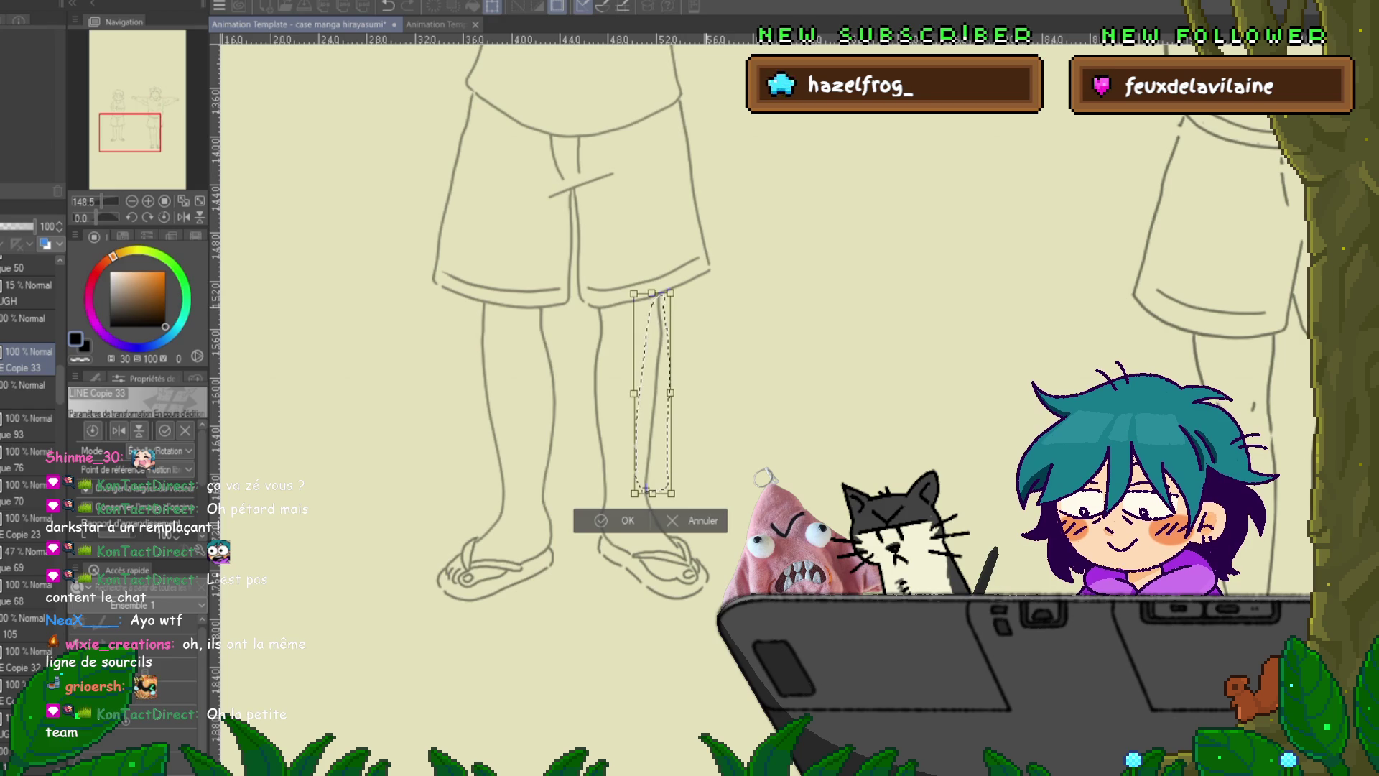
key("Return")
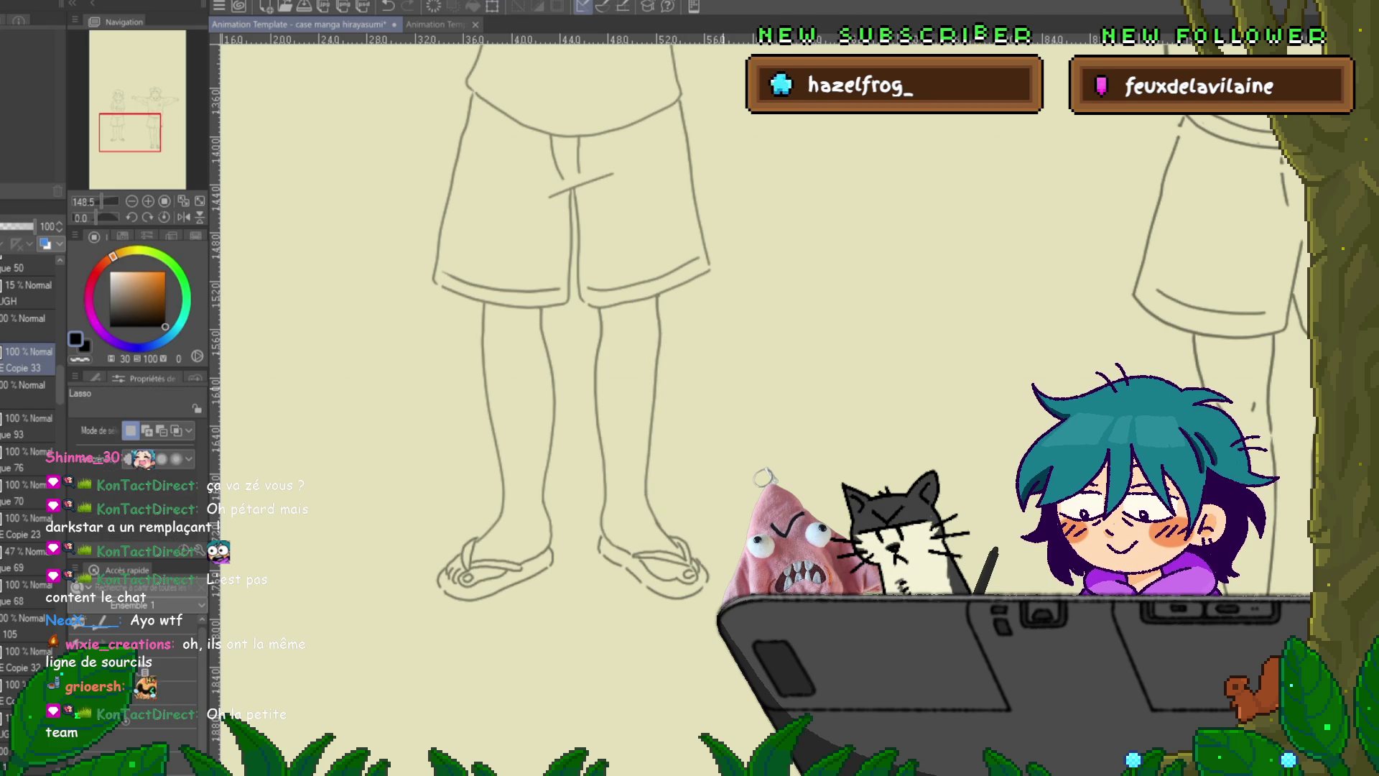
- Tilt the right leg's inner line slightly around the ankle and pick it for point editing
mouse_move(597, 310)
left_mouse_down()
mouse_move(587, 464)
mouse_move(597, 310)
left_mouse_up()
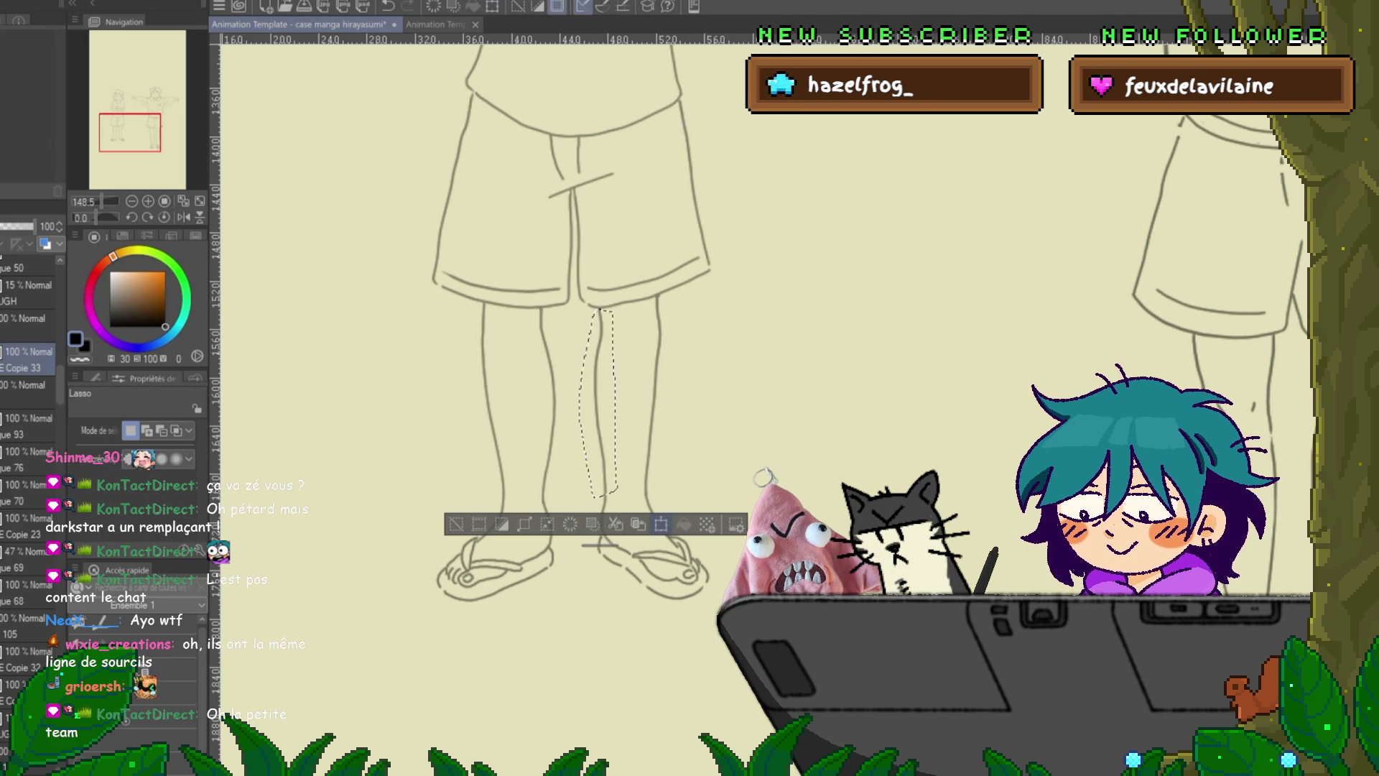
key("ctrl+t")
left_click_drag(598, 404, 606, 493)
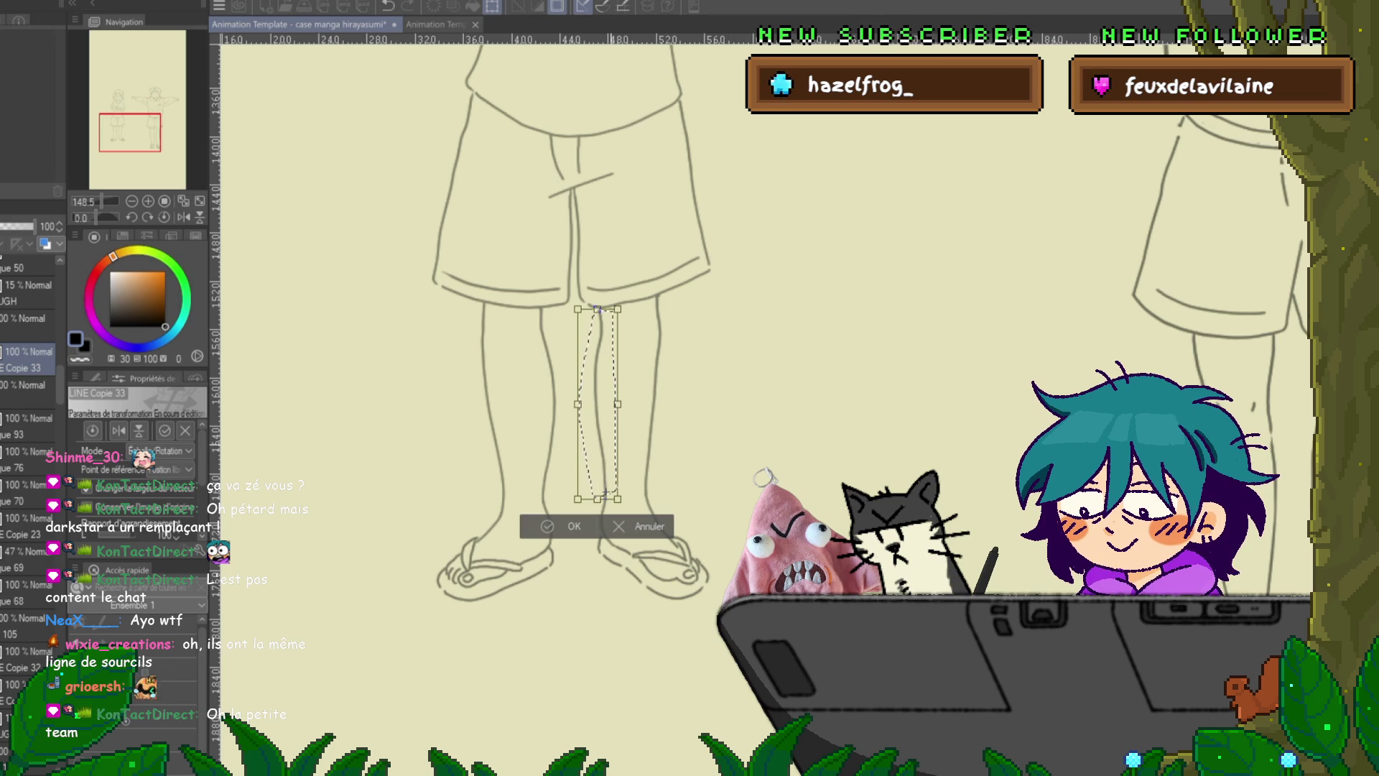
left_click_drag(598, 309, 595, 309)
key("Return")
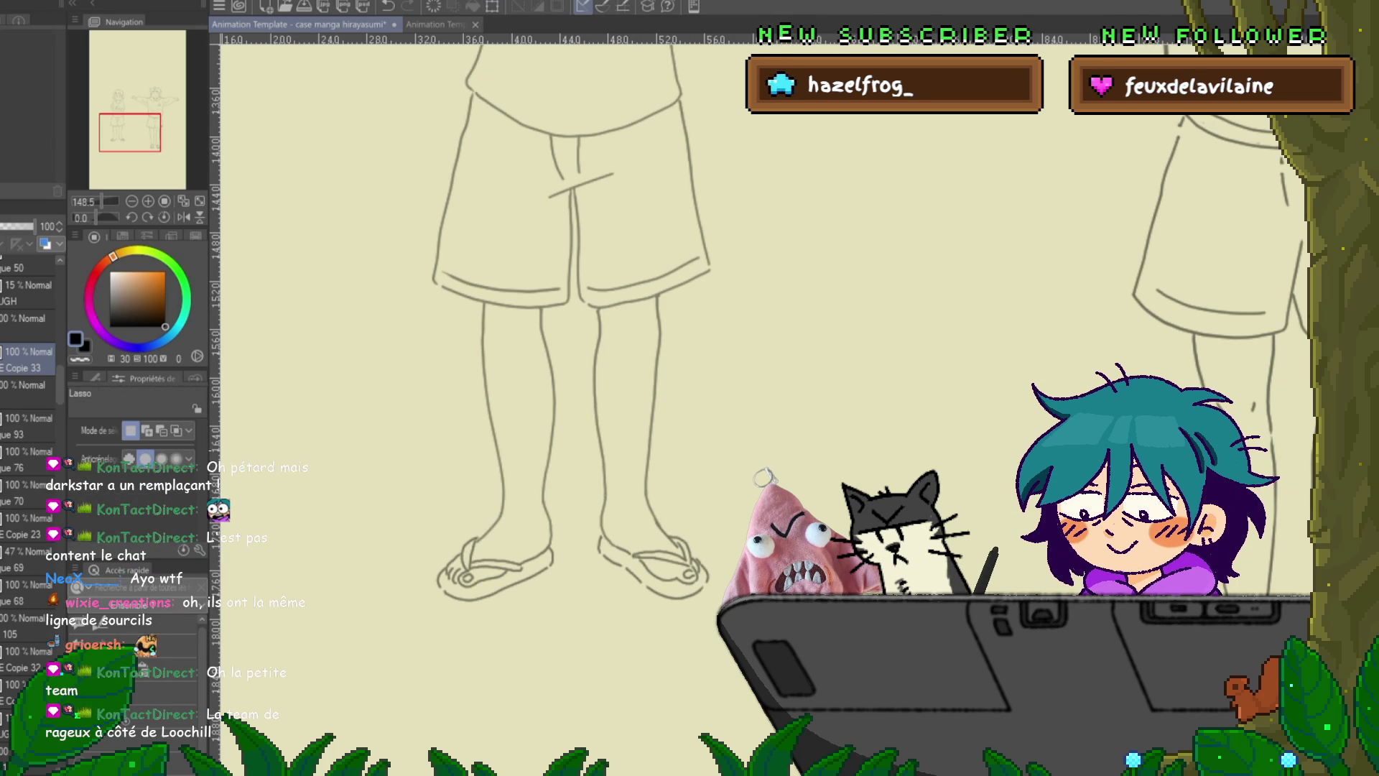
key("y")
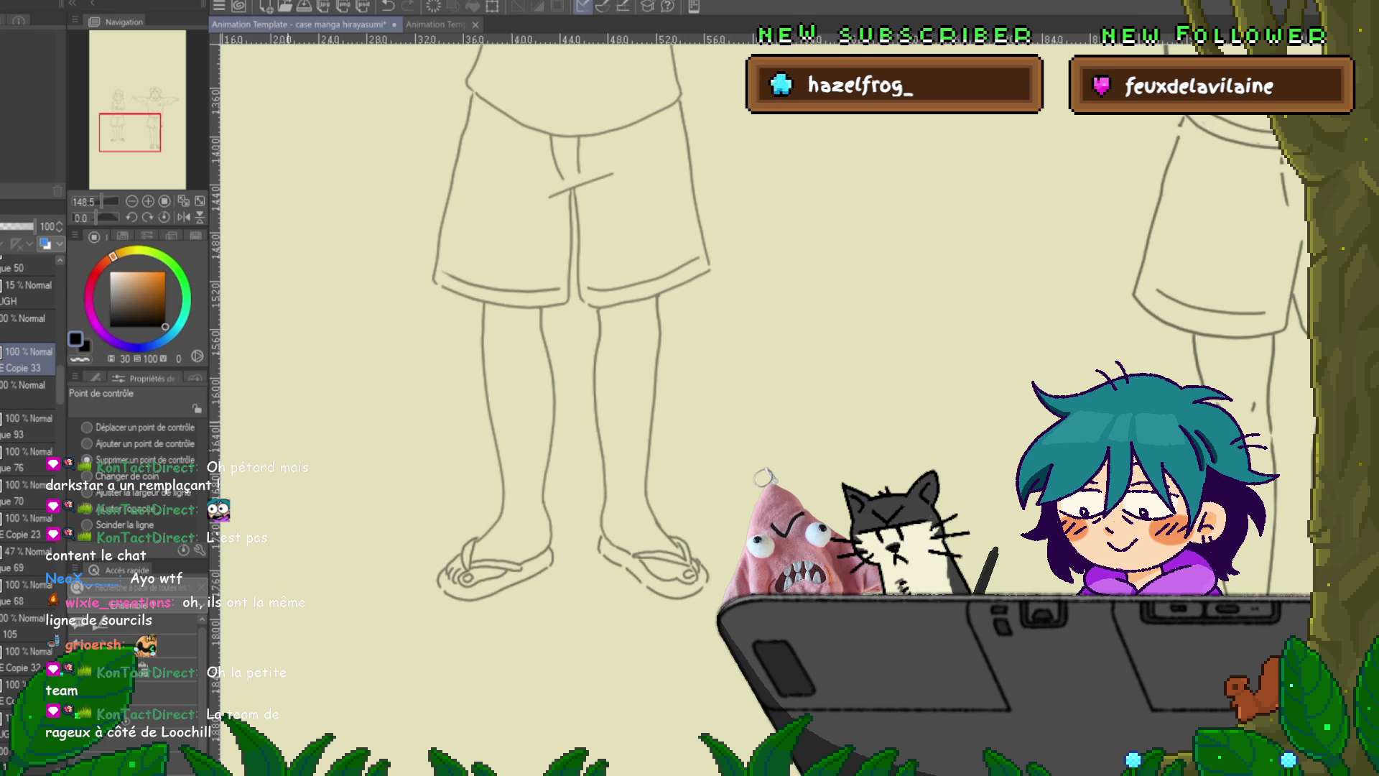
left_click(596, 403)
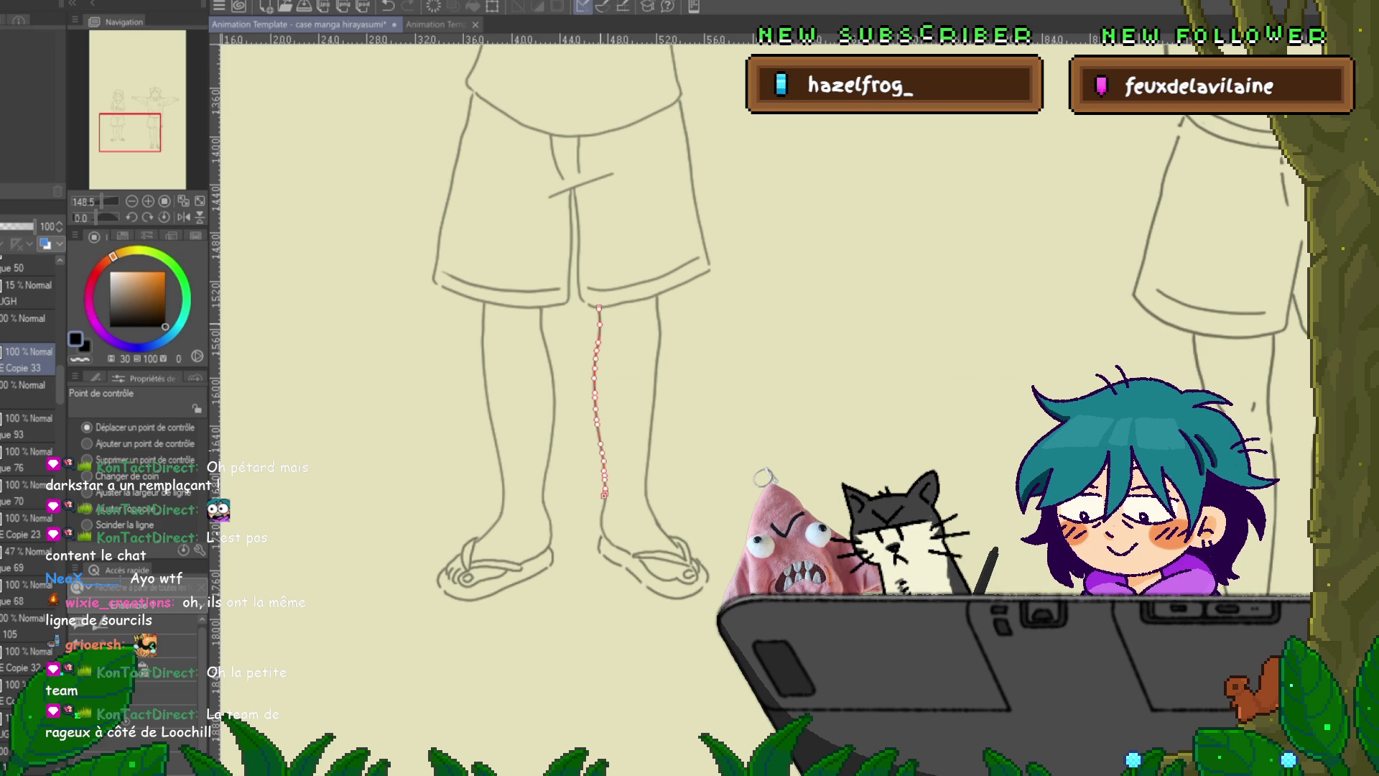
left_click(29, 423)
left_click(29, 359)
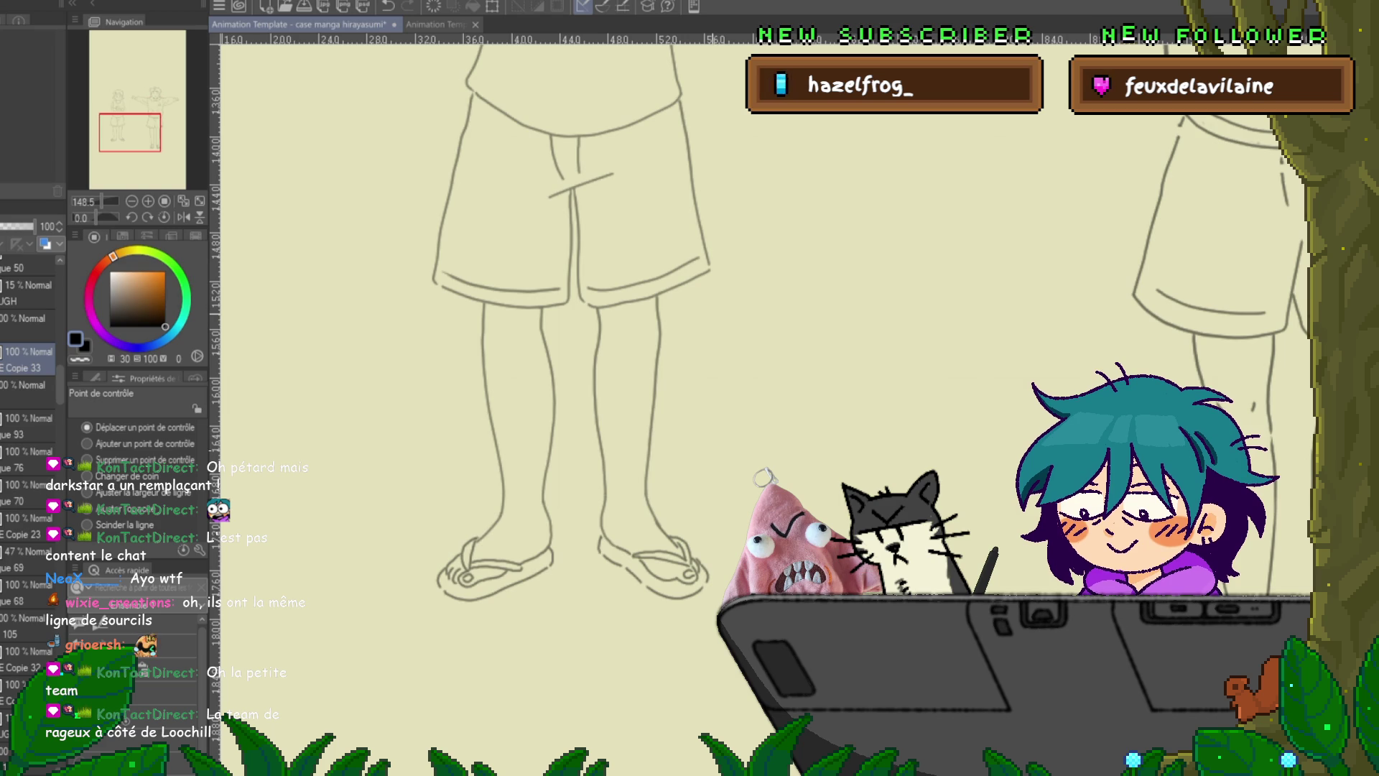
left_click(29, 420)
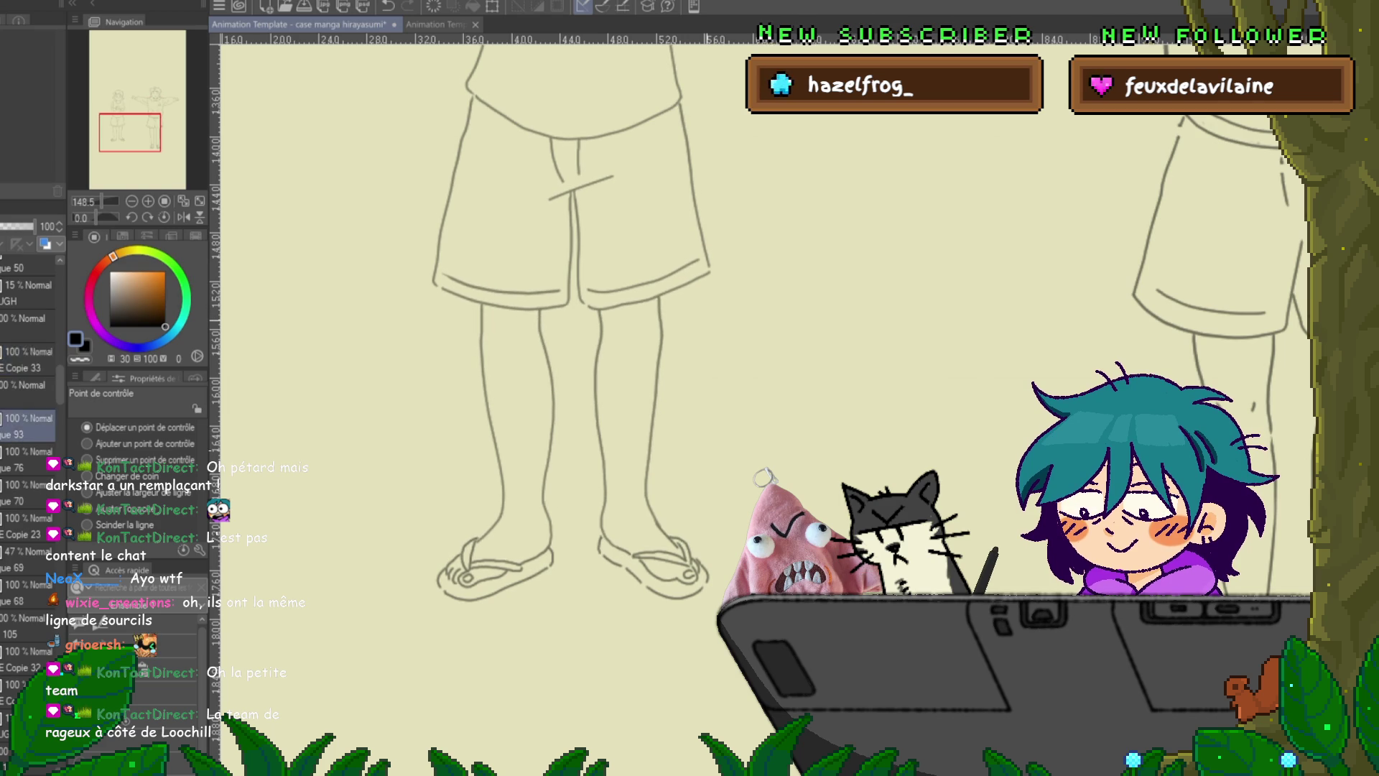
left_click(29, 359)
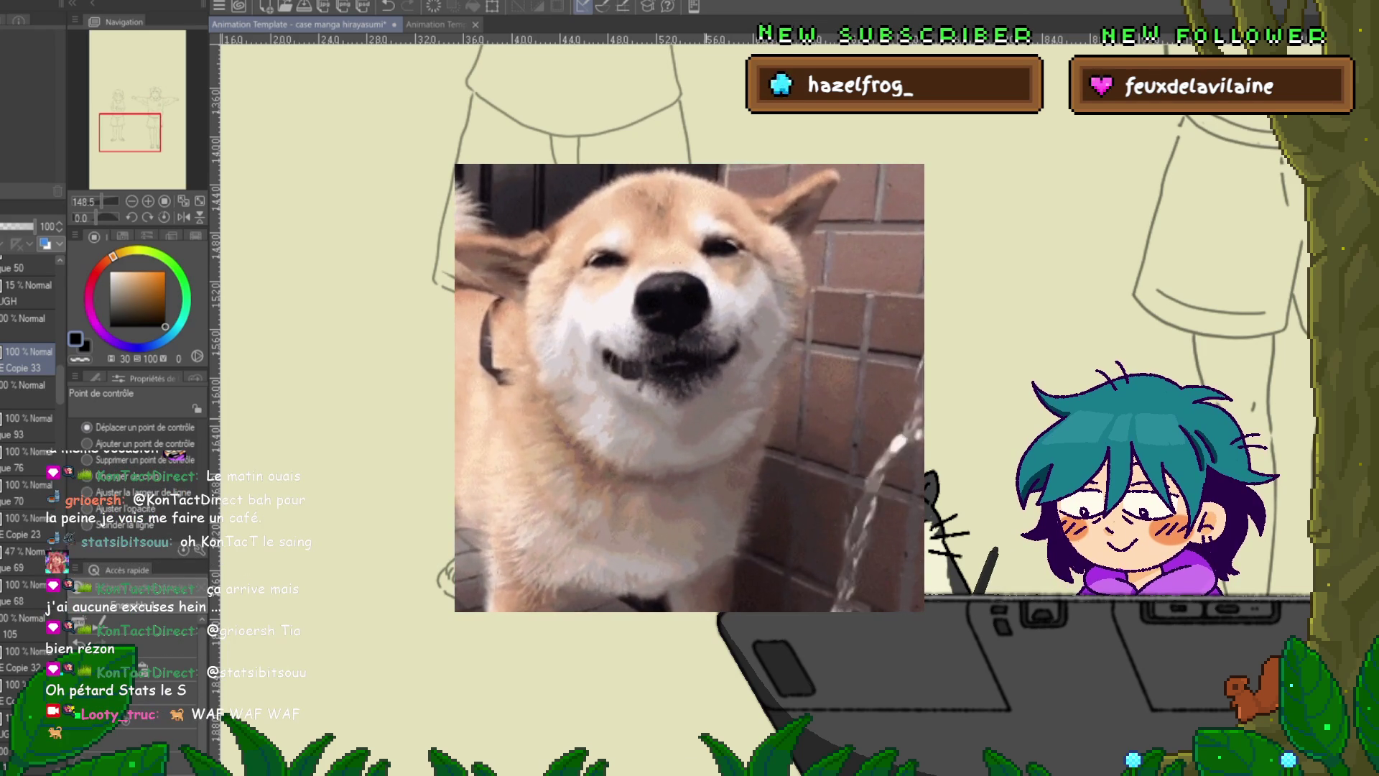
scroll(762, 388, "up", 10)
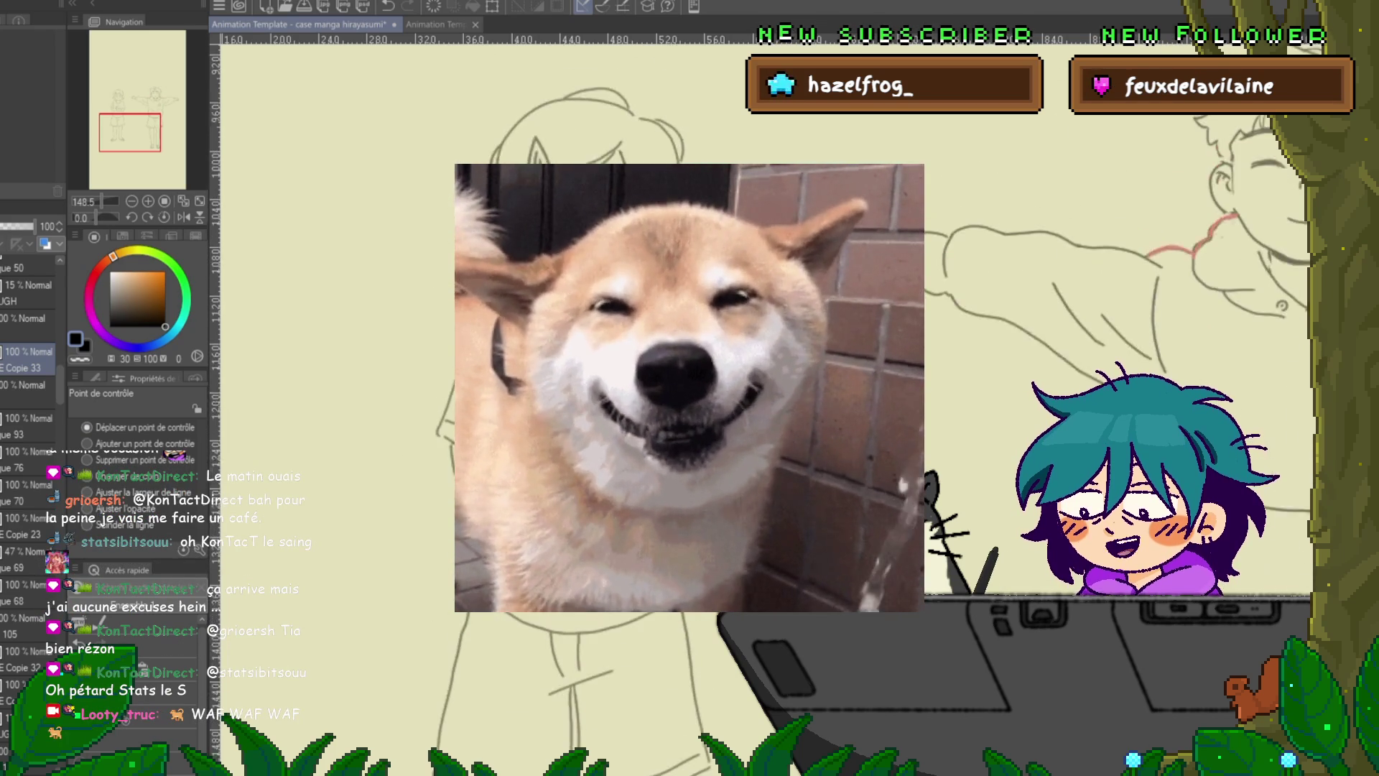
- Drag the side contour's top point up under the arm, then play the animation
scroll(763, 476, "down", 3)
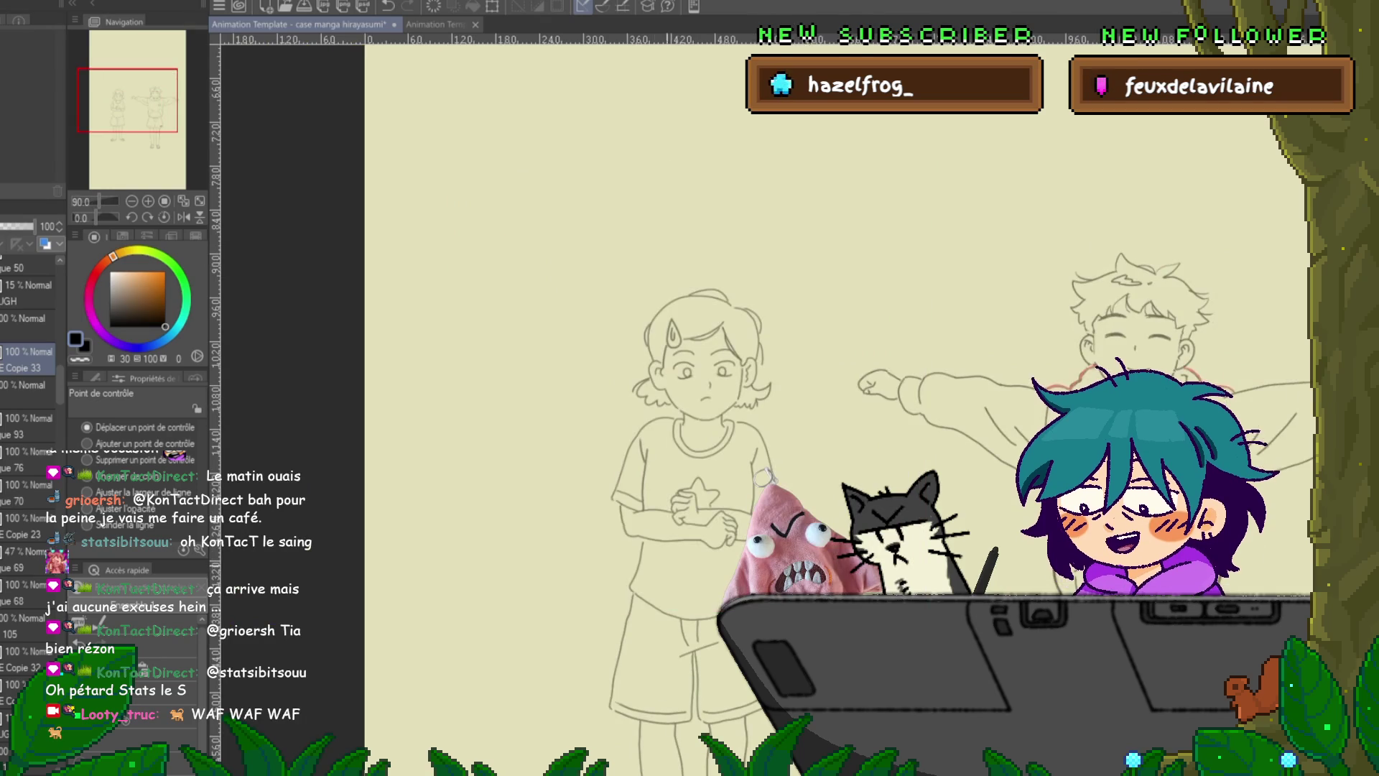
scroll(763, 476, "up", 5)
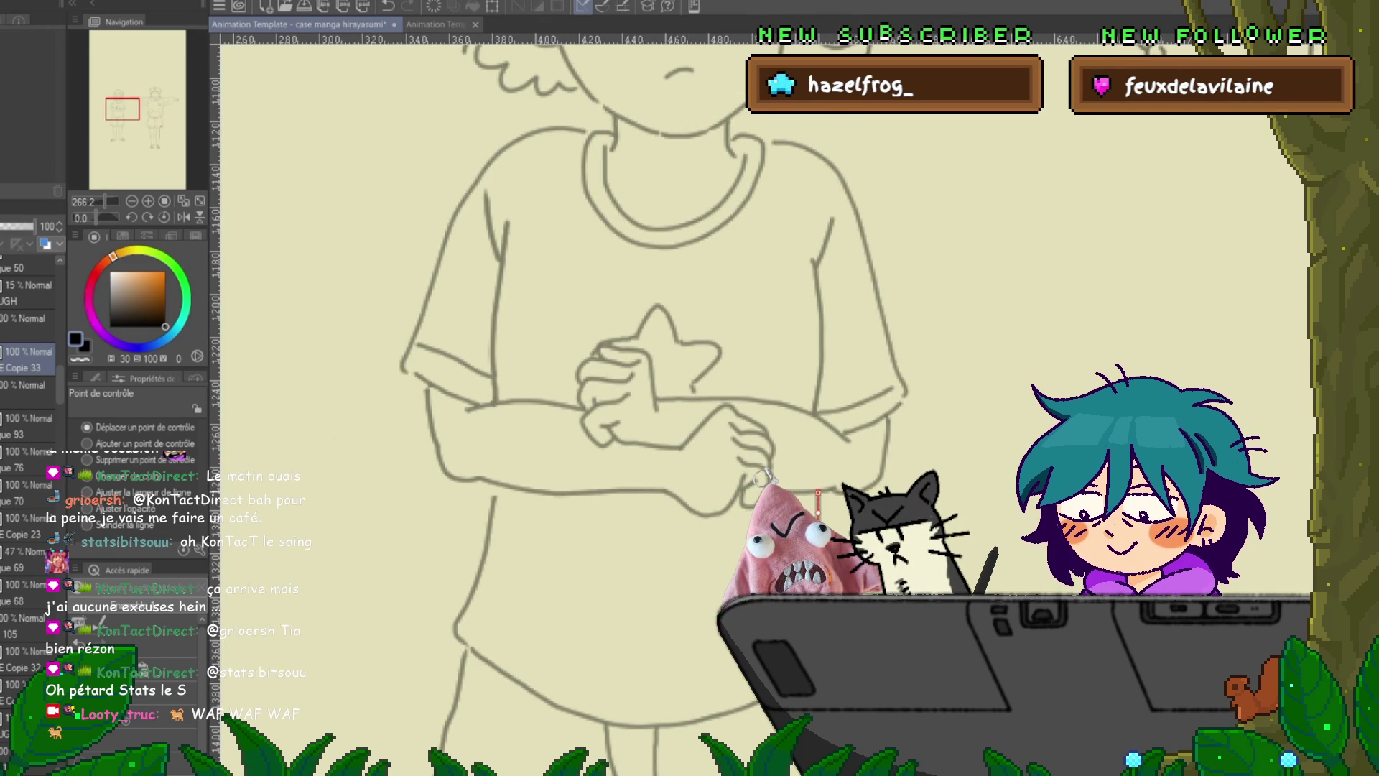
left_click_drag(495, 497, 495, 481)
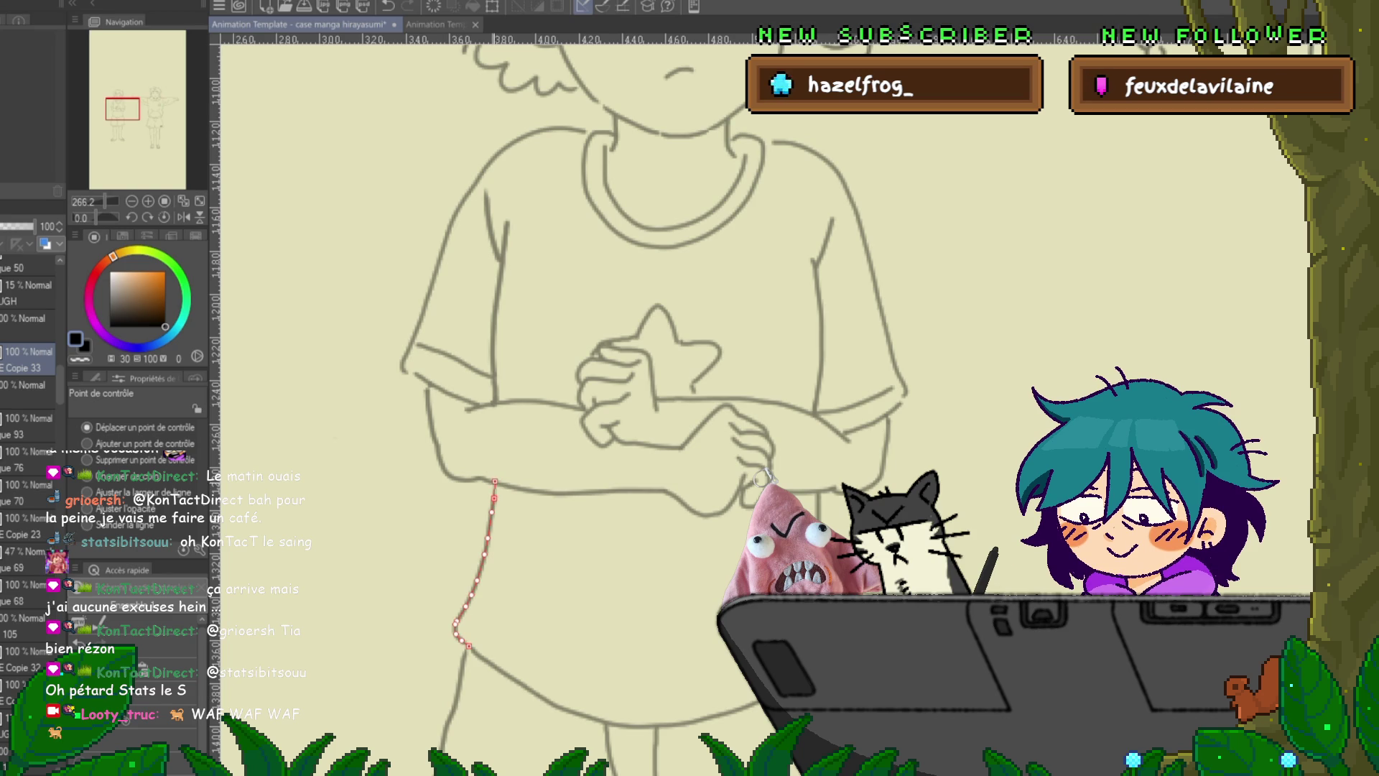
key("Return")
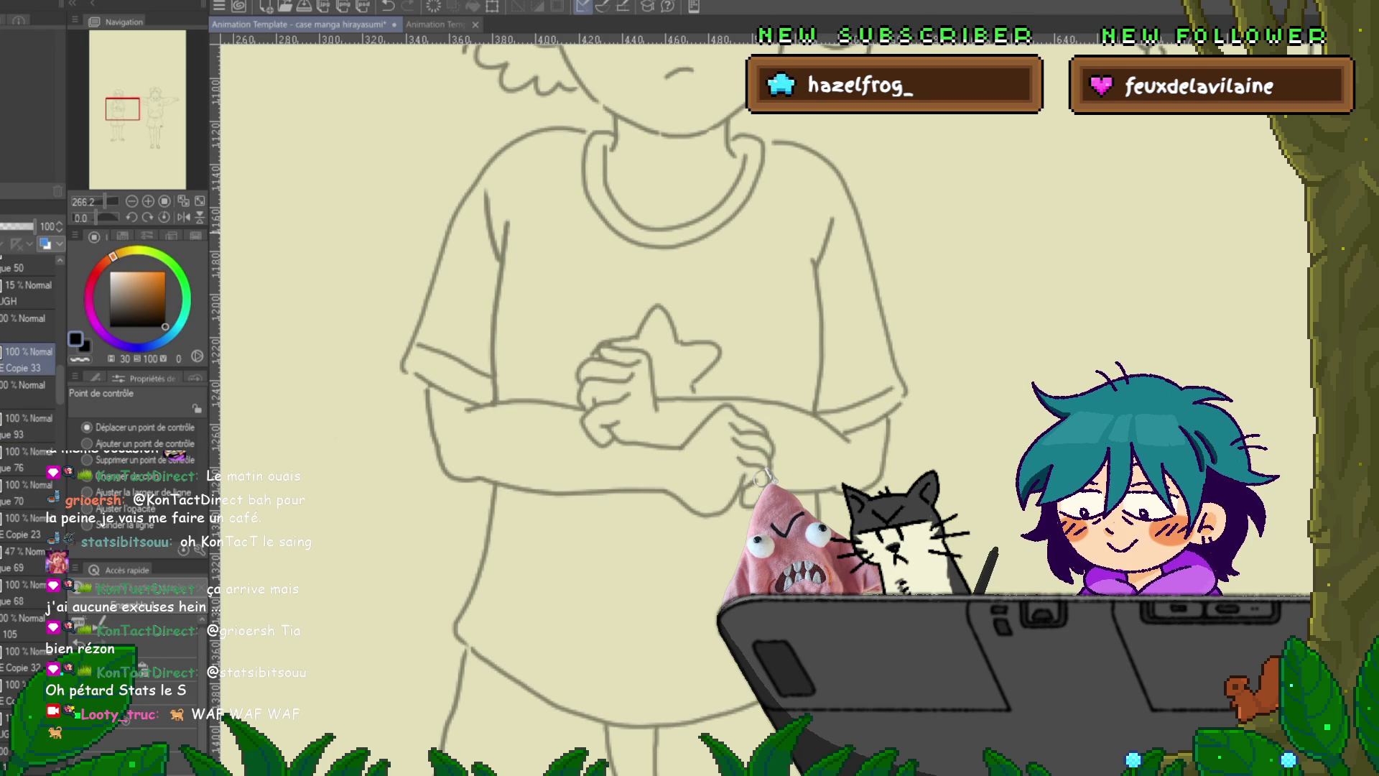
scroll(560, 388, "up", 6)
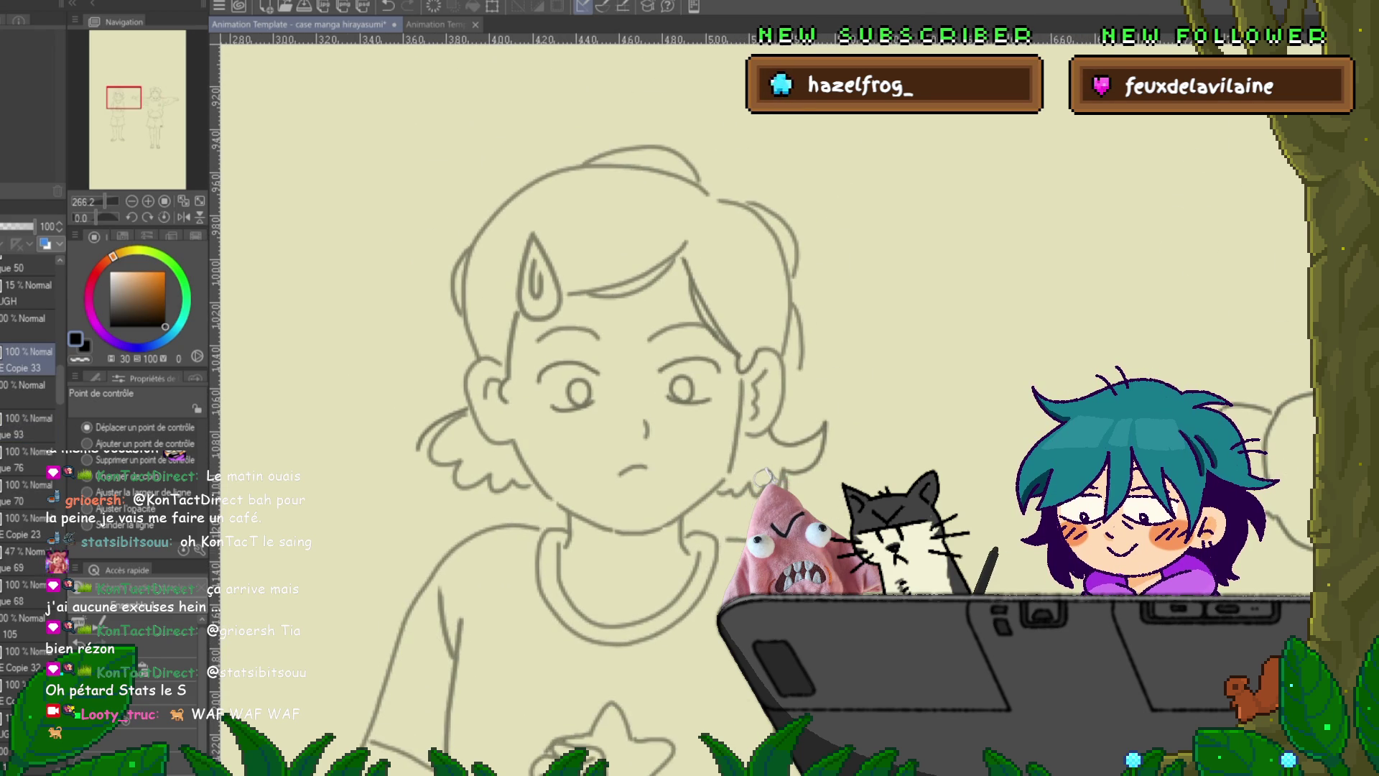
- Lasso the girl's face and open a transform, then cancel it and deselect
key("m")
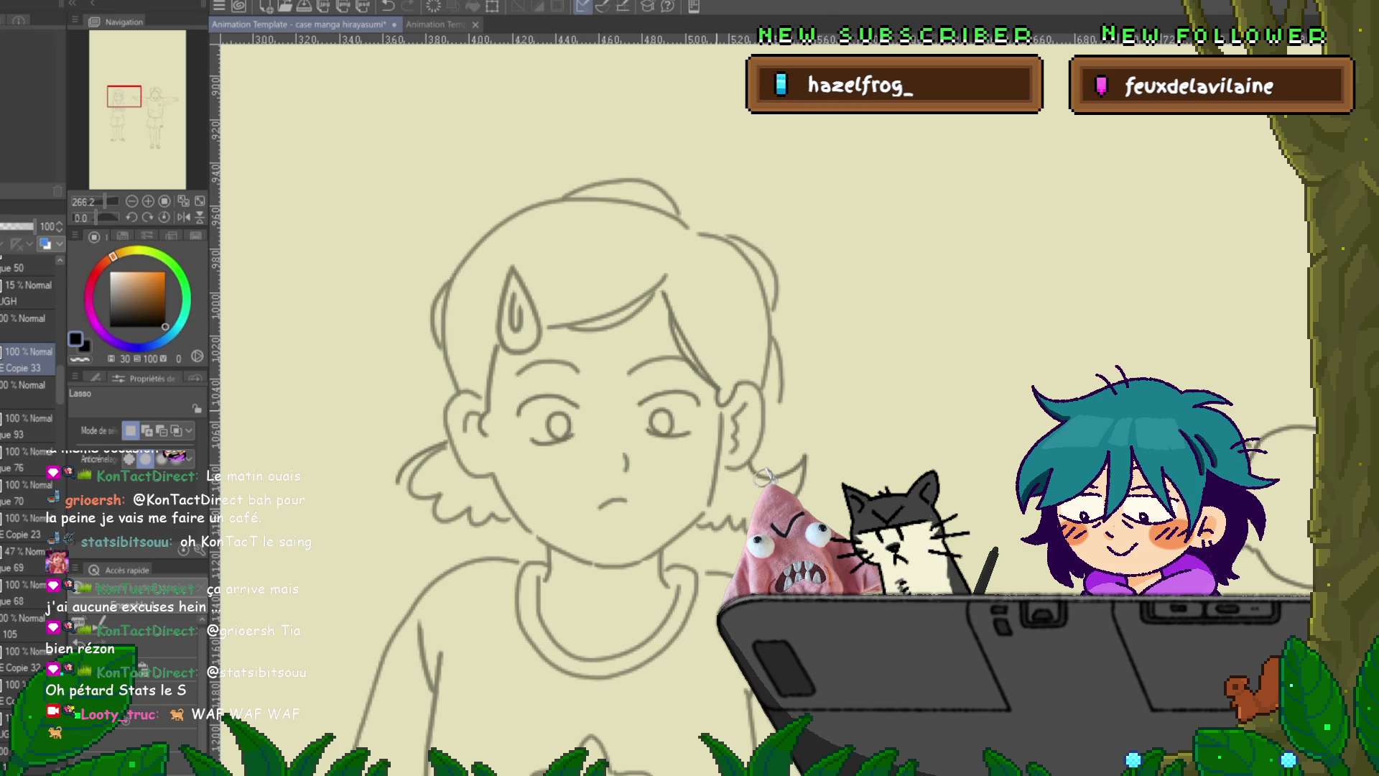
mouse_move(704, 459)
left_mouse_down()
mouse_move(600, 532)
mouse_move(476, 430)
mouse_move(474, 398)
mouse_move(581, 238)
left_mouse_up()
left_click_drag(717, 285, 720, 294)
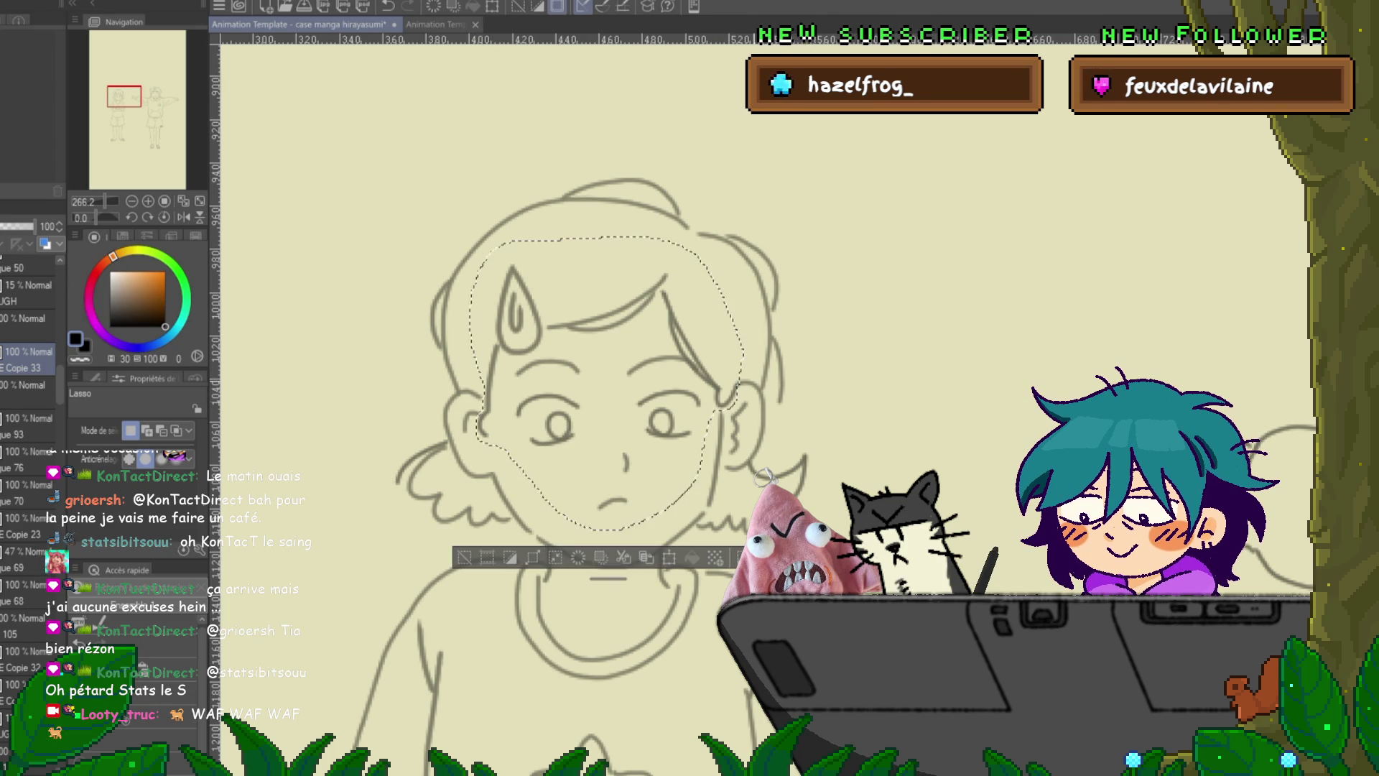
key("ctrl+t")
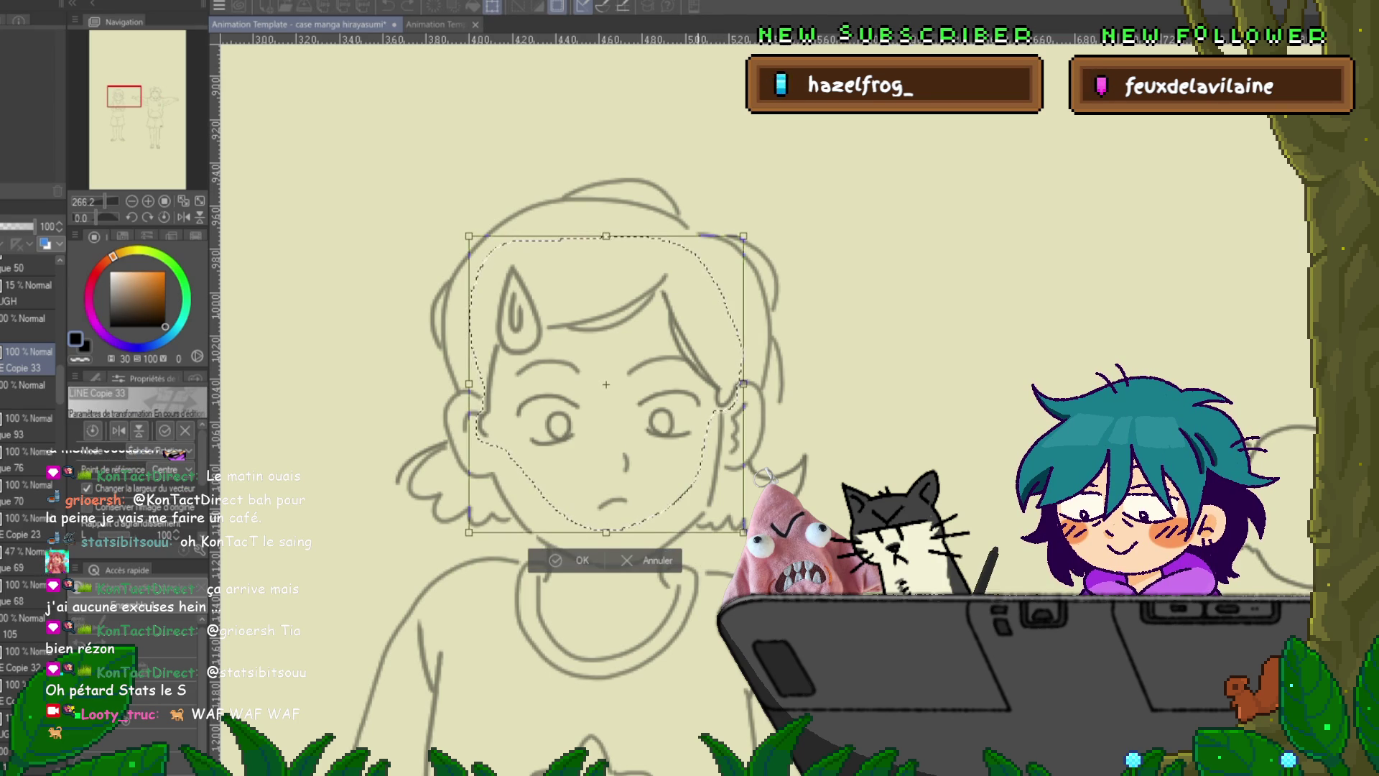
key("Escape")
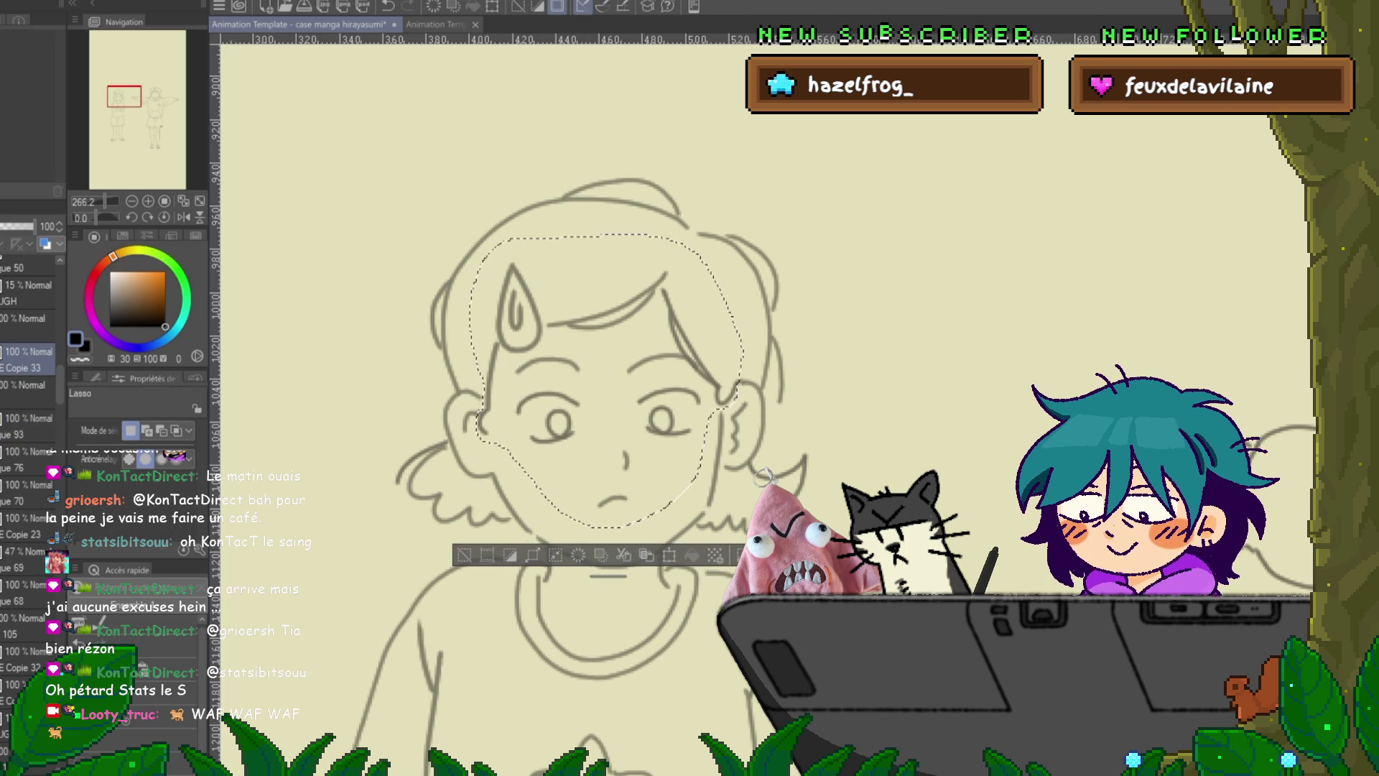
key("ctrl+d")
key("alt+]")
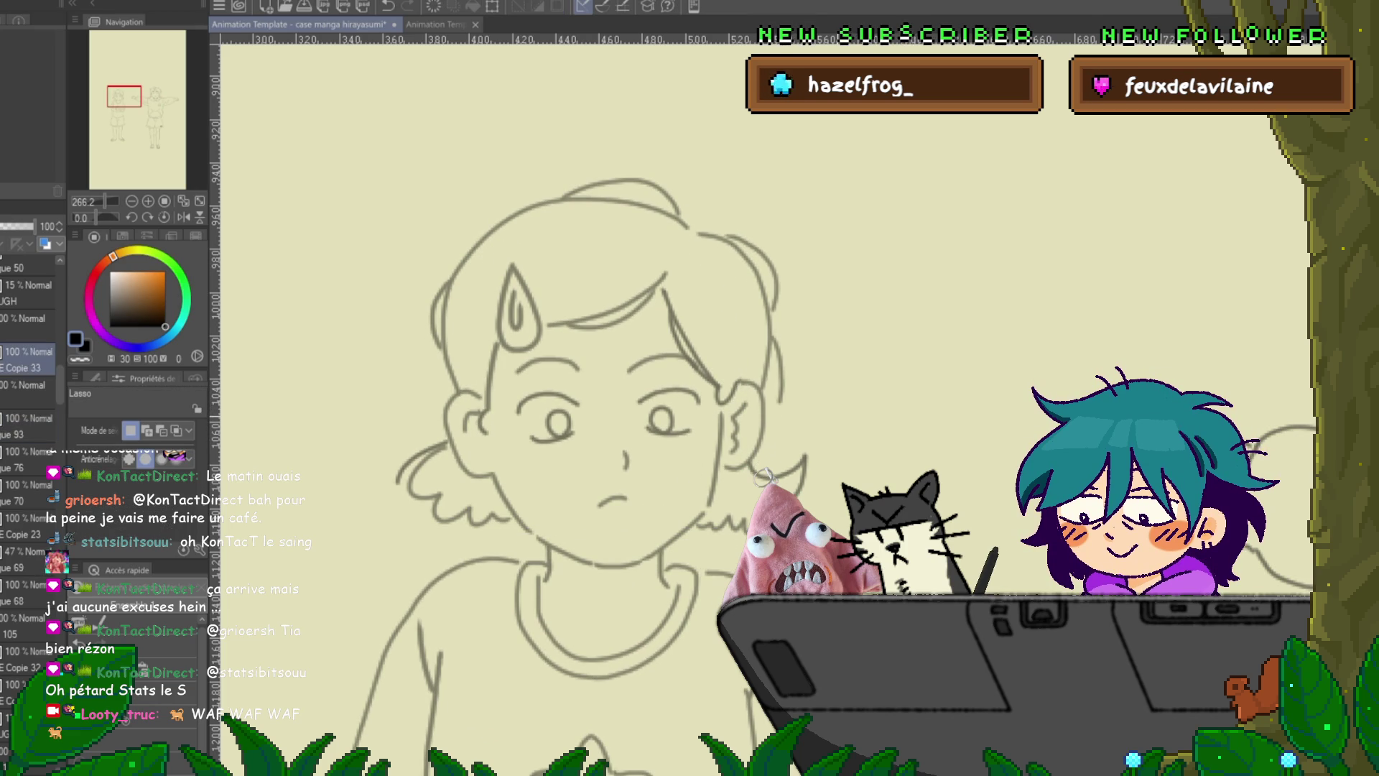
- Lasso the girl's whole head, try transforms without changes, then switch to the Control Point tool
left_click_drag(555, 560, 664, 551)
mouse_move(550, 549)
left_mouse_down()
mouse_move(319, 363)
mouse_move(860, 288)
left_mouse_up()
left_click_drag(661, 553, 665, 552)
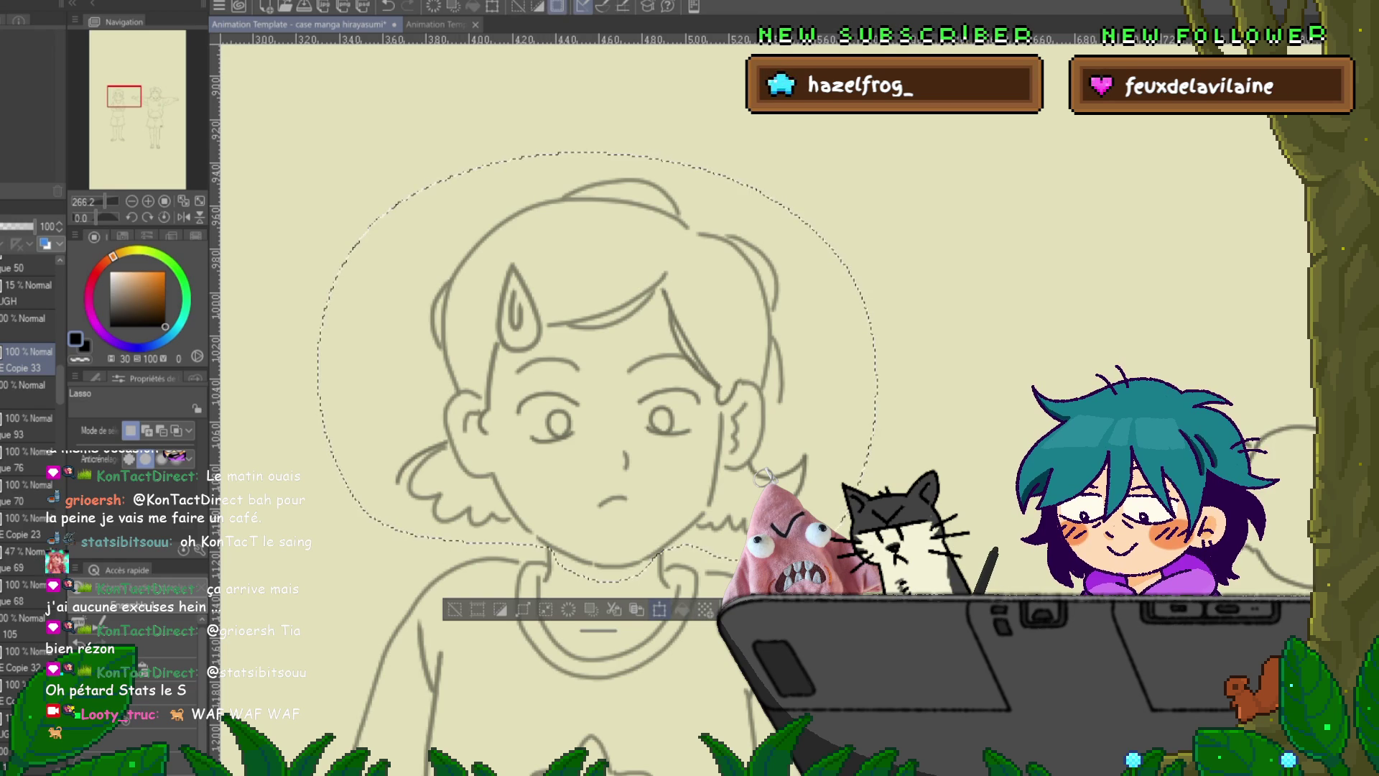
key("ctrl+t")
key("Return")
key("ctrl+d")
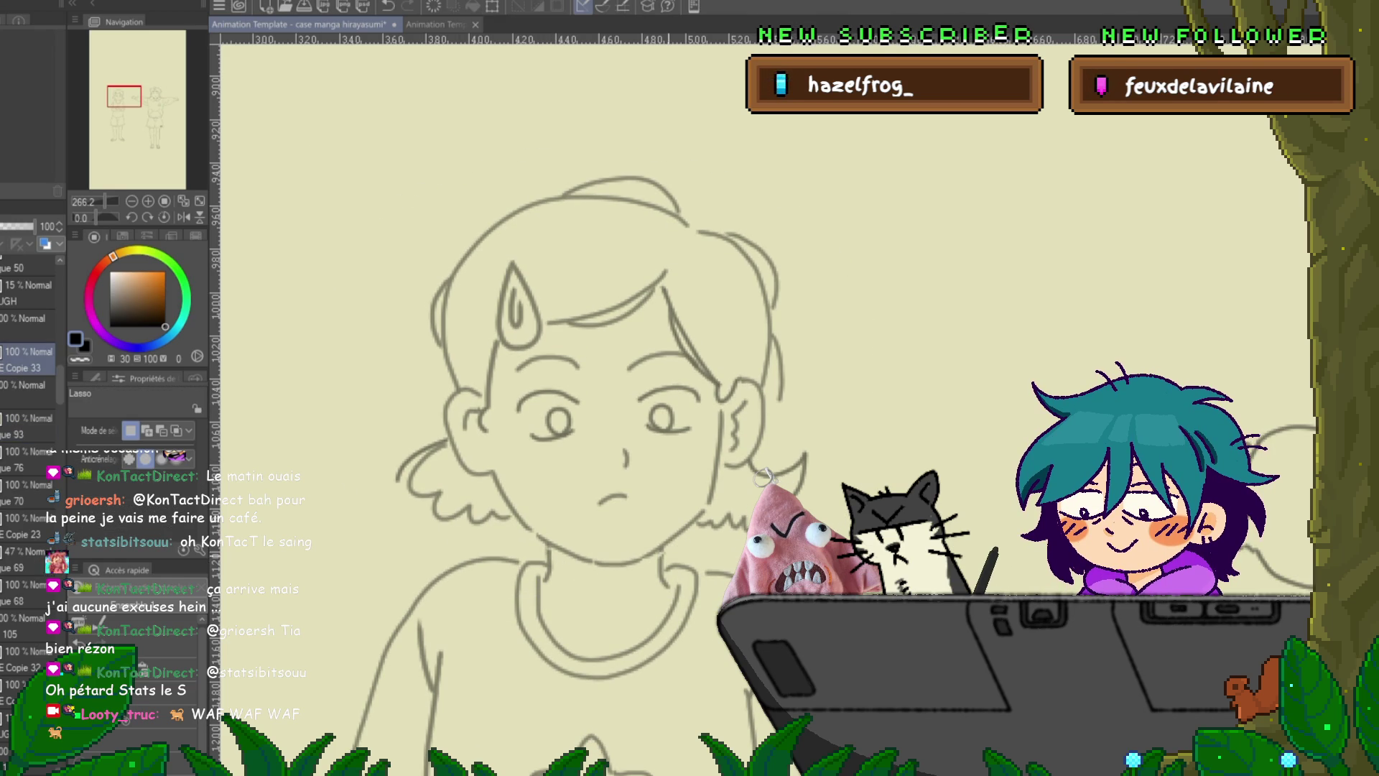
left_click_drag(553, 550, 557, 552)
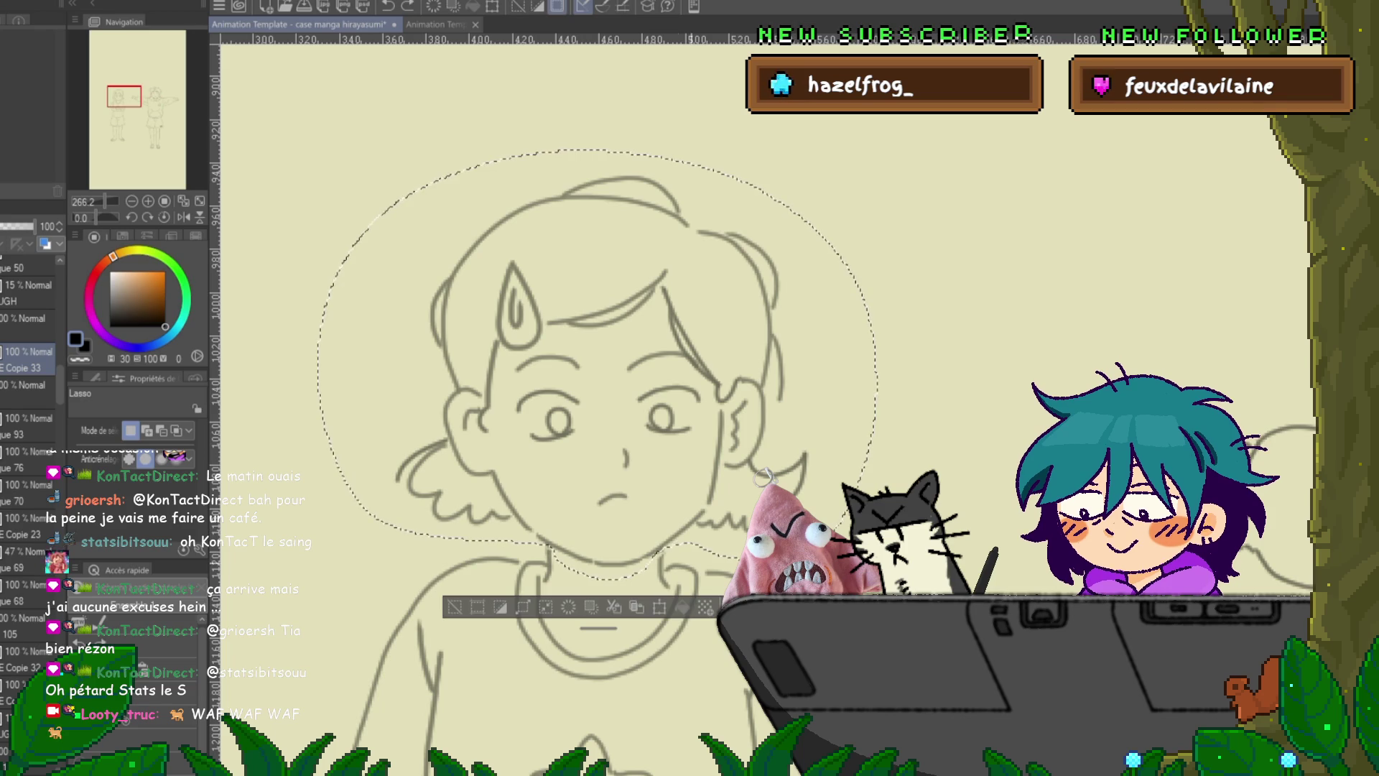
key("ctrl+t")
key("Escape")
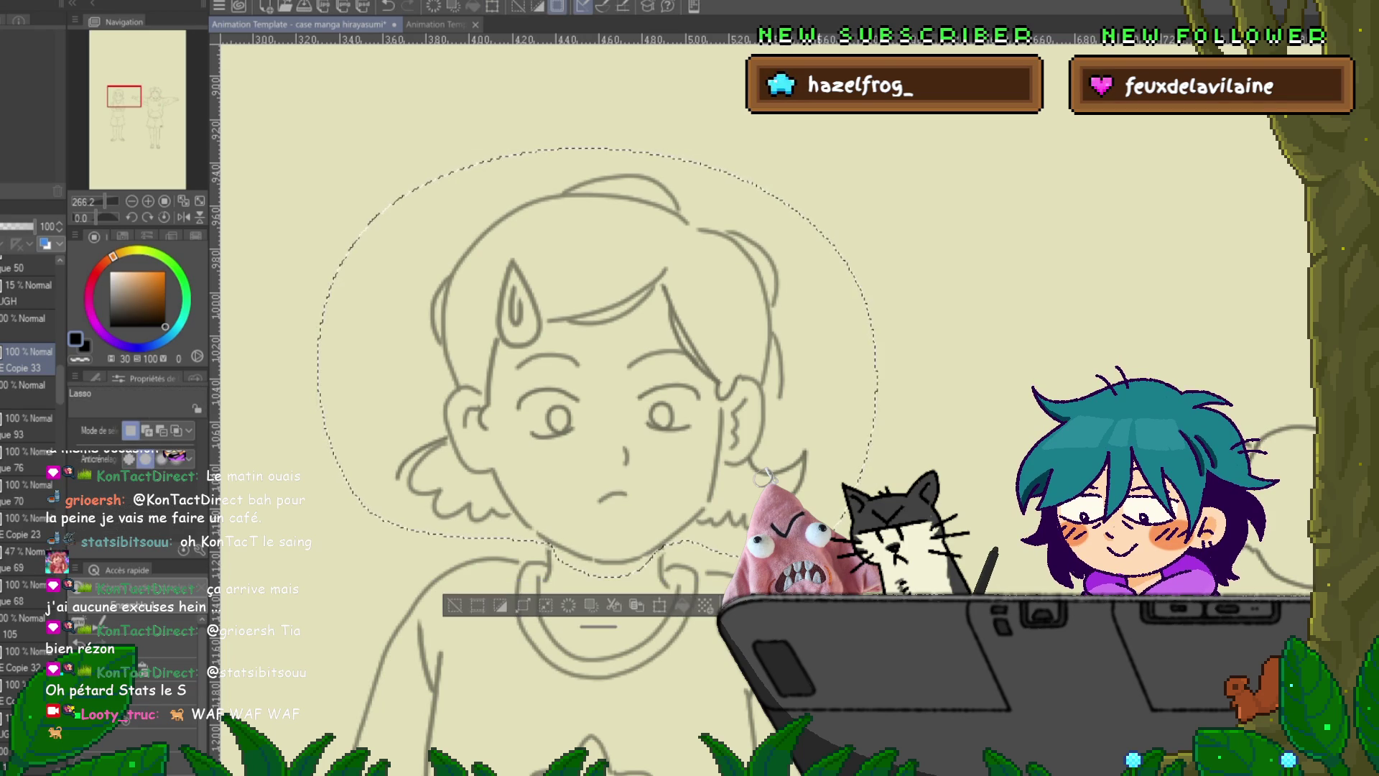
key("ctrl+d")
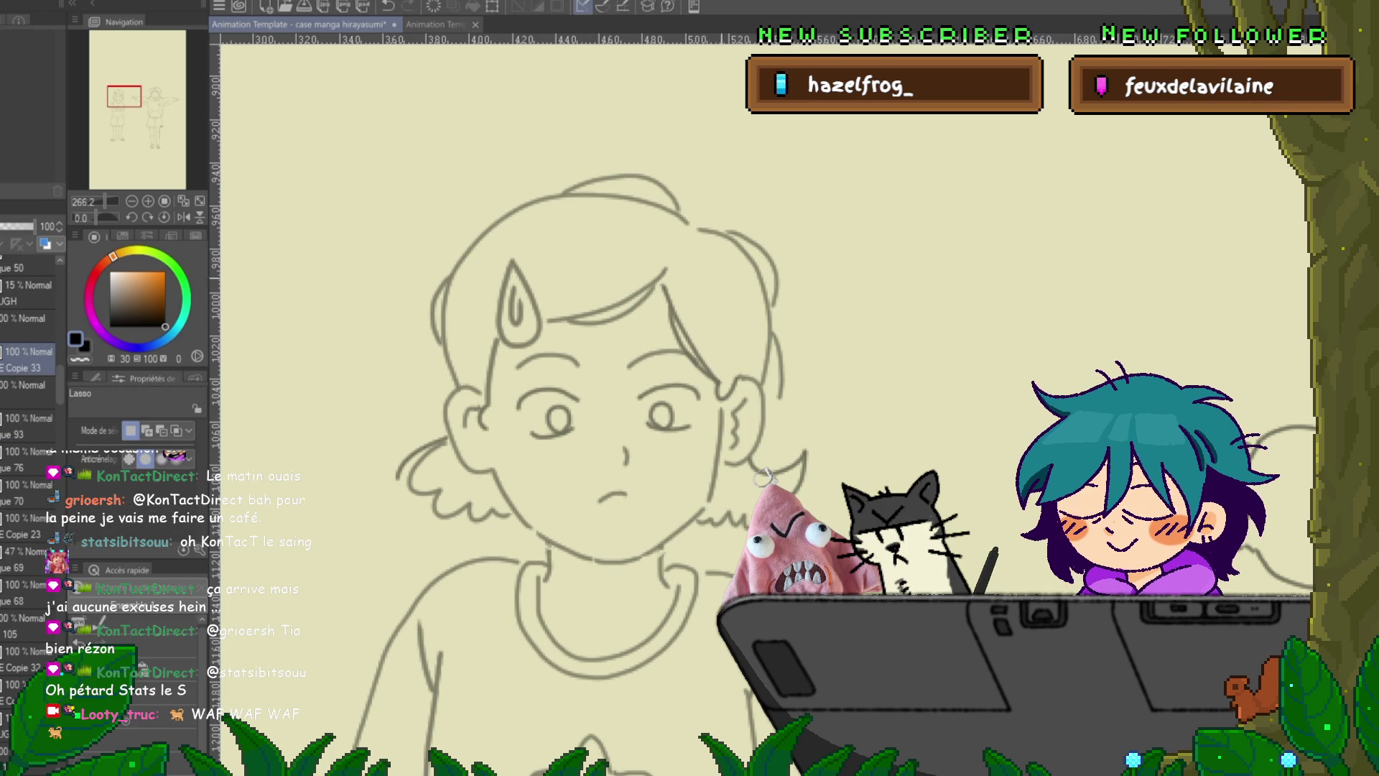
key("y")
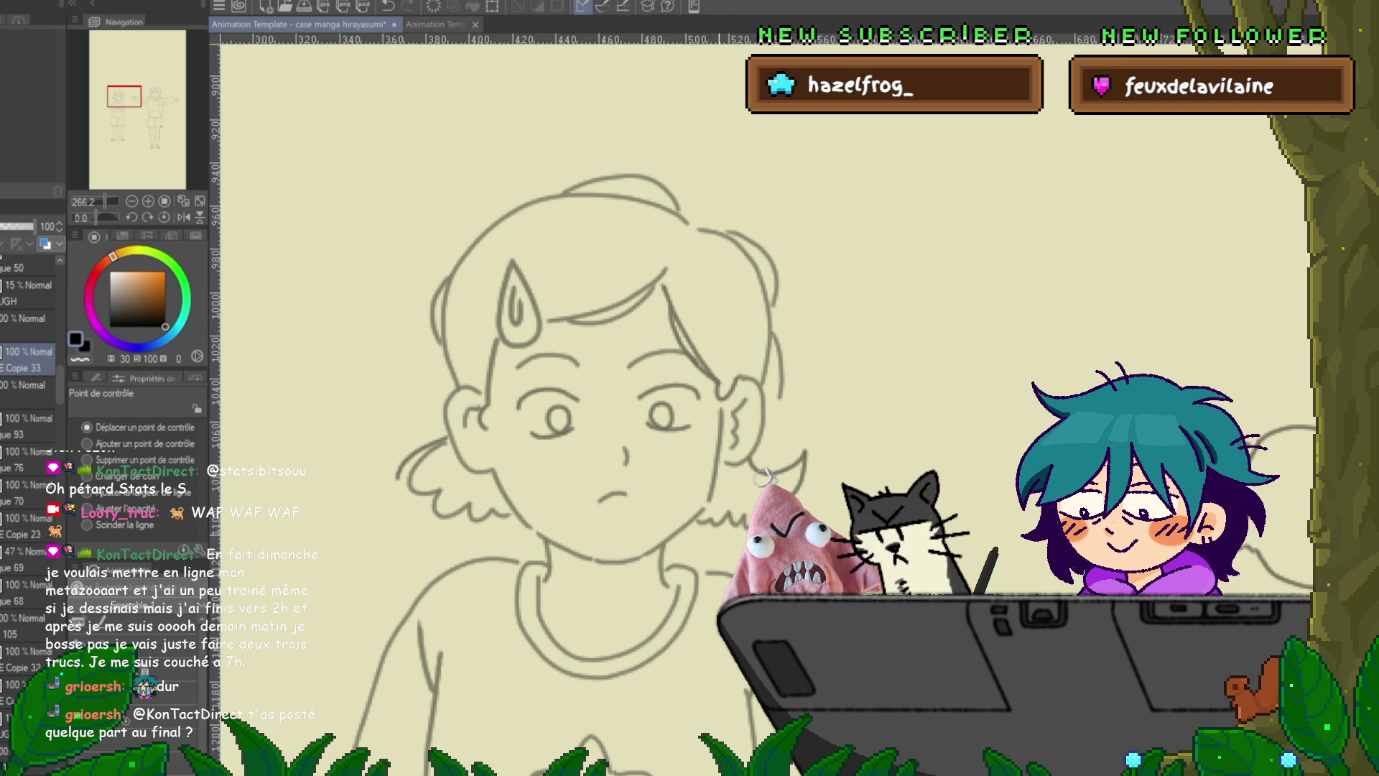
- Select the right neck line, the left neck line and the chin-to-neck stroke for point editing
left_click(663, 564)
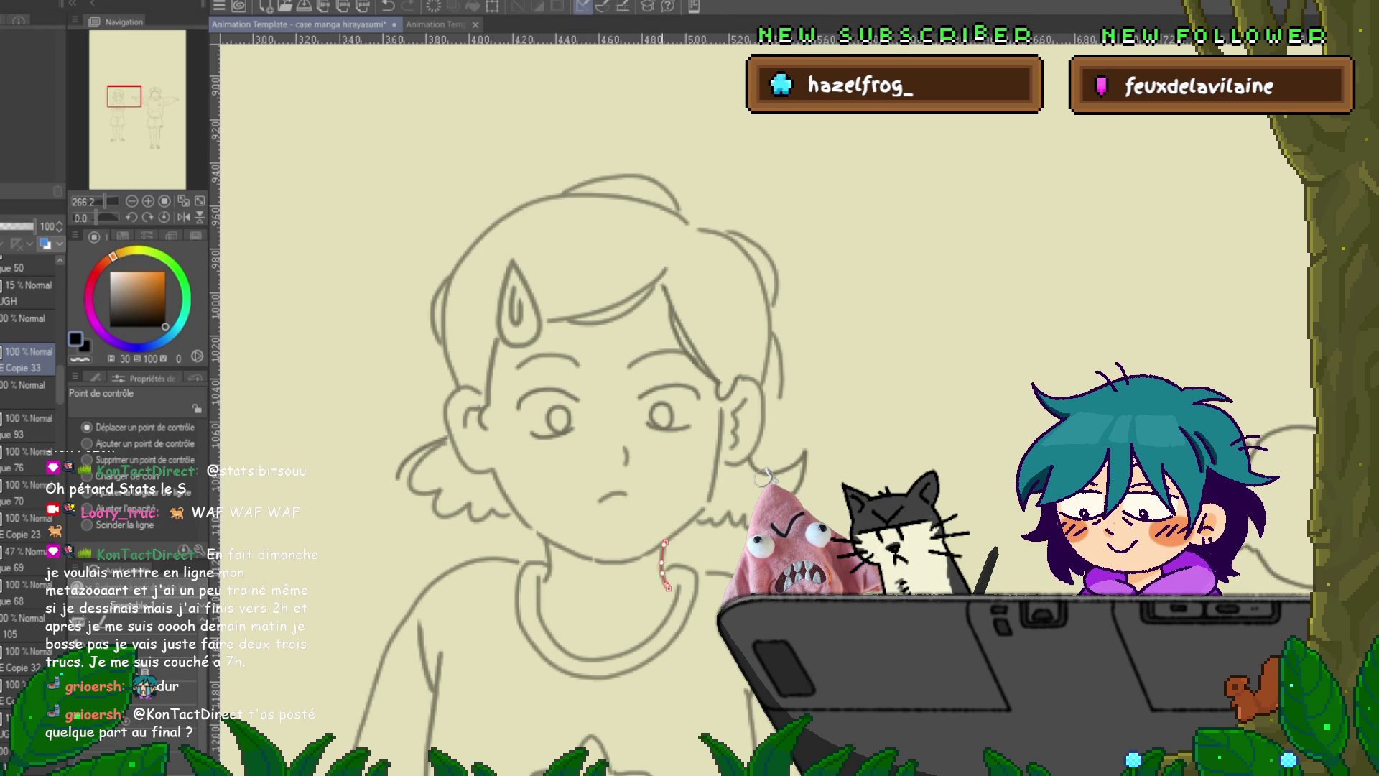
left_click(544, 558)
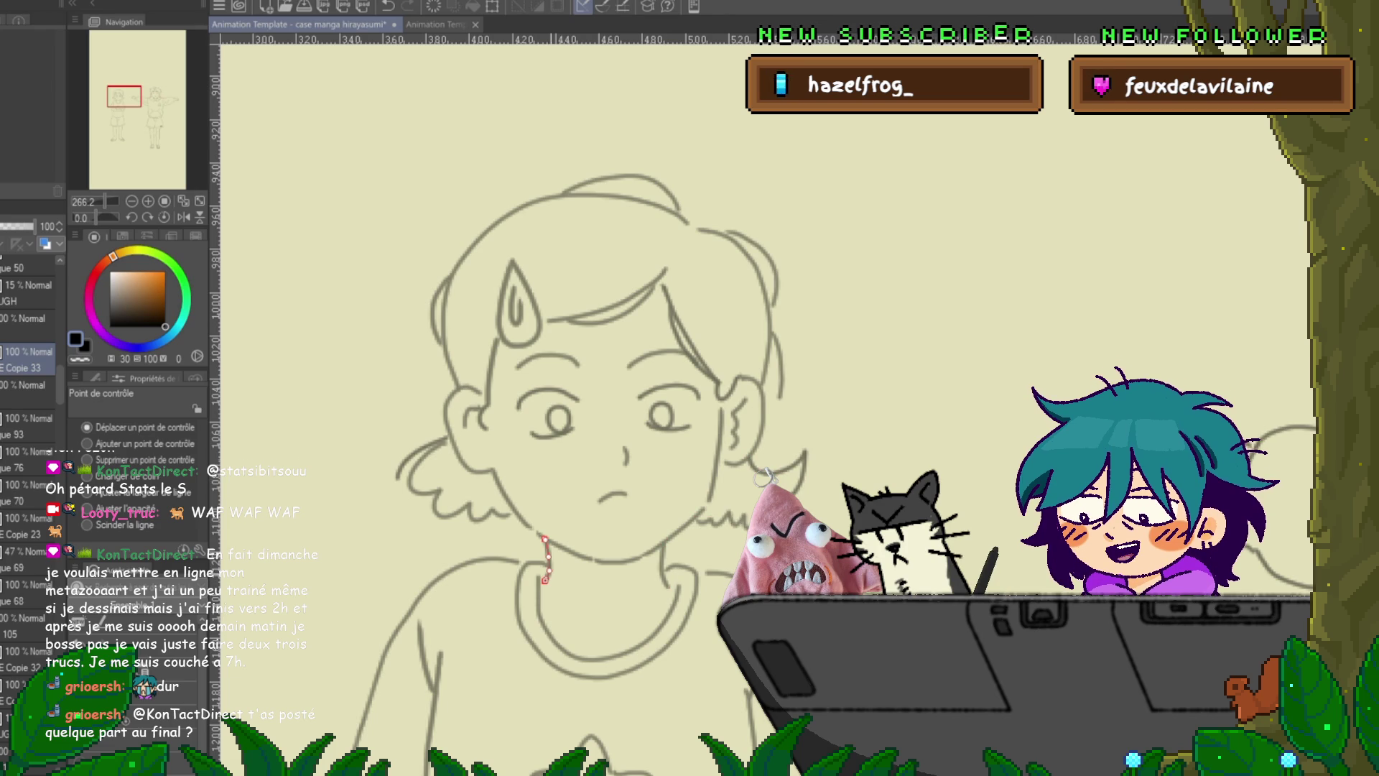
left_click(564, 547)
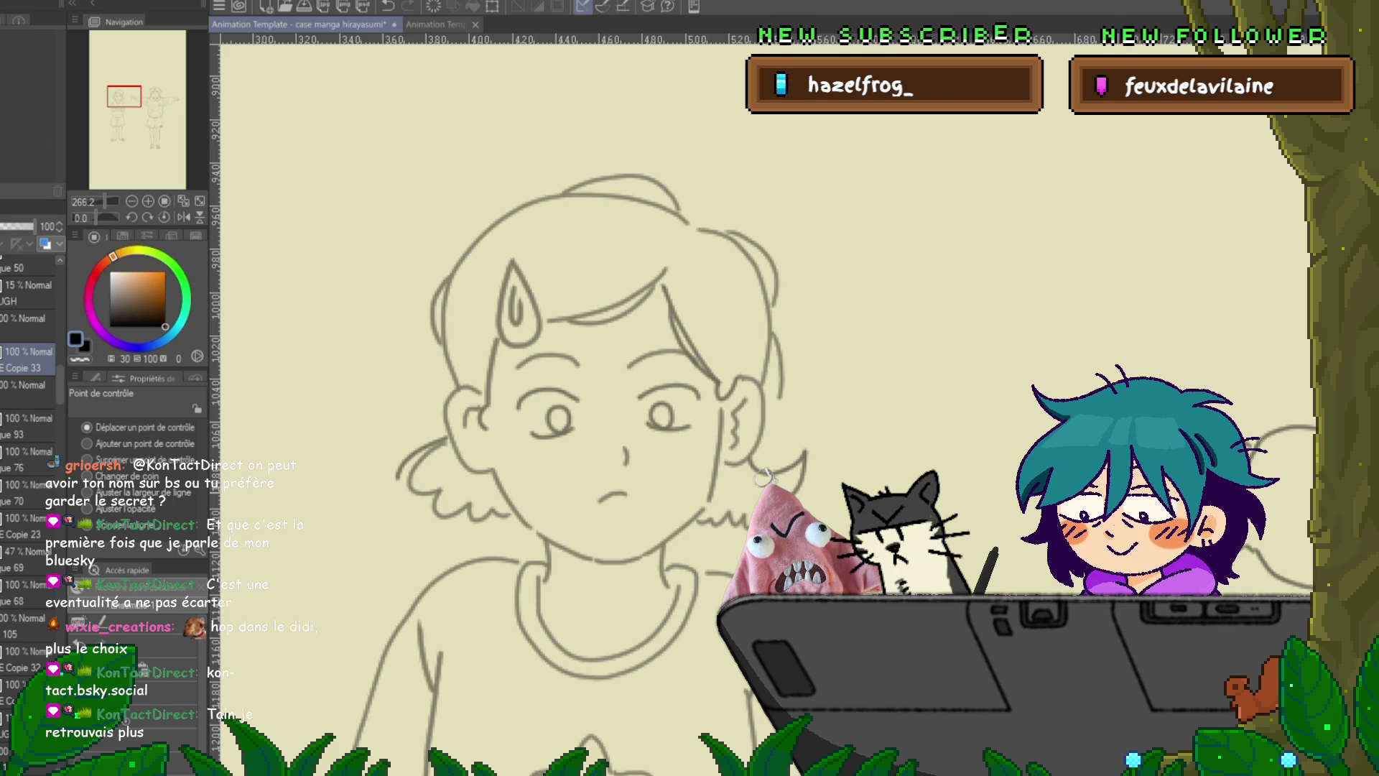
- Advance to the girl's next animation drawing and zoom in on her shorts and upper legs
scroll(764, 476, "down", 1)
scroll(763, 476, "right", 1)
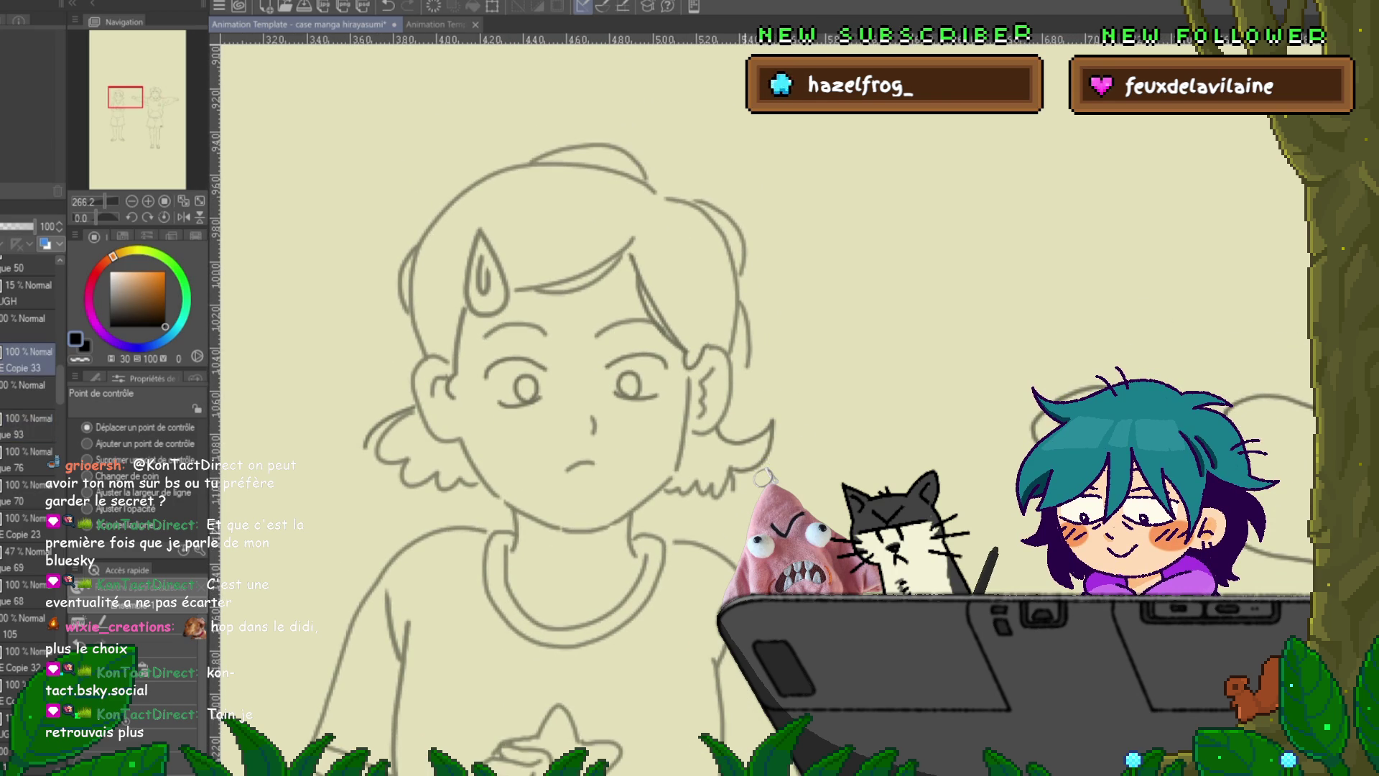
scroll(764, 476, "down", 8)
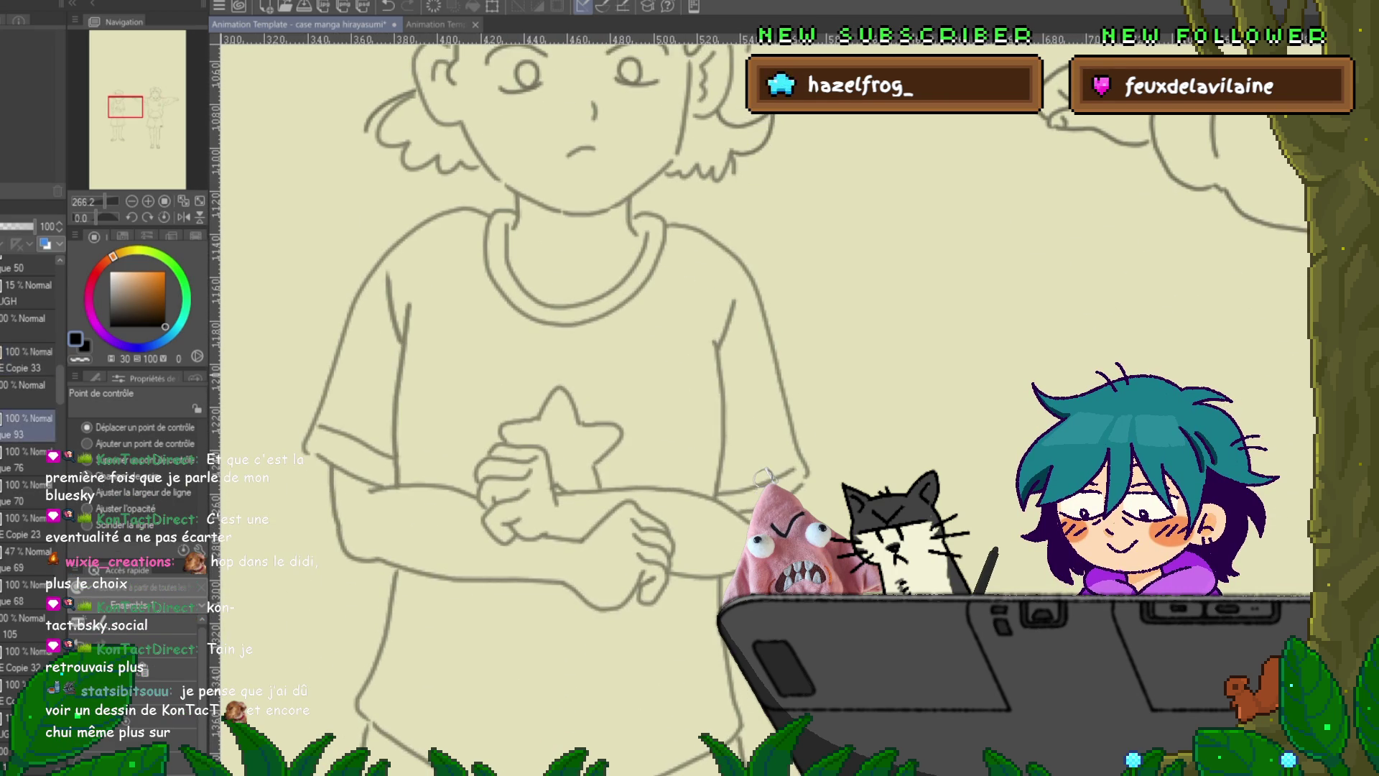
key("alt+bracketleft")
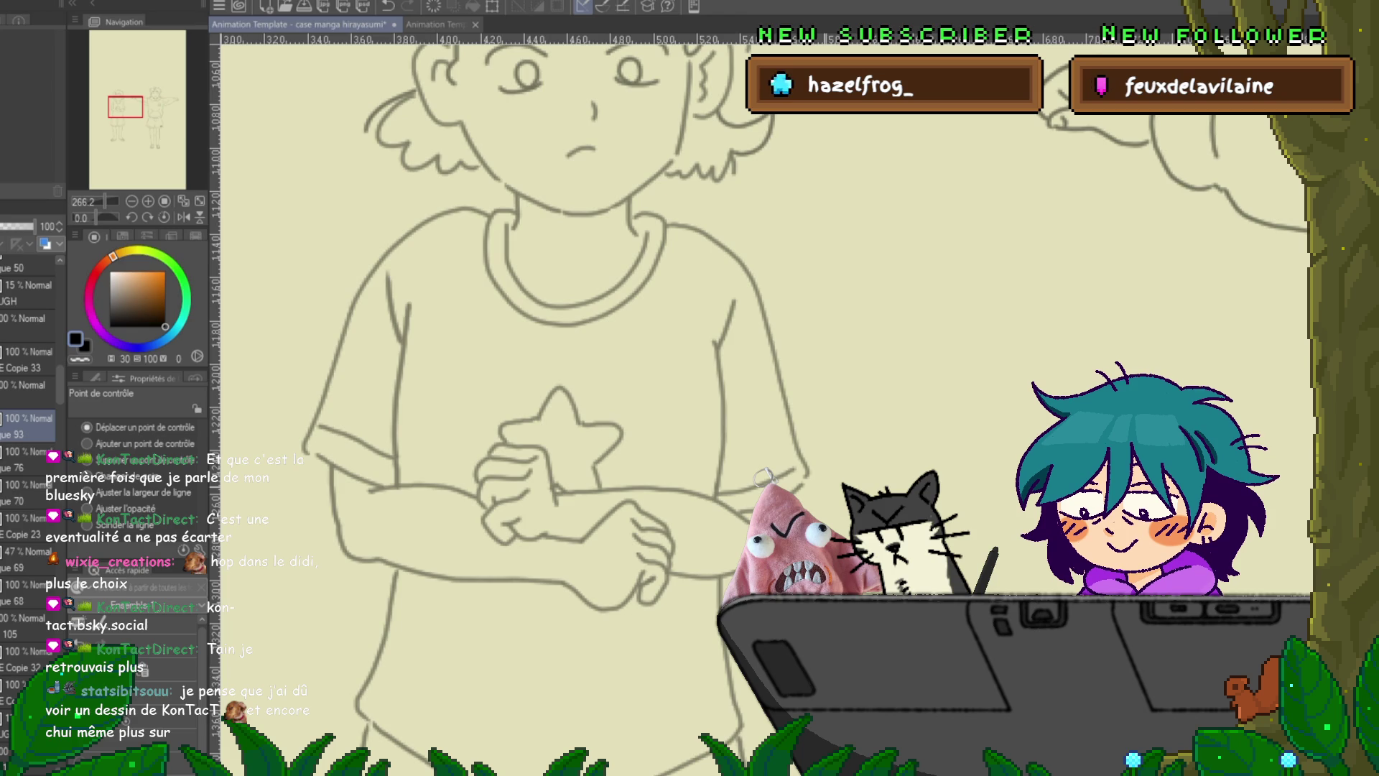
scroll(763, 476, "down", 3)
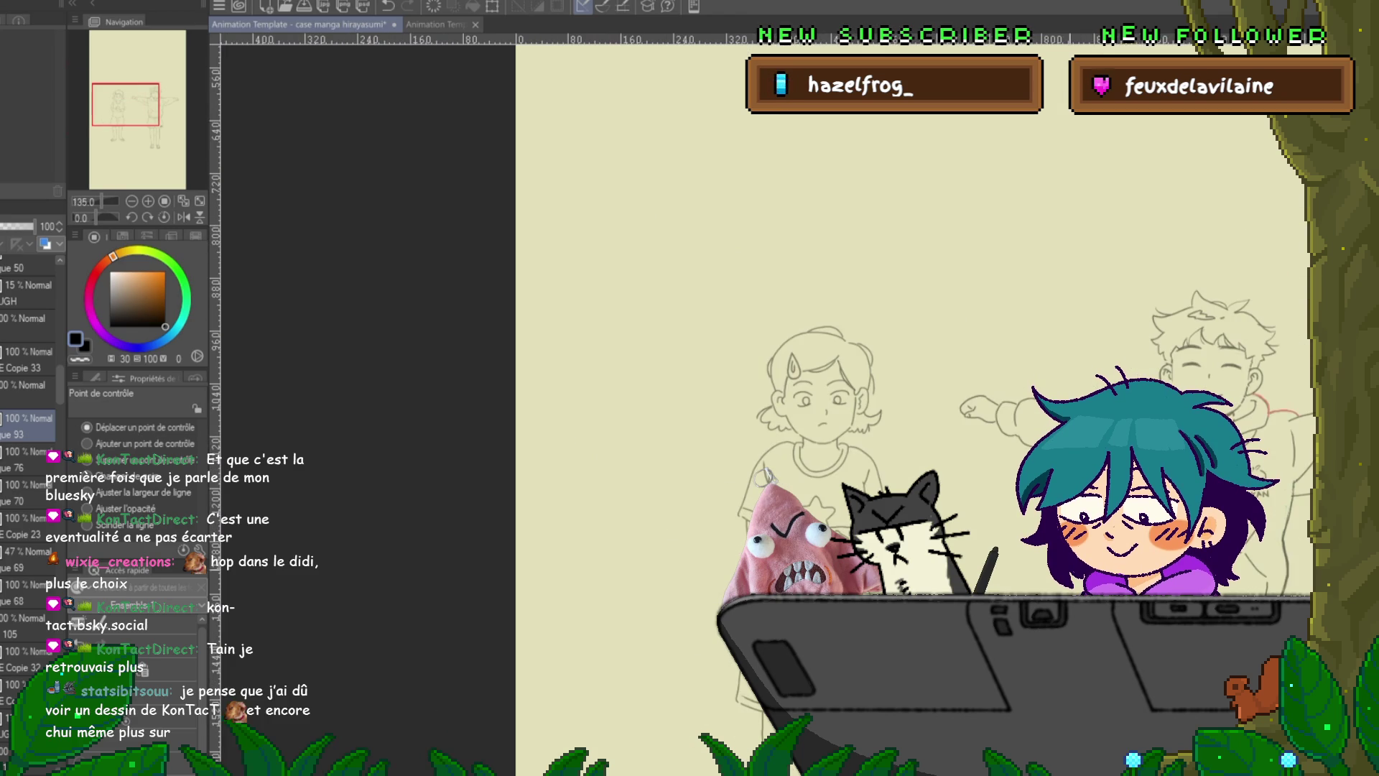
scroll(763, 476, "down", 2)
left_click_drag(790, 431, 485, 431)
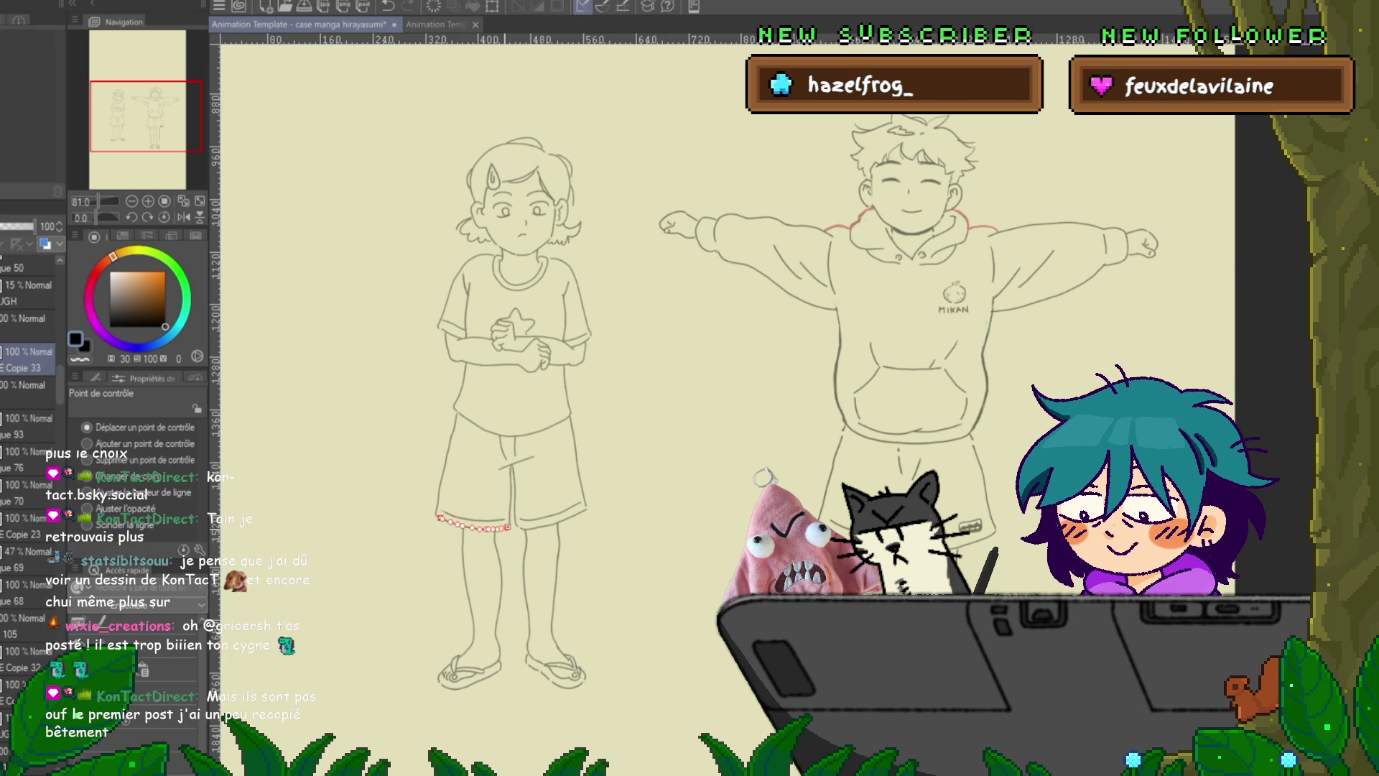
scroll(474, 525, "up", 5)
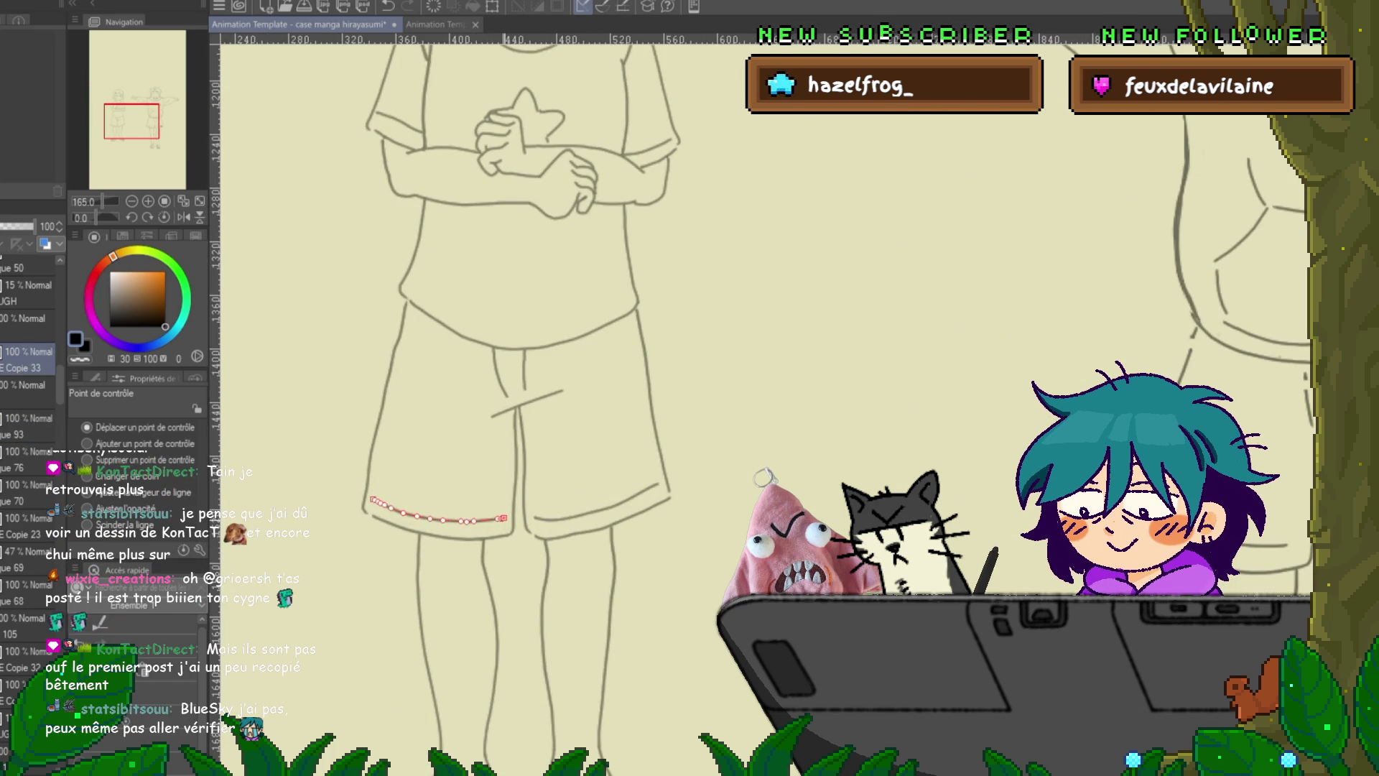
left_click_drag(503, 359, 542, 417)
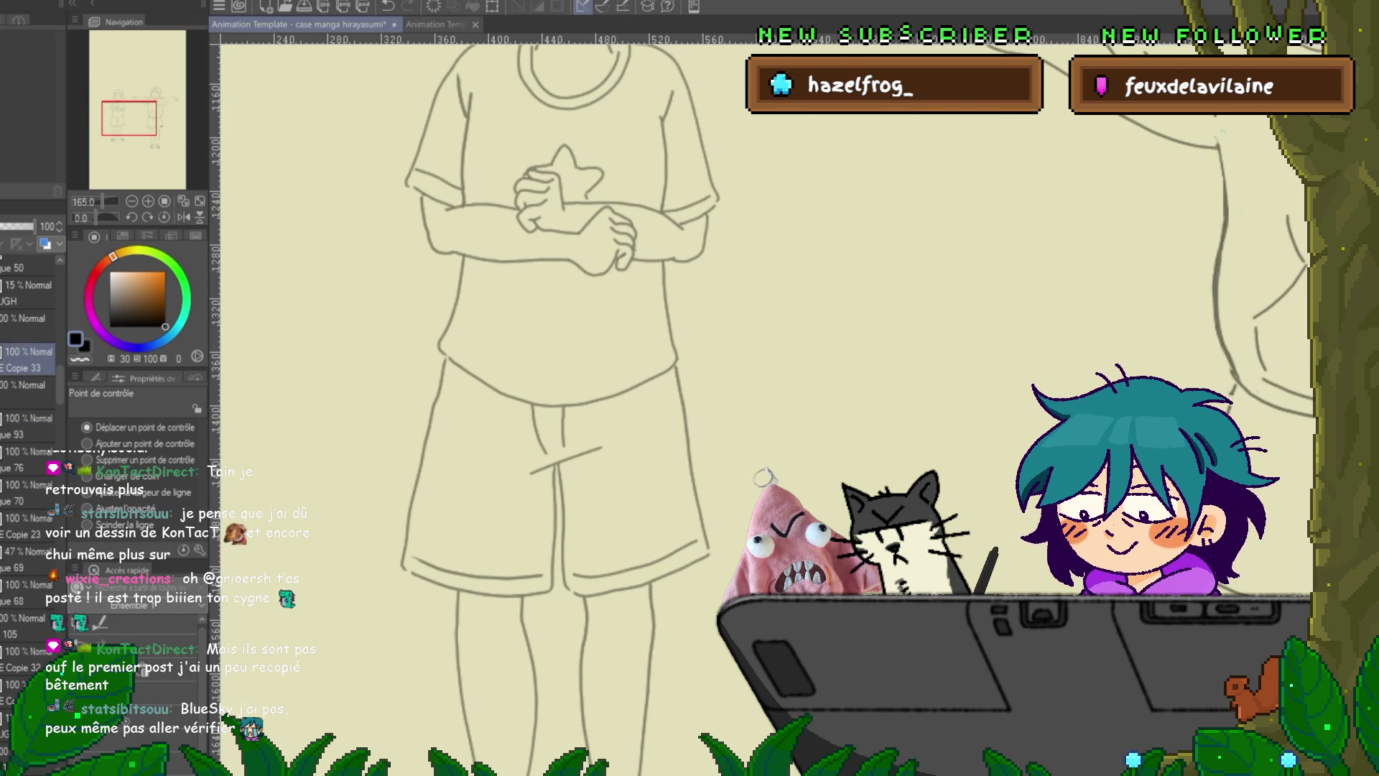
key("m")
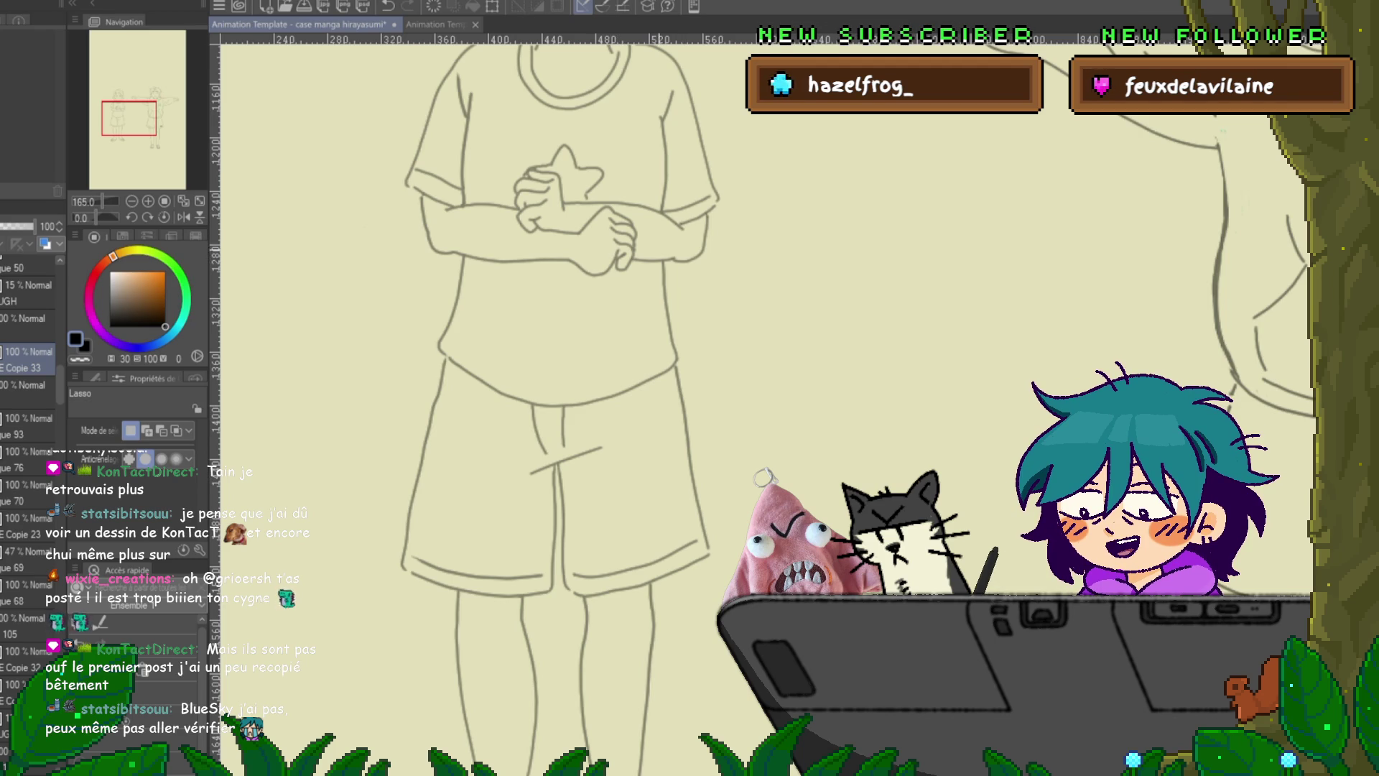
- Lasso the girl's shorts, nudge them up one arrow-key step, and deselect
mouse_move(679, 317)
left_mouse_down()
mouse_move(709, 489)
mouse_move(659, 582)
mouse_move(588, 602)
mouse_move(424, 591)
mouse_move(384, 574)
mouse_move(420, 323)
mouse_move(462, 257)
left_mouse_up()
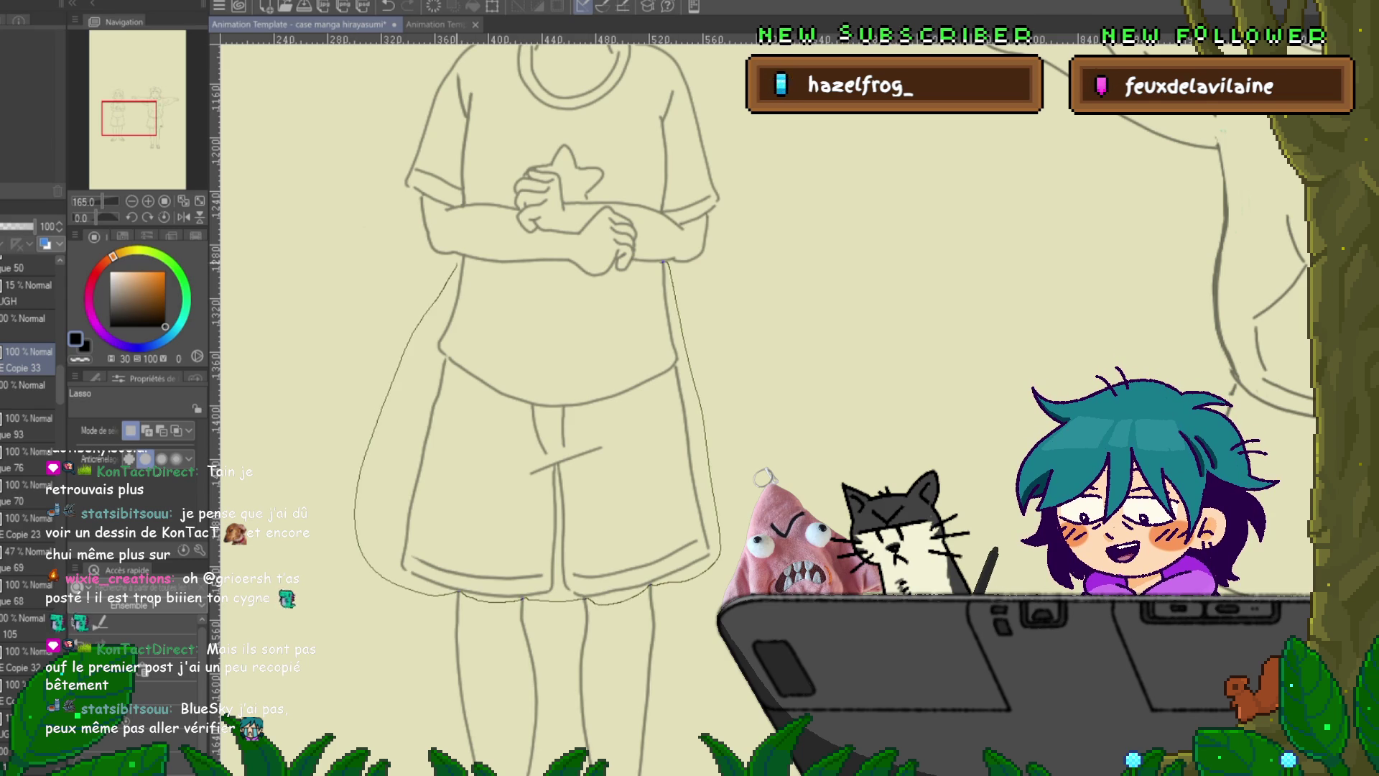
mouse_move(575, 321)
left_mouse_down()
mouse_move(625, 306)
mouse_move(665, 263)
left_mouse_up()
key("ctrl+t")
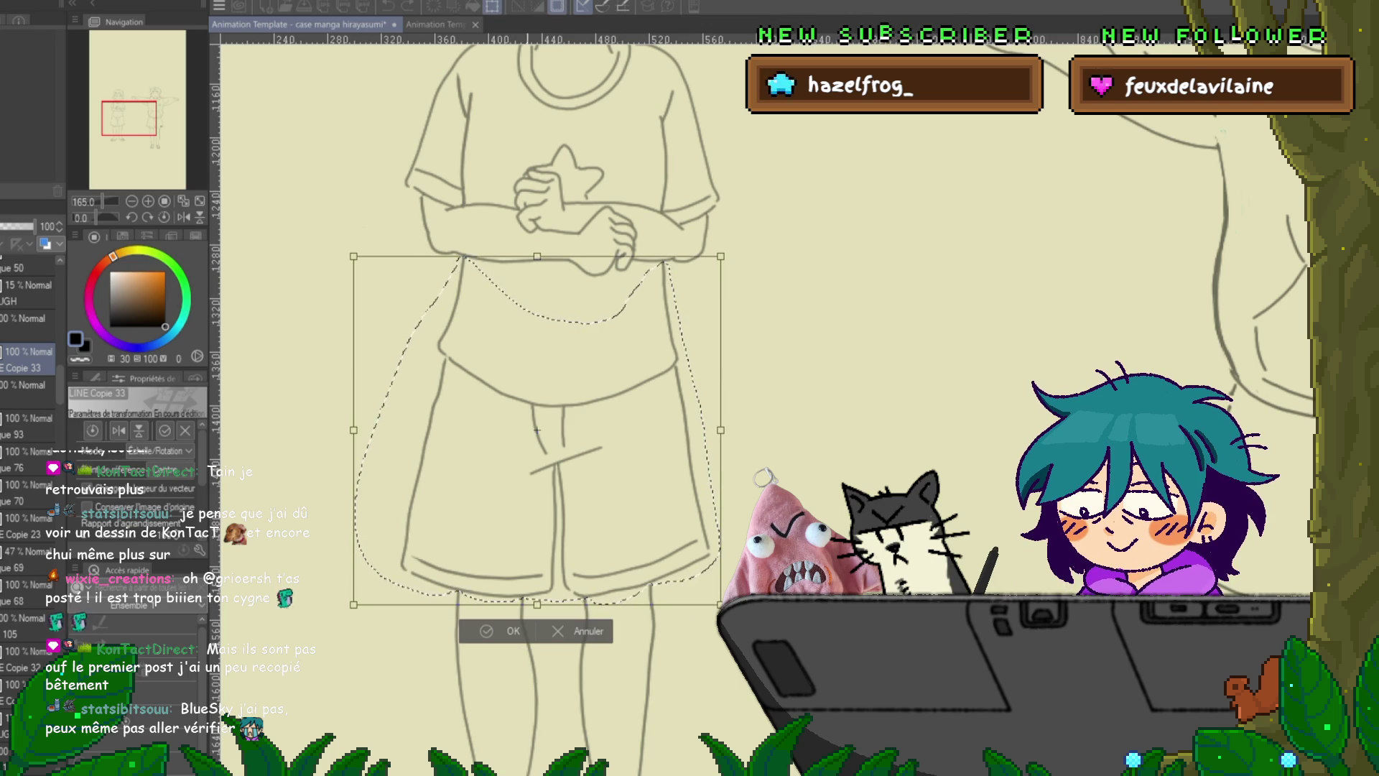
key("Up")
key("Up")
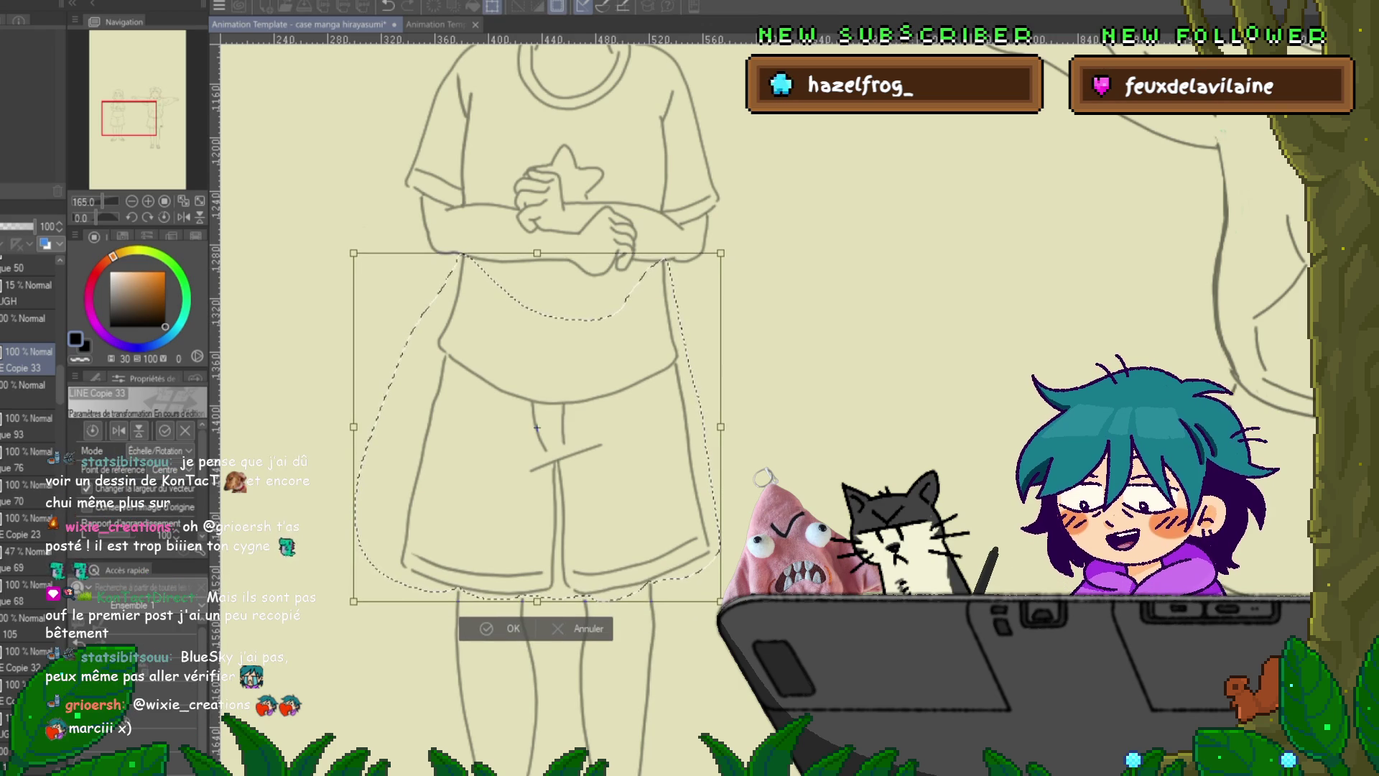
key("Return")
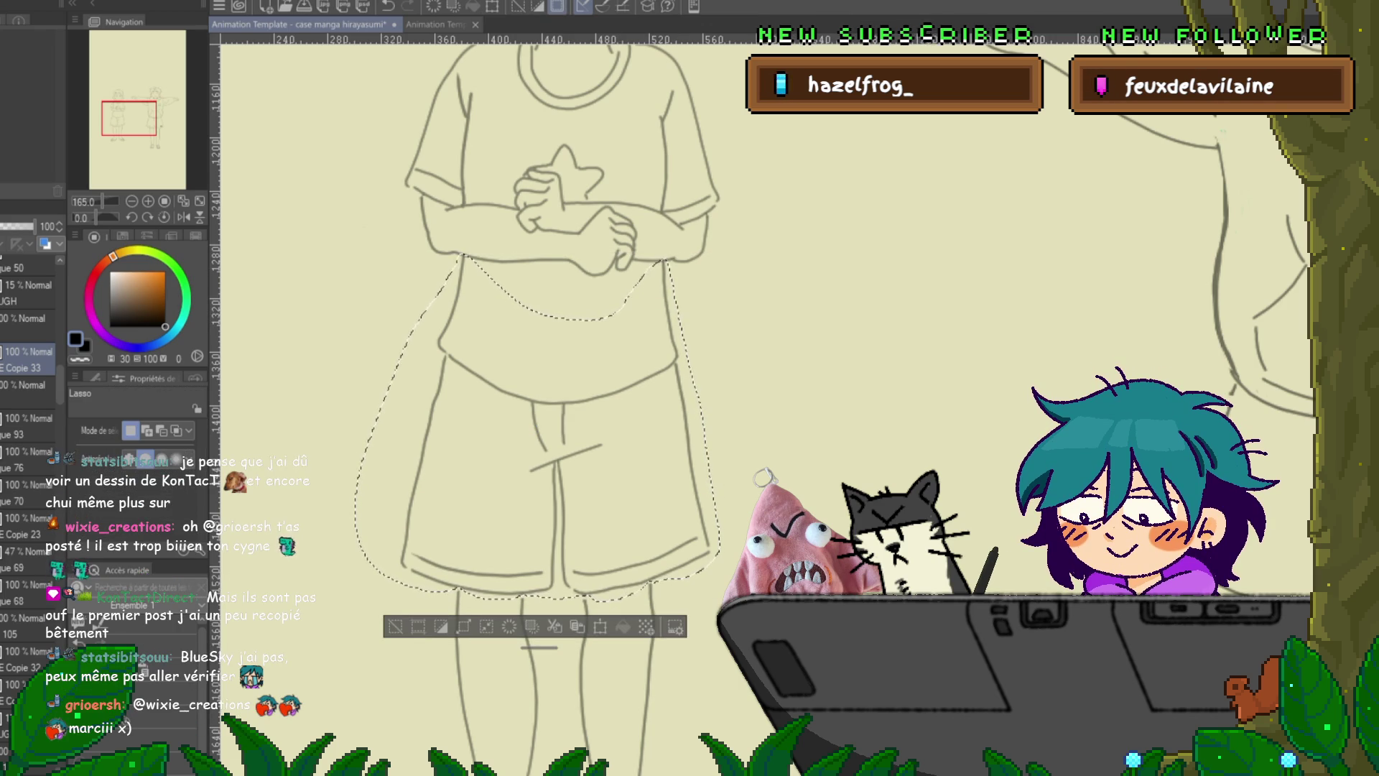
key("ctrl+d")
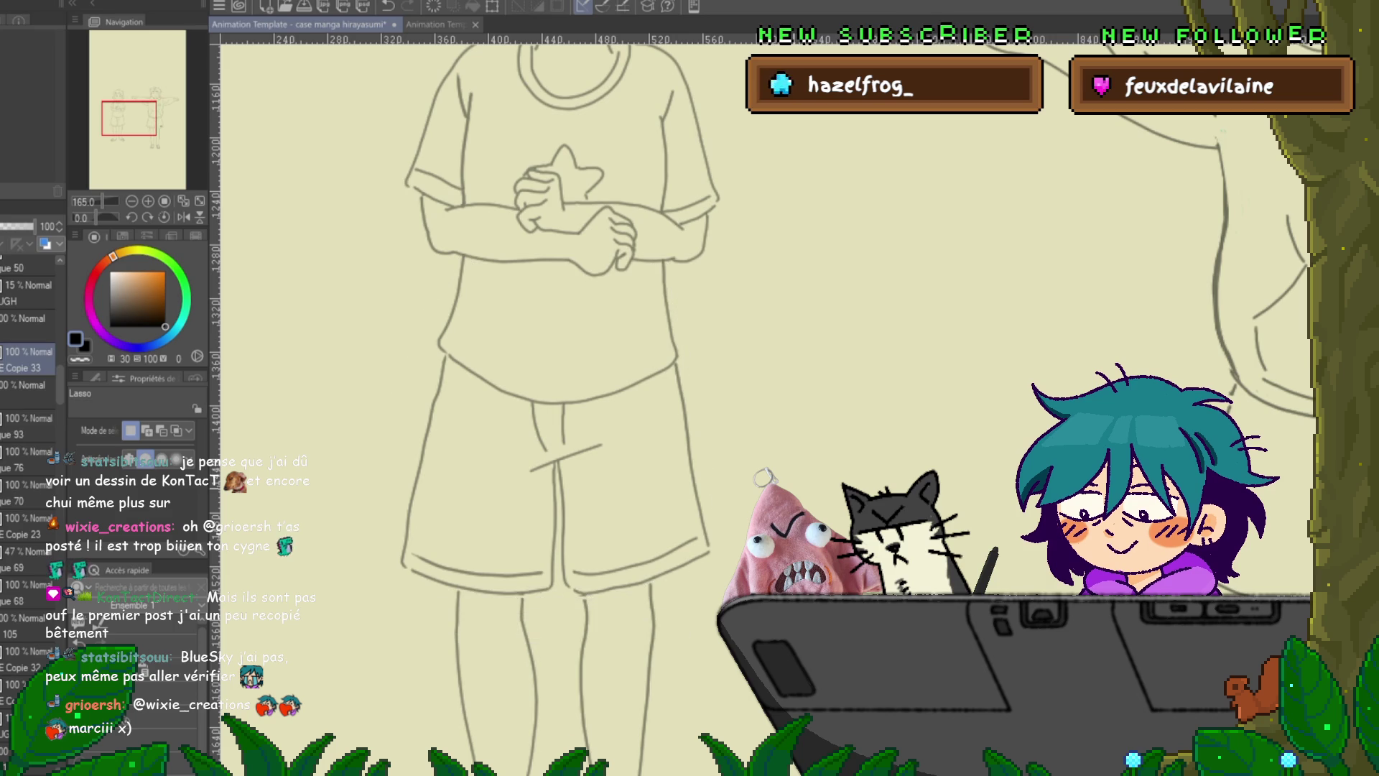
scroll(560, 403, "down", 3)
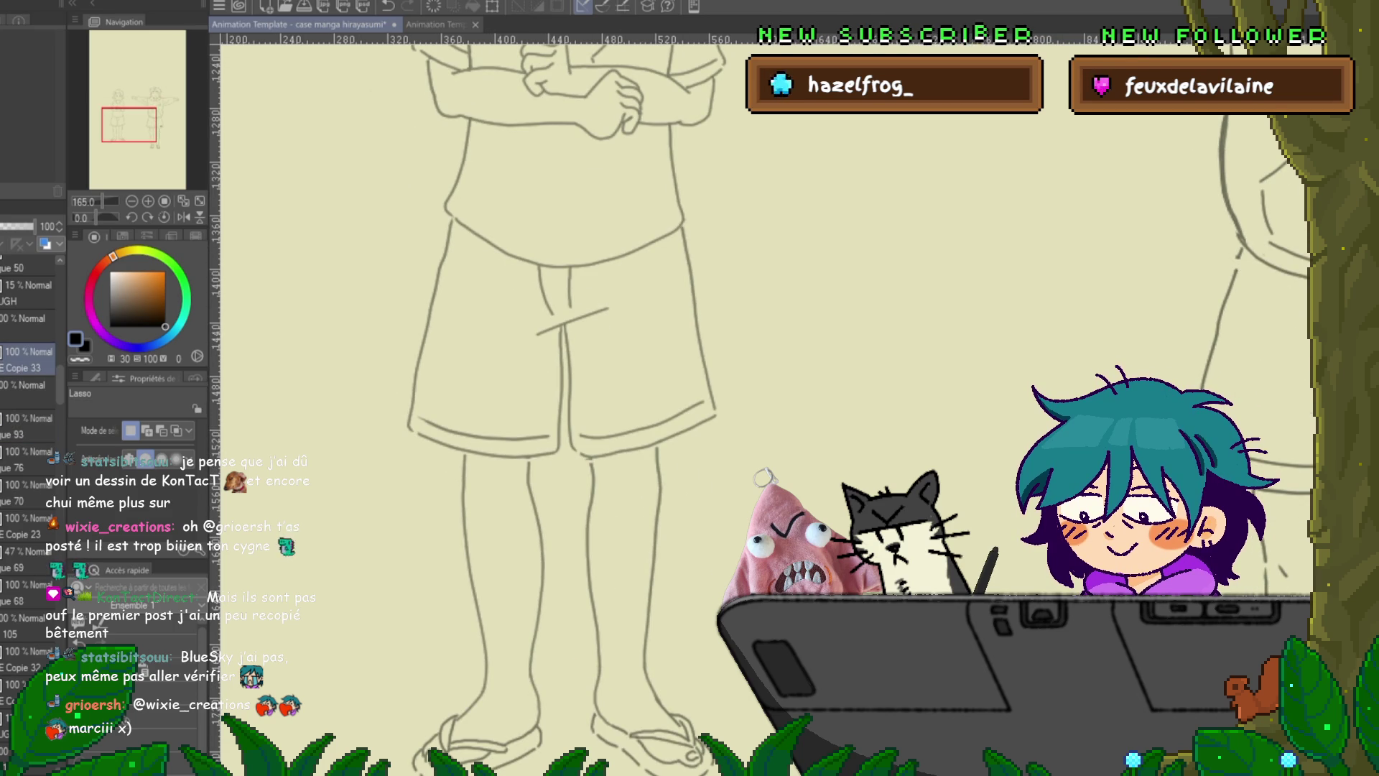
key("y")
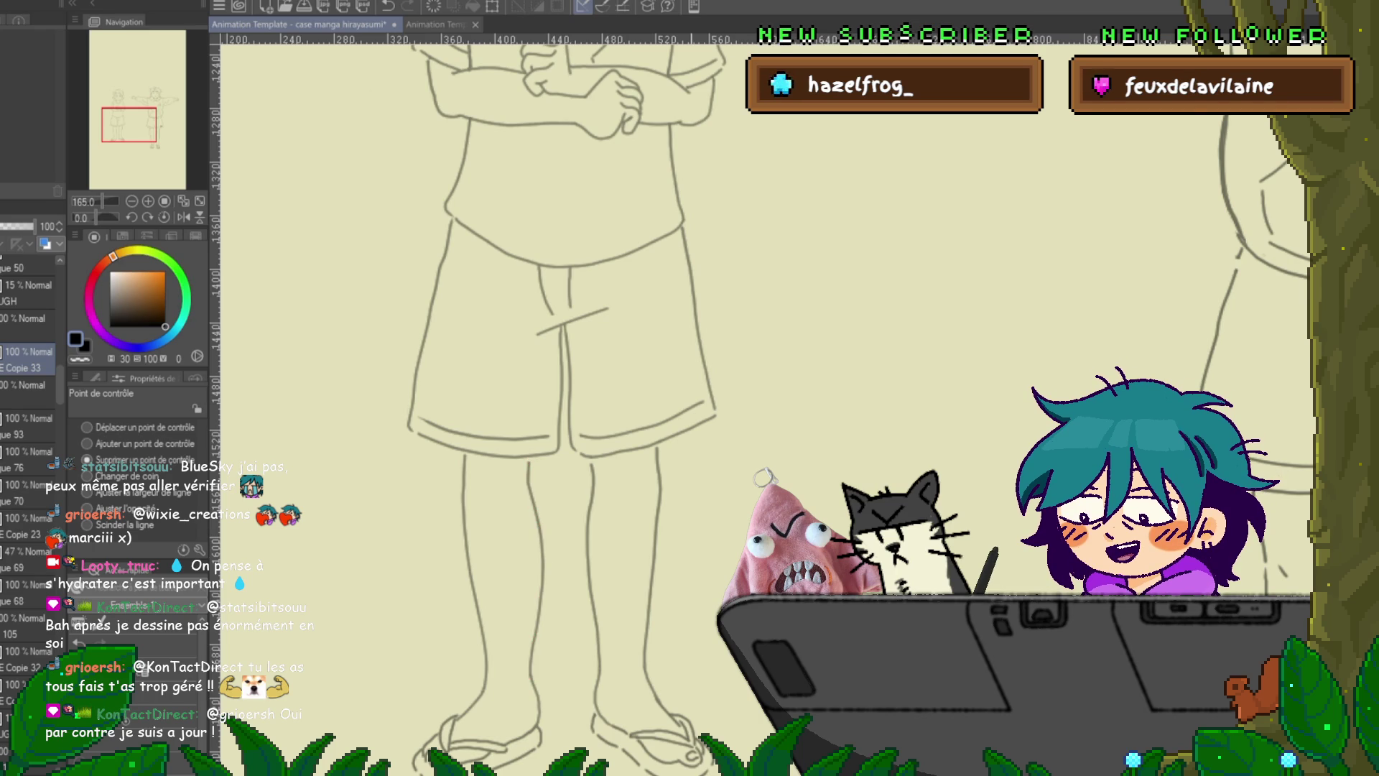
scroll(560, 402, "up", 3)
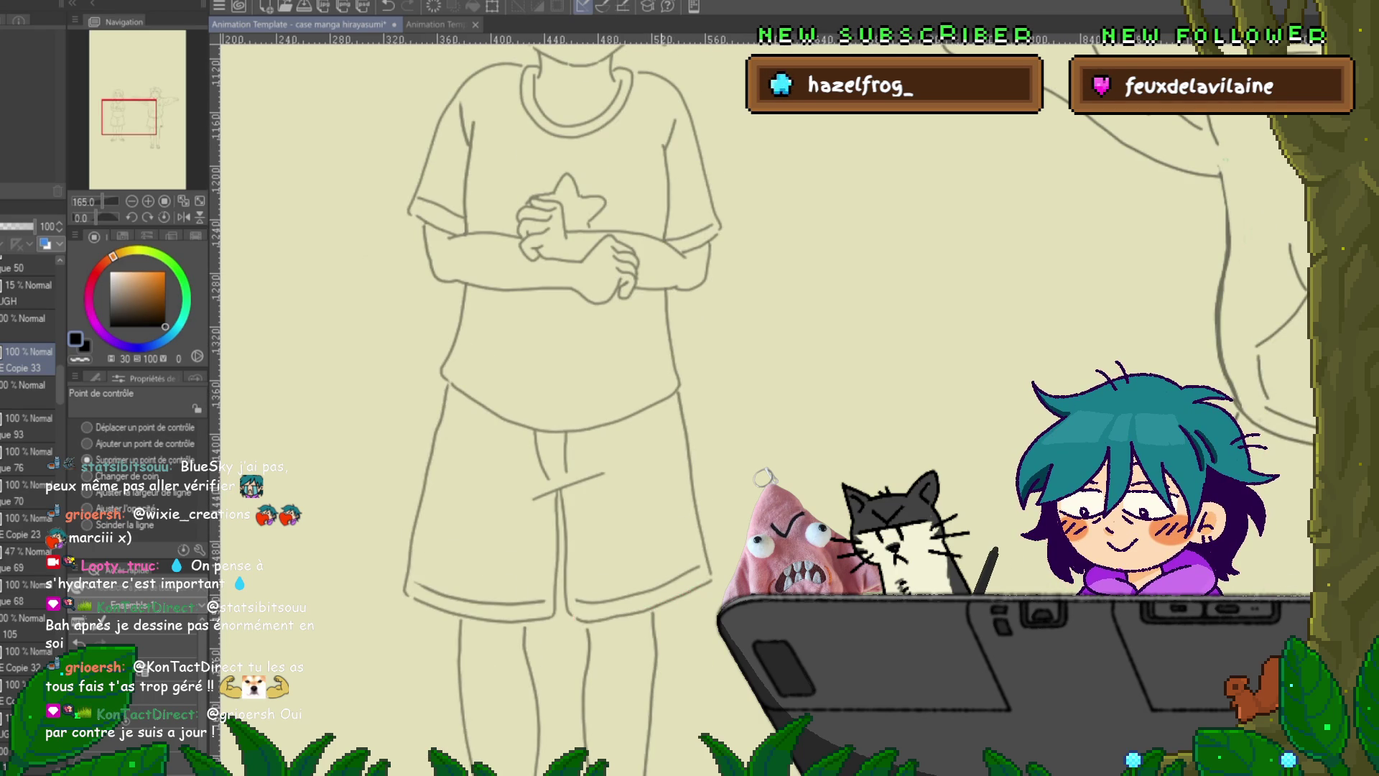
- Try adjusting each leg line from right outer to left outer, undoing each, then deselect
scroll(560, 402, "down", 3)
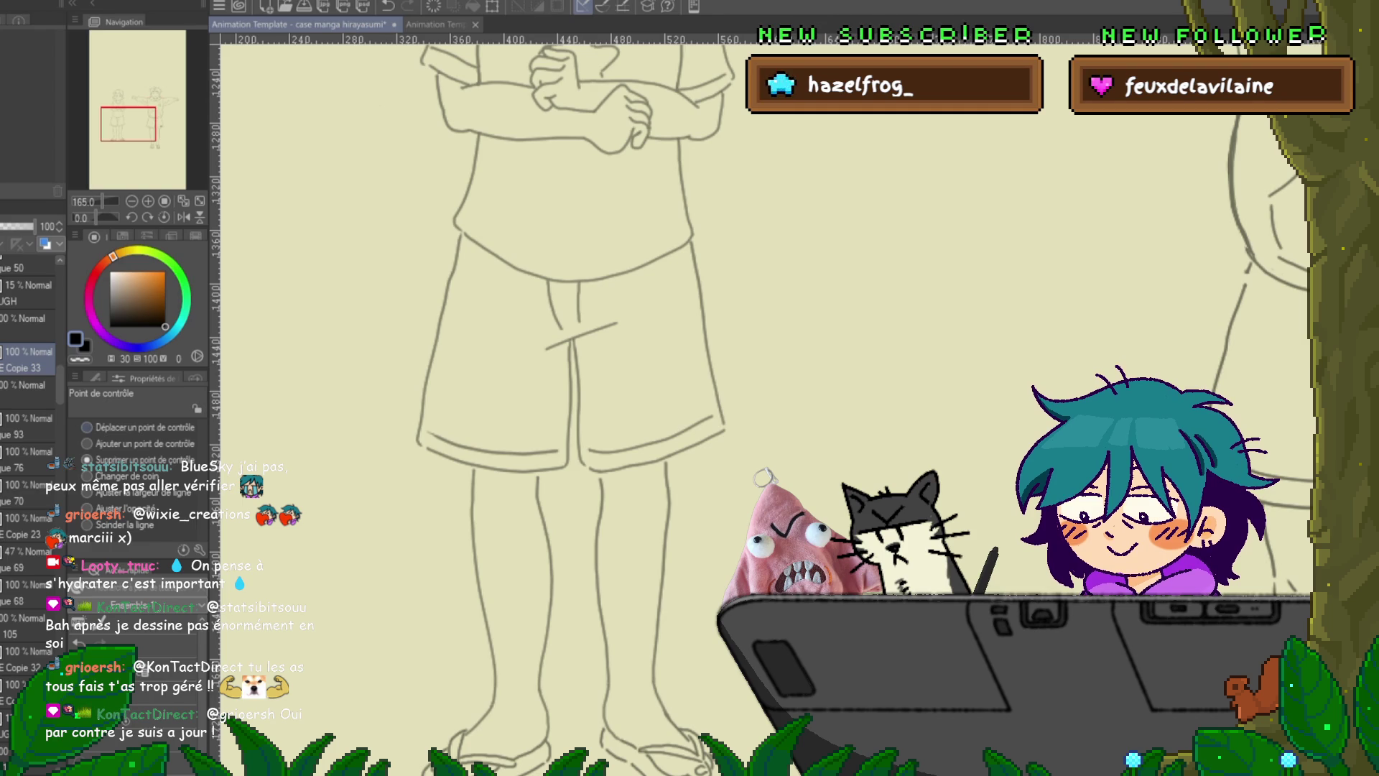
left_click_drag(666, 458, 654, 679)
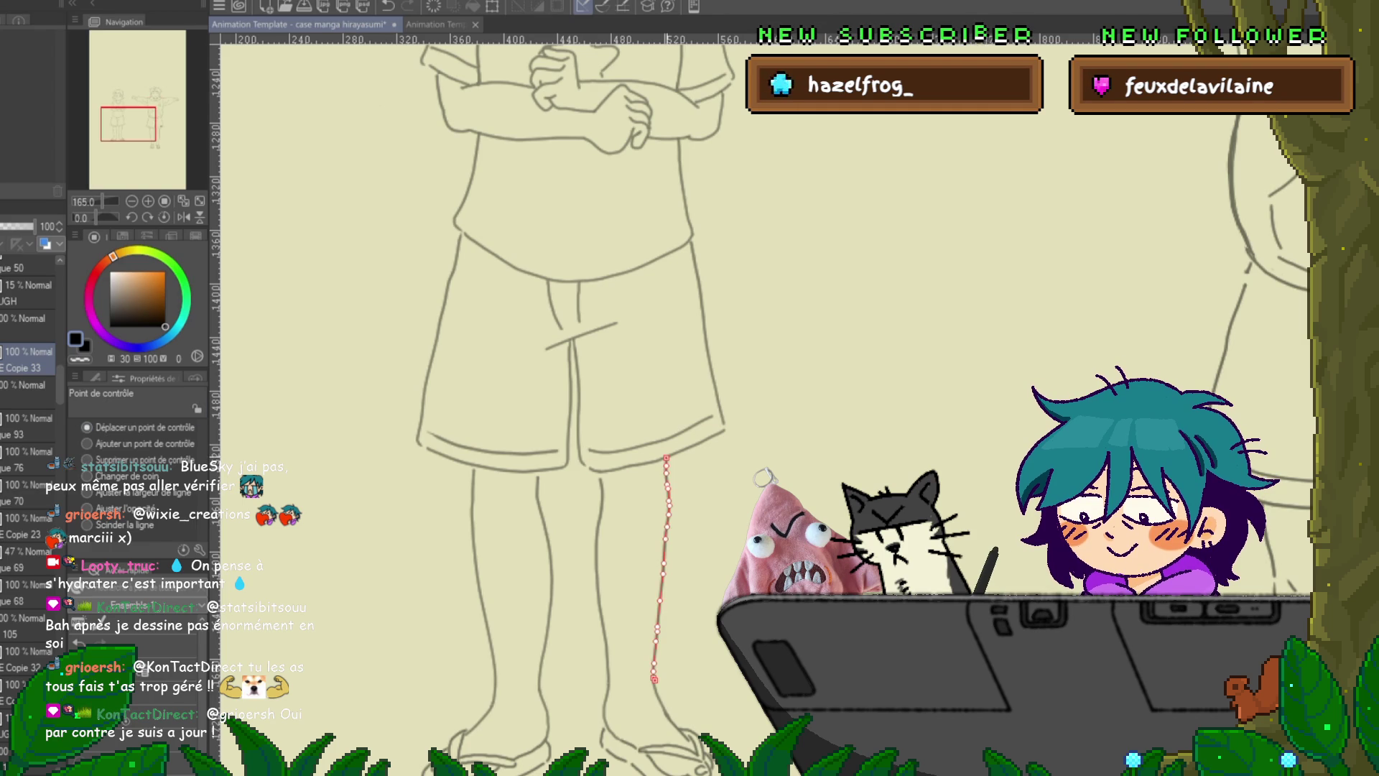
key("ctrl+z")
left_click_drag(601, 477, 608, 682)
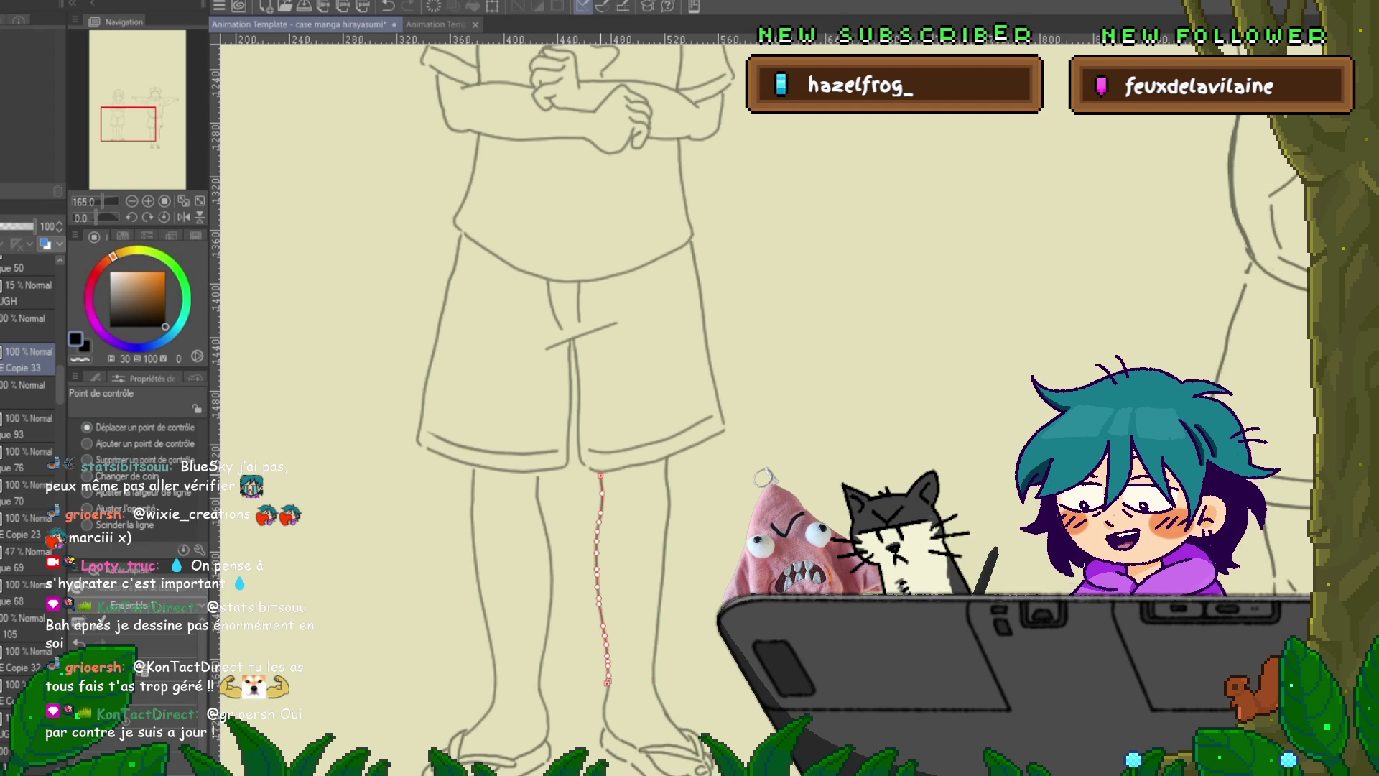
key("ctrl+z")
left_click_drag(541, 472, 539, 689)
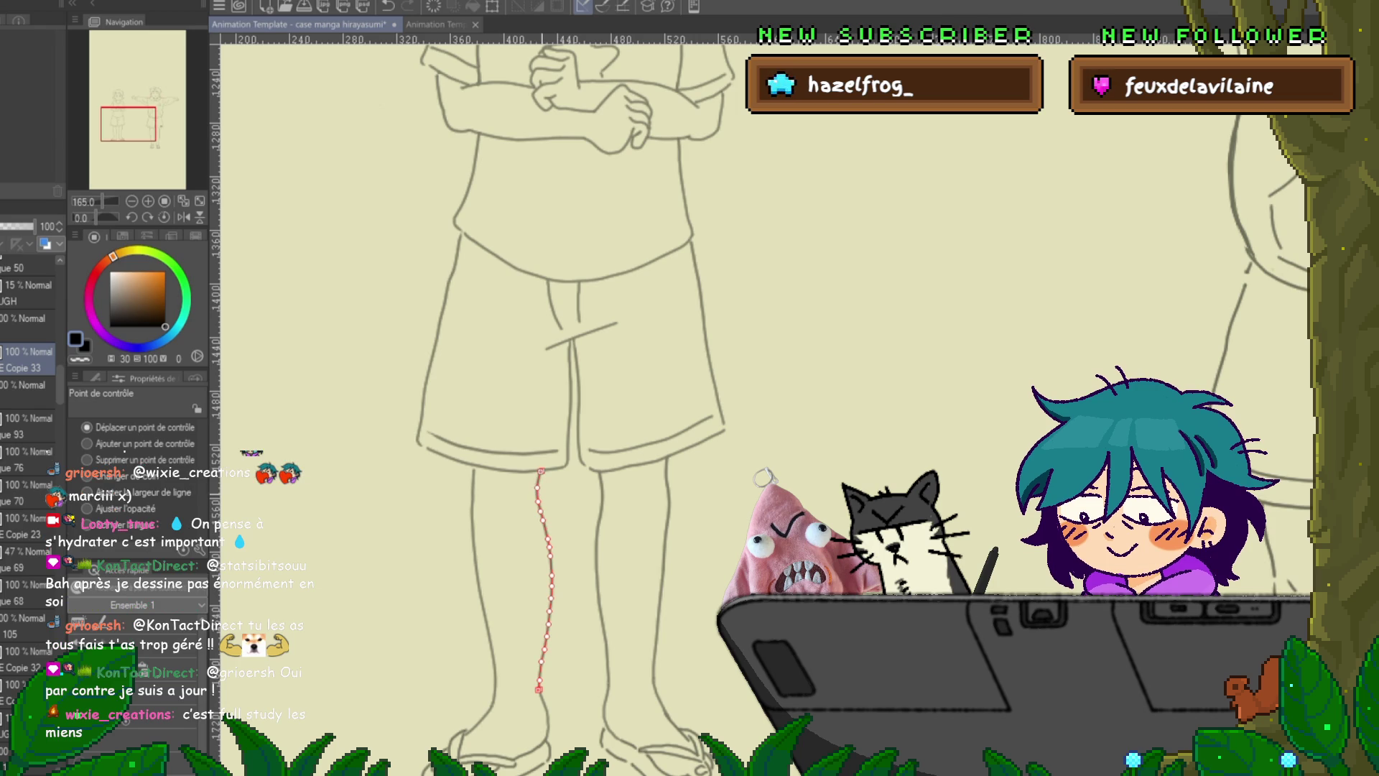
key("ctrl+z")
left_click_drag(474, 467, 492, 703)
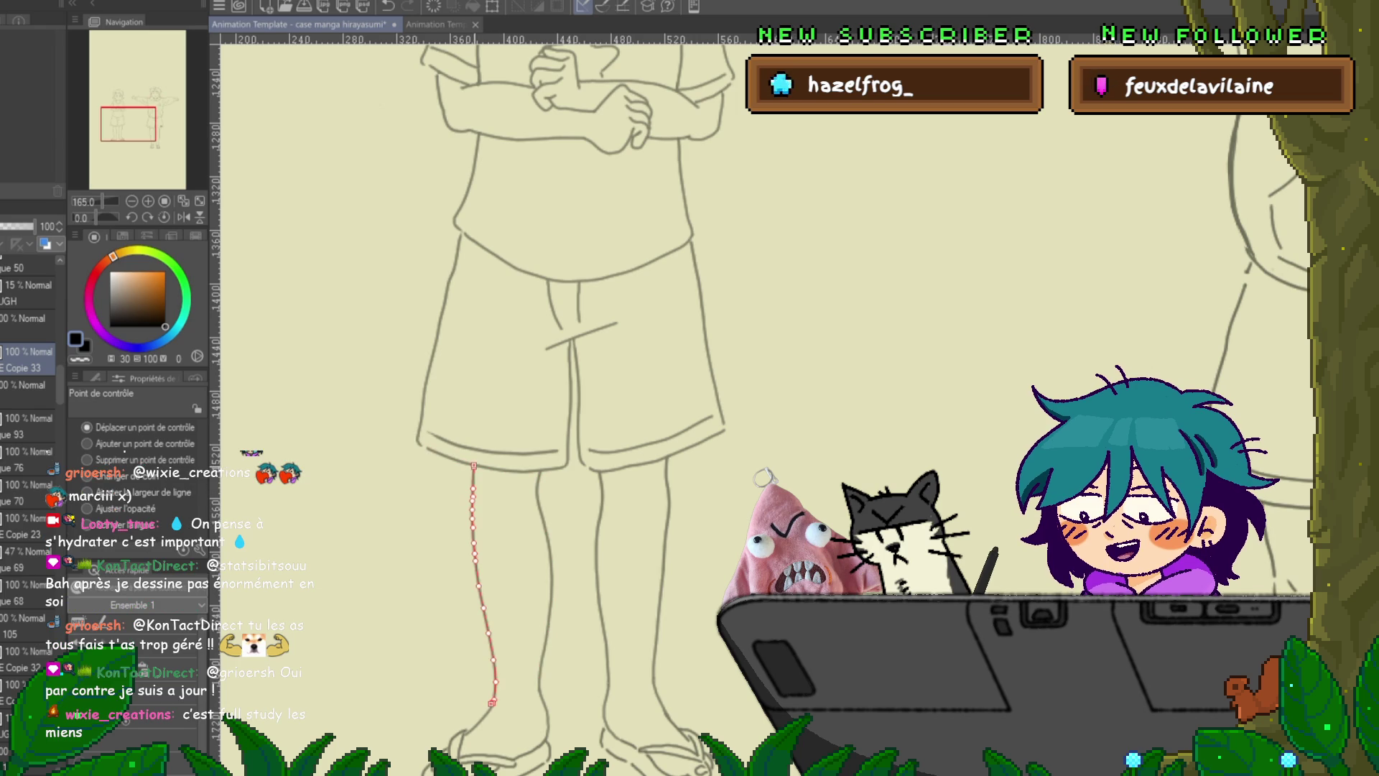
key("ctrl+z")
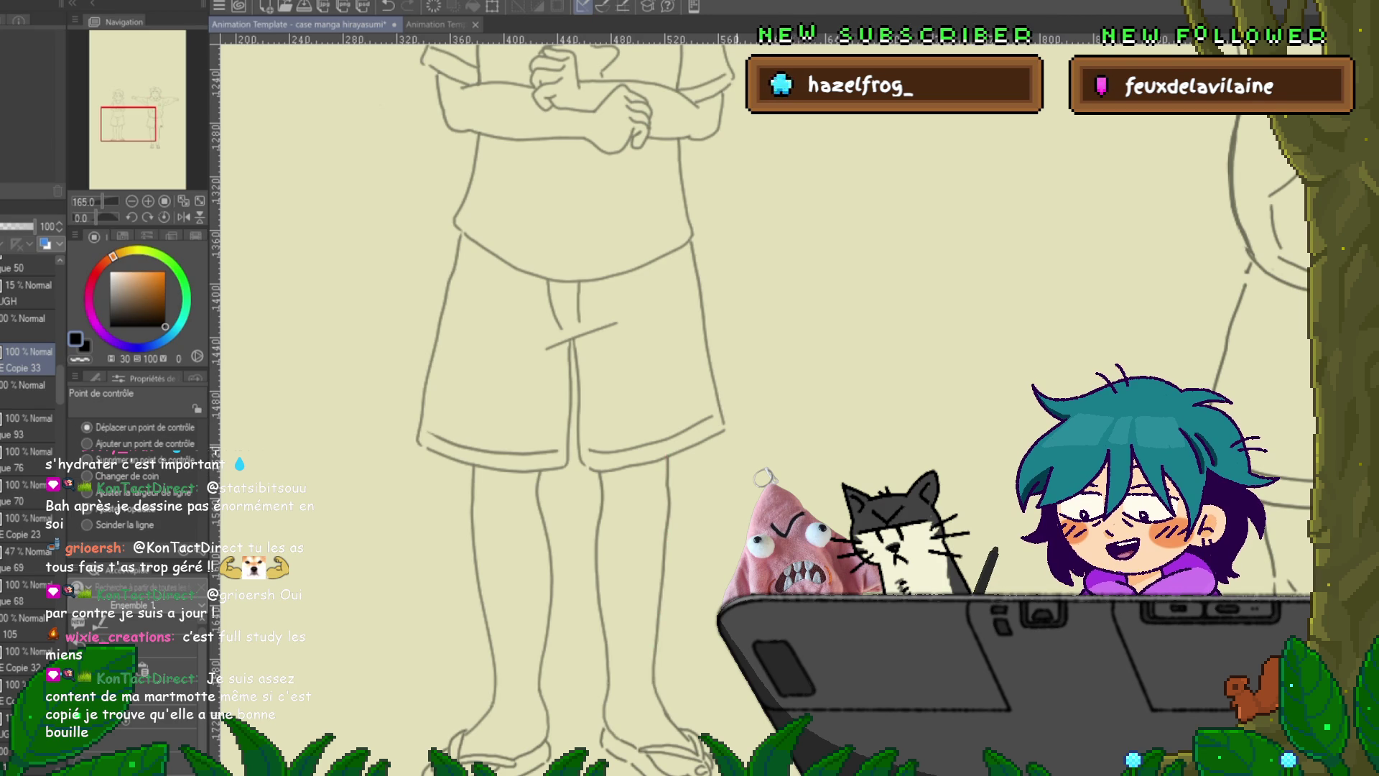
key("ctrl+d")
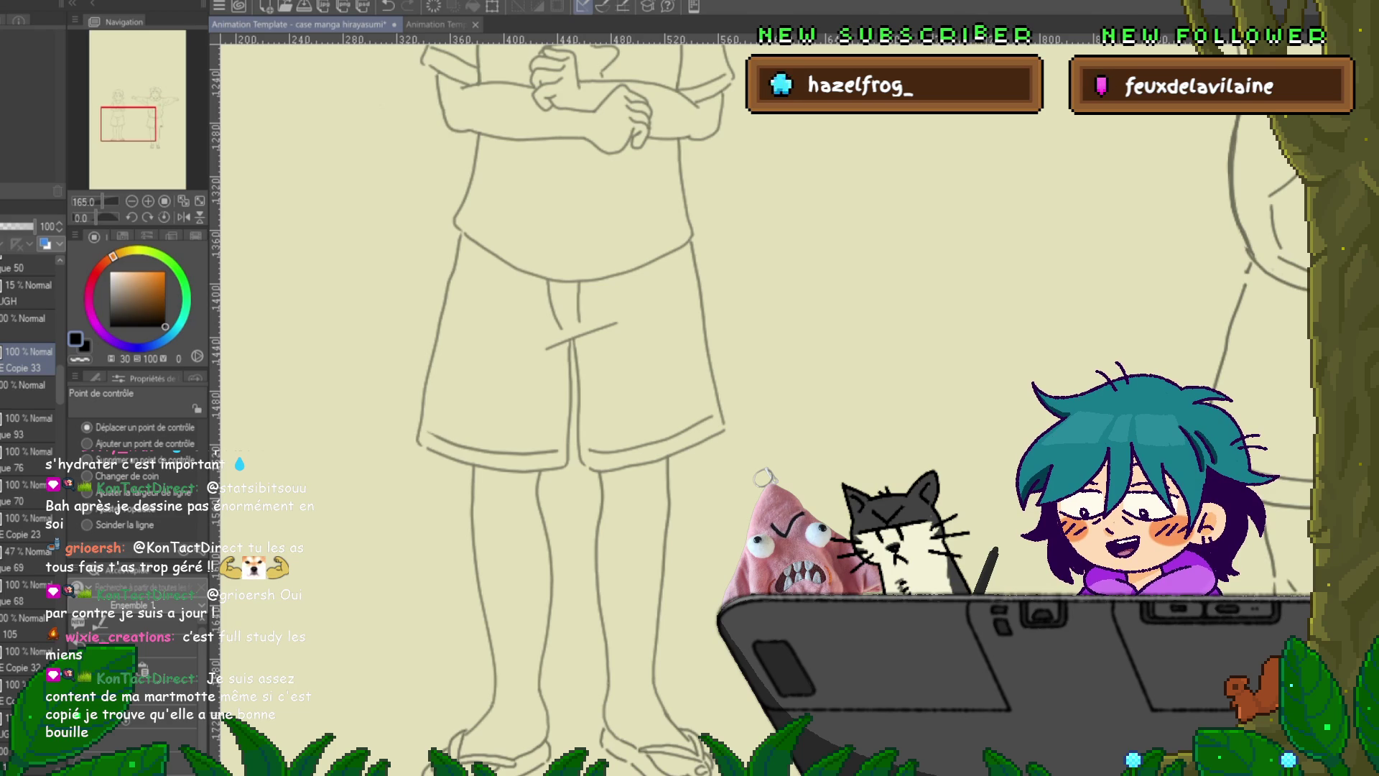
scroll(556, 403, "up", 5)
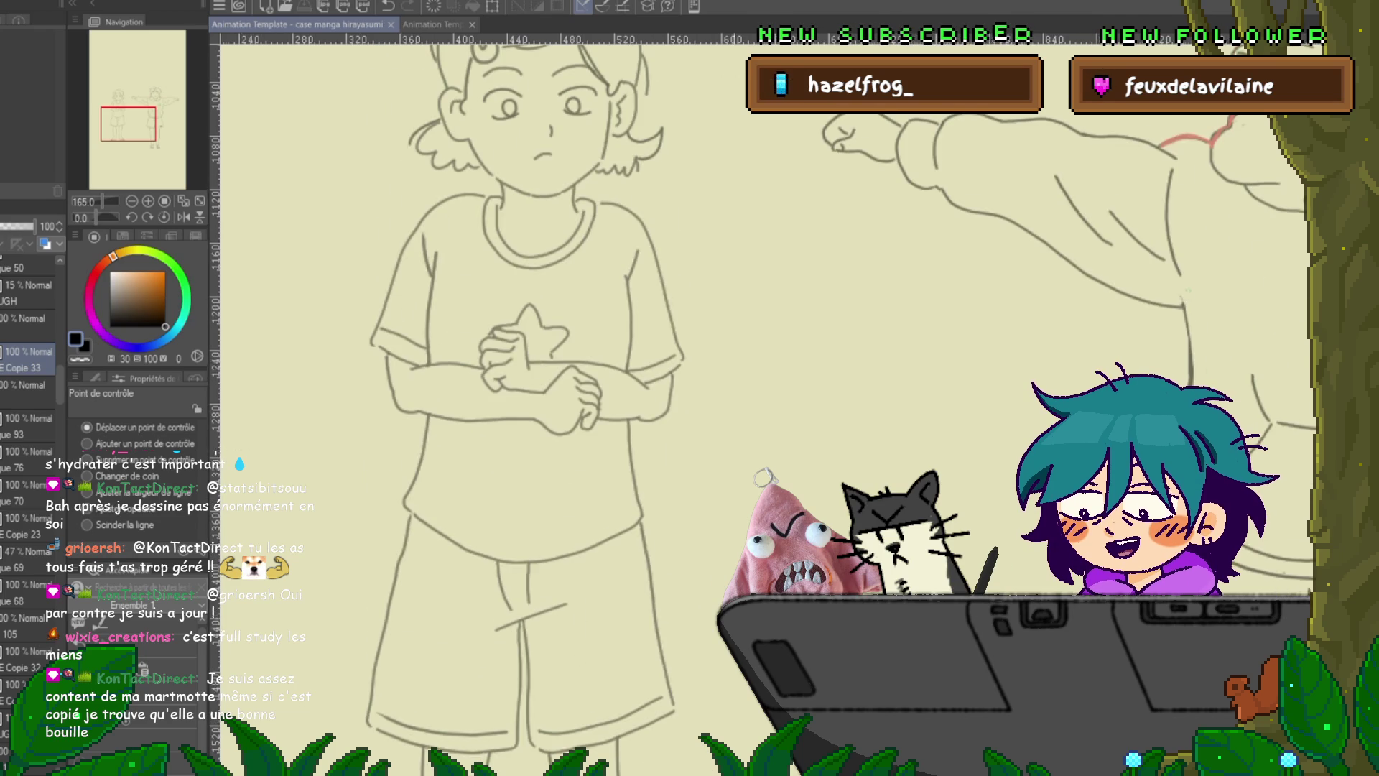
- Pan down the canvas until the girl and hooded boy show full-length with arms outstretched
scroll(710, 623, "down", 3)
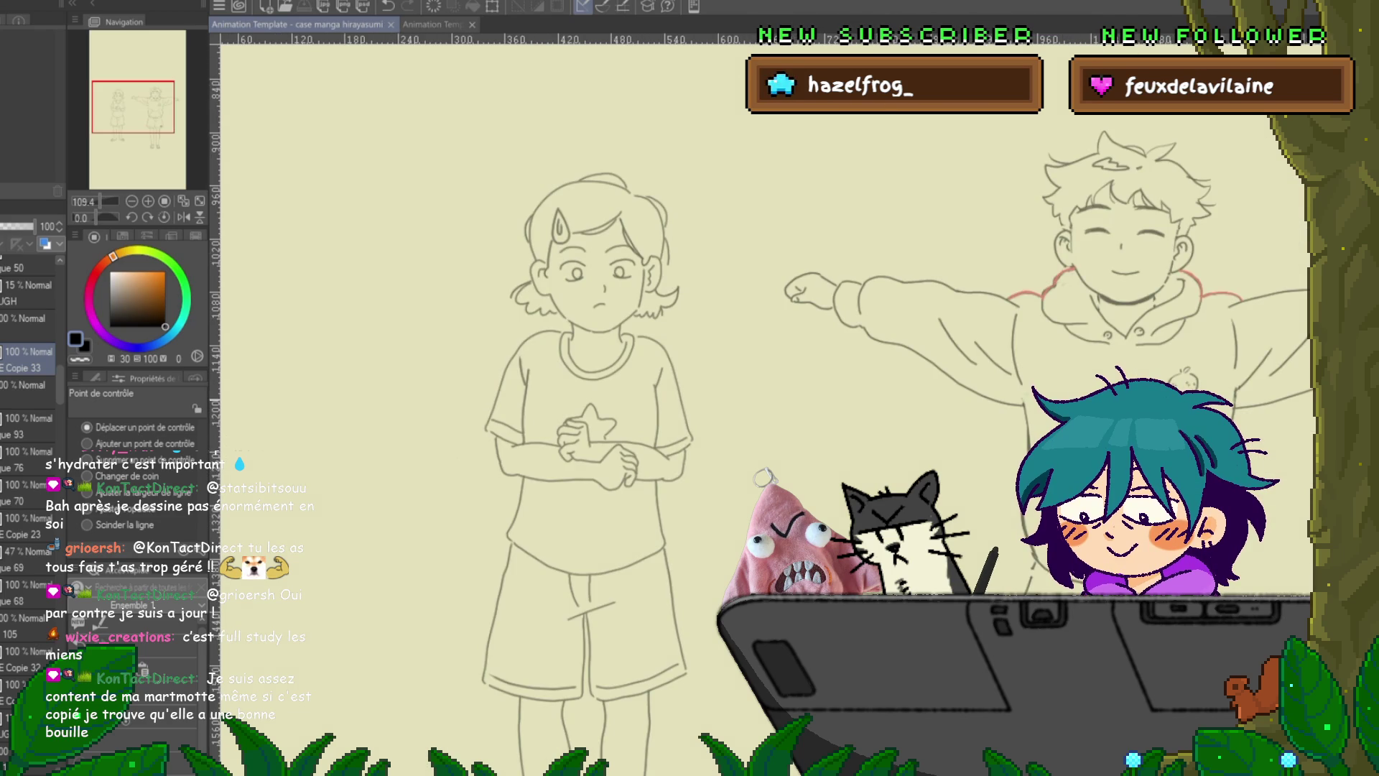
scroll(587, 402, "down", 2)
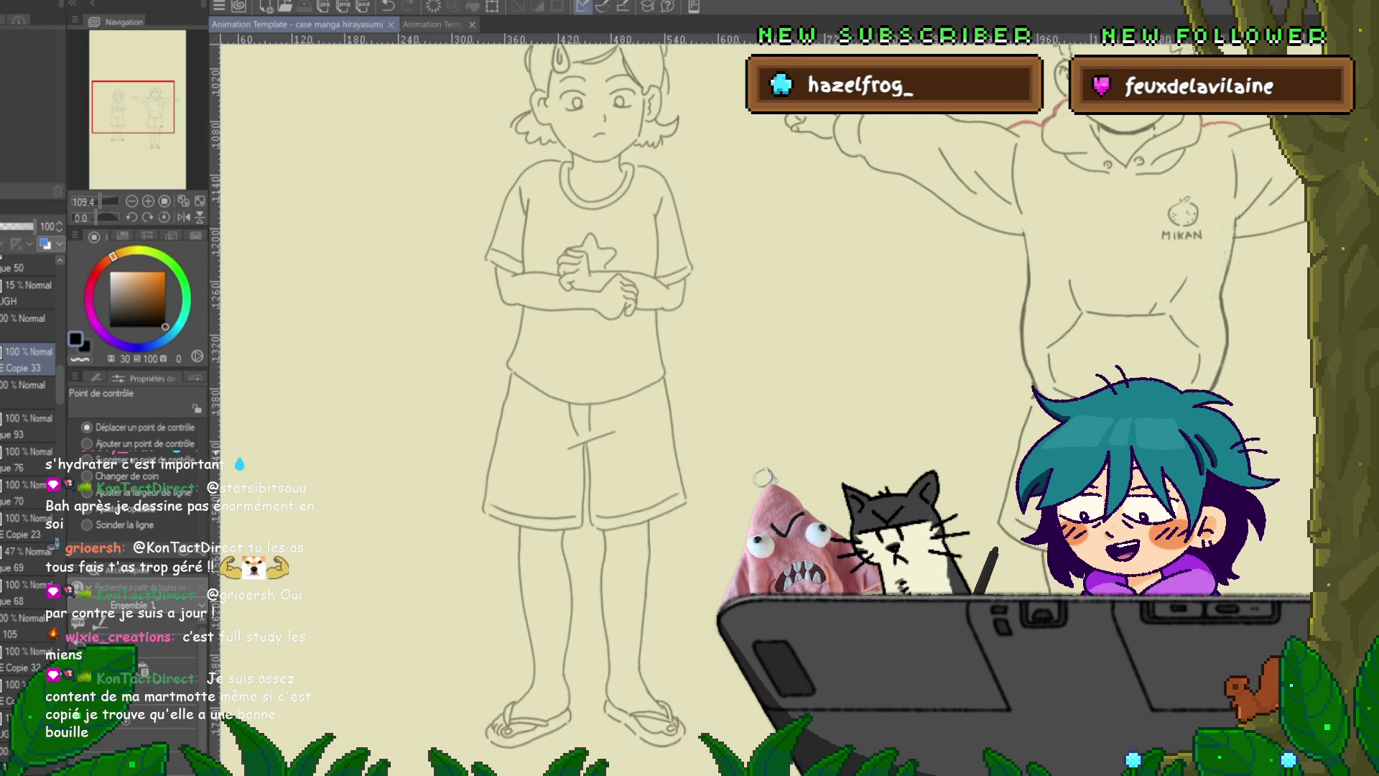
scroll(762, 403, "down", 2)
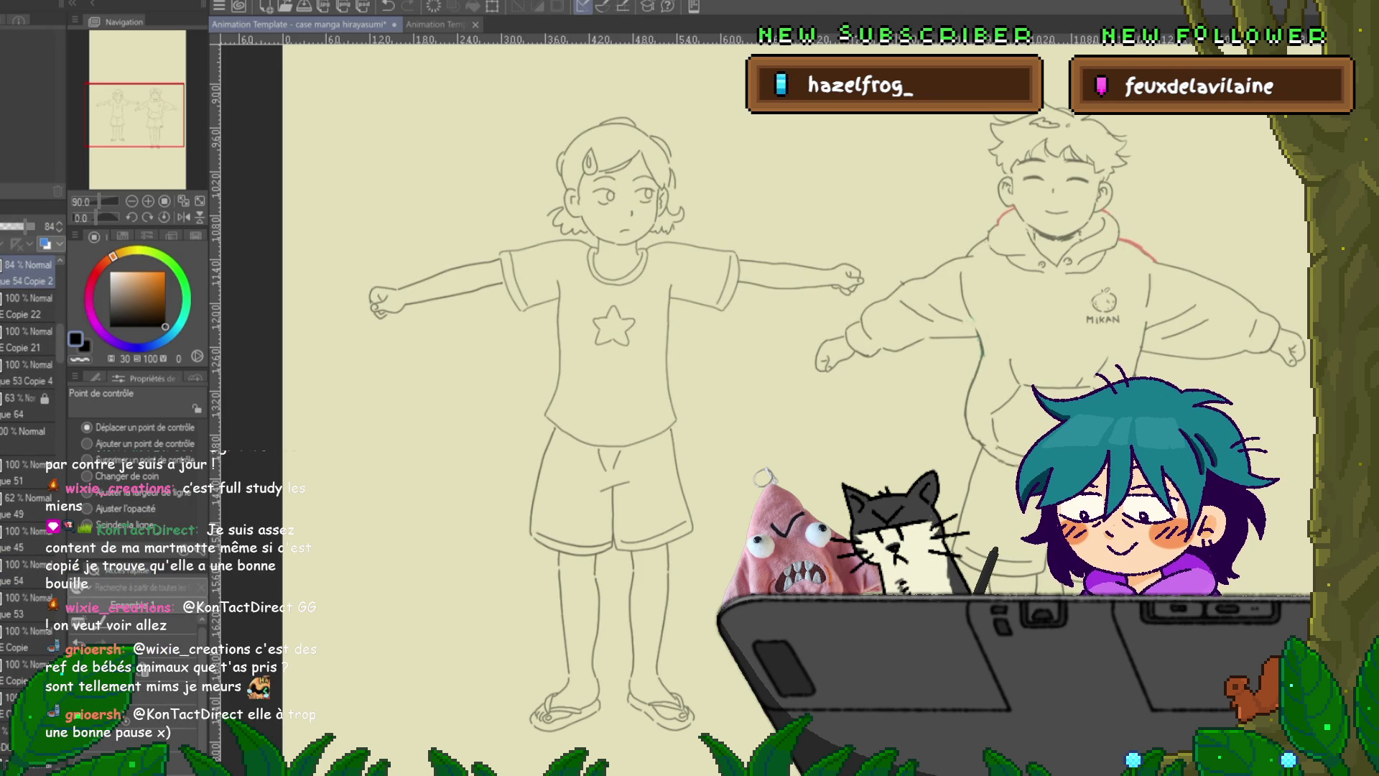
- Step to a frame without the girl's drawing and save the animation file
key("ctrl+shift+n")
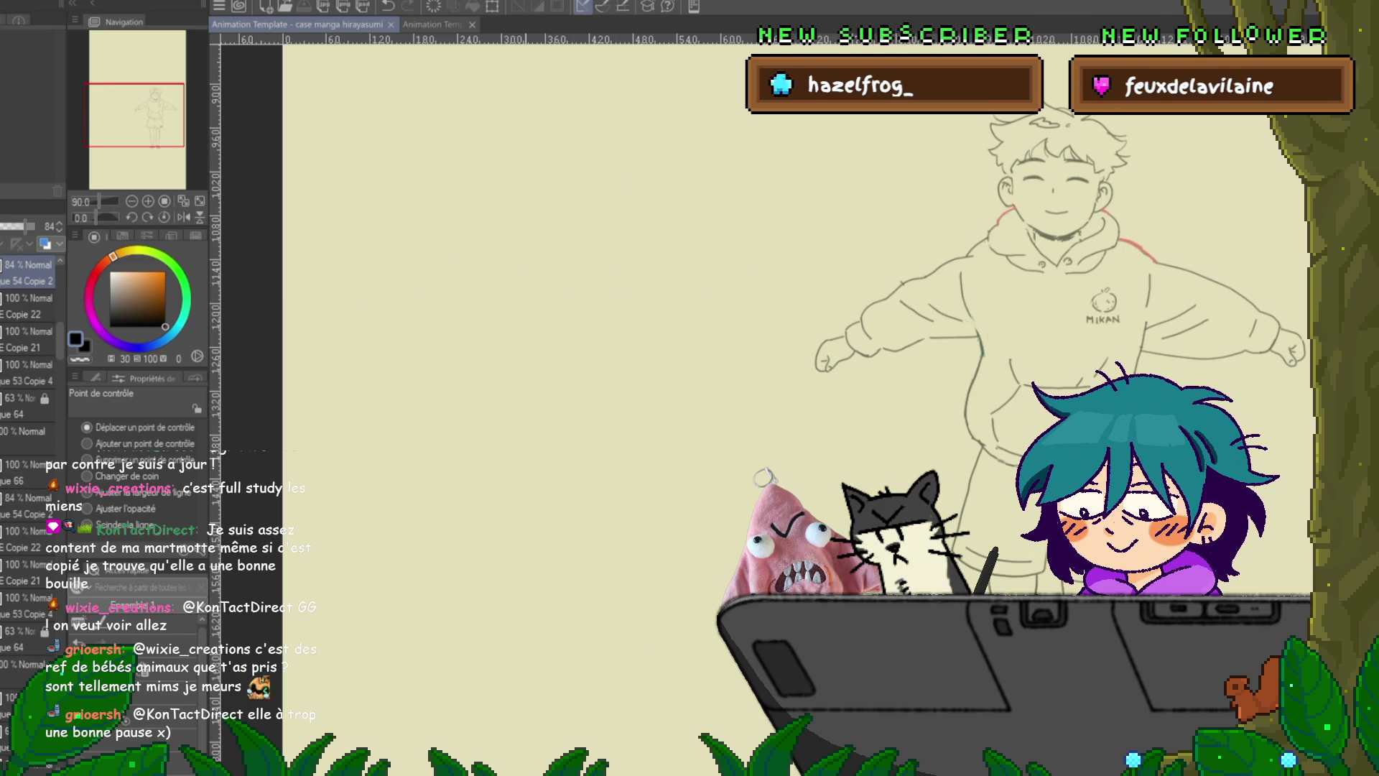
key("ctrl+s")
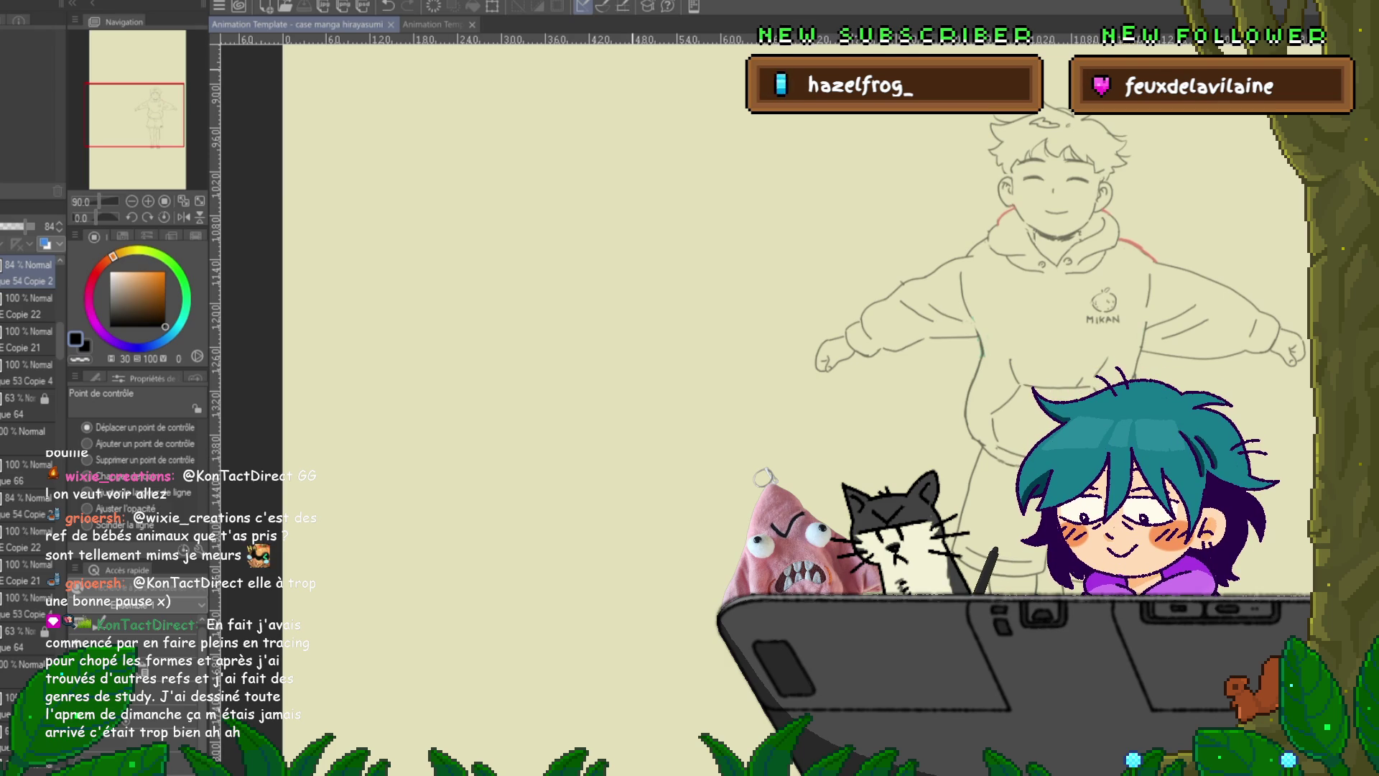
- Check the girl's layer copies and delete the 63% opacity '64 Copie' duplicate layer
left_click(26, 505)
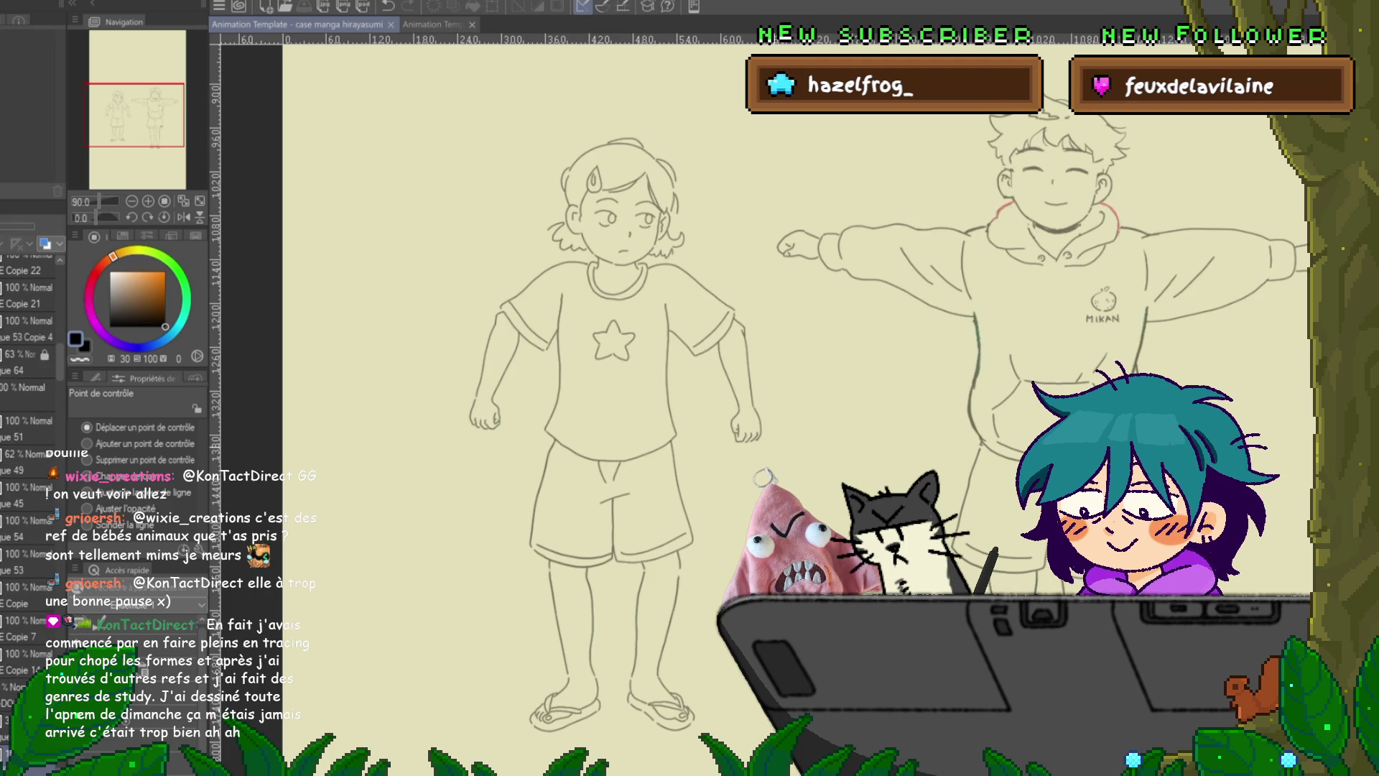
left_click(25, 273)
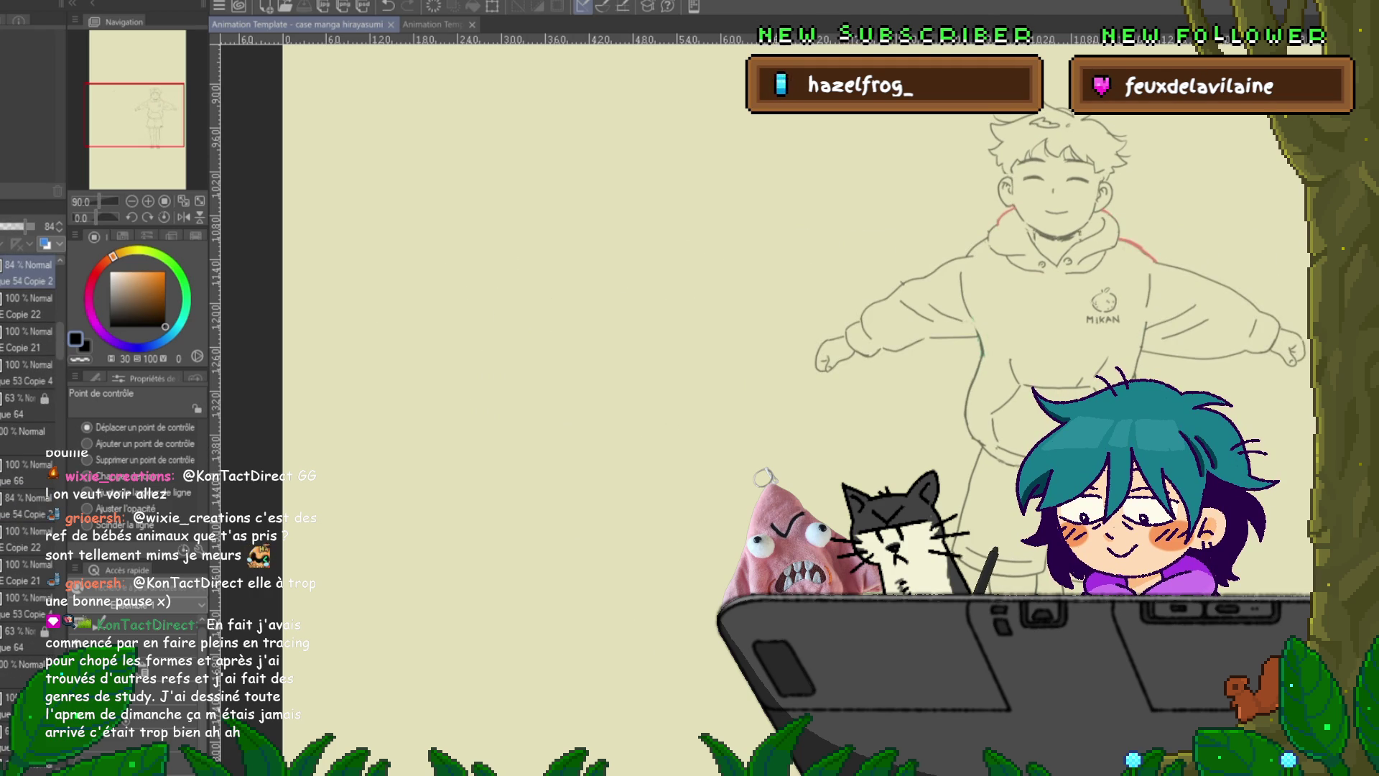
left_click(25, 503)
left_click(25, 472)
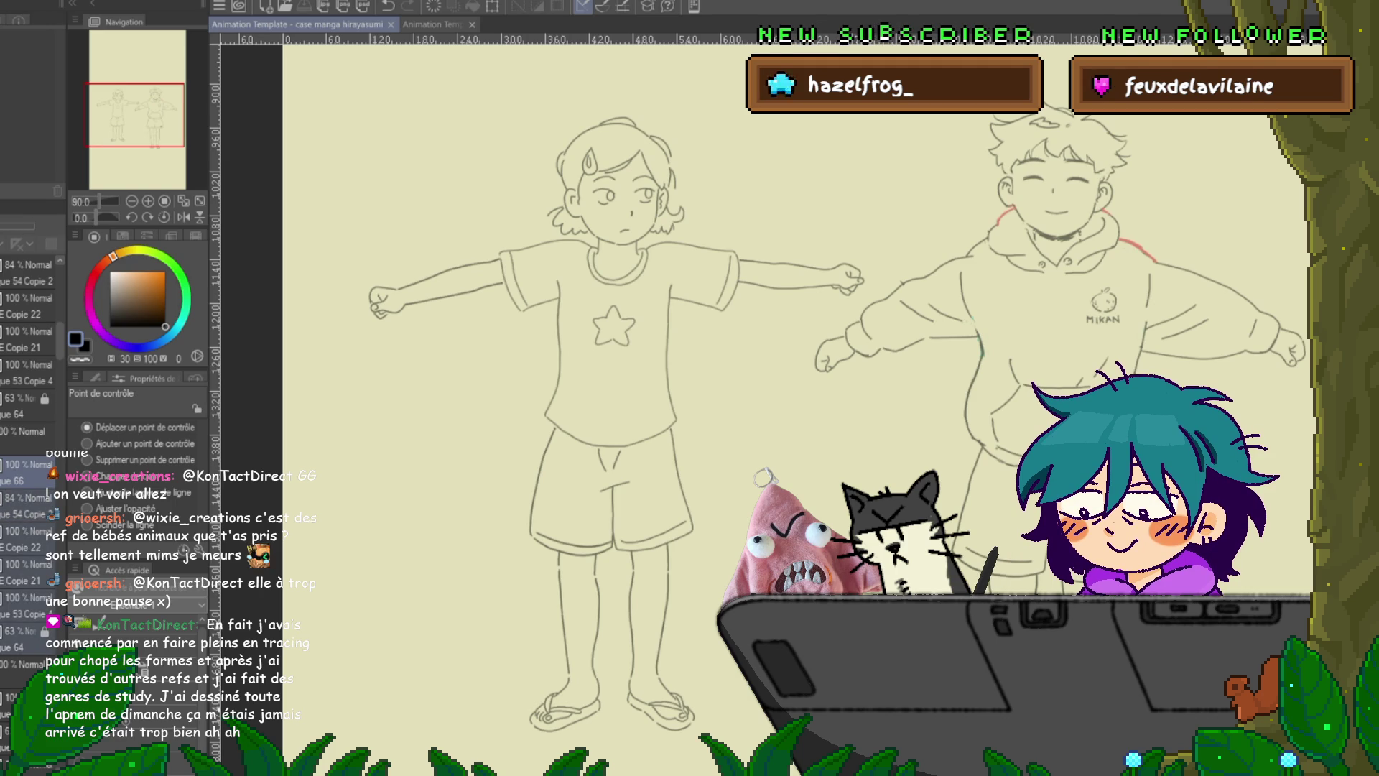
left_click(26, 273)
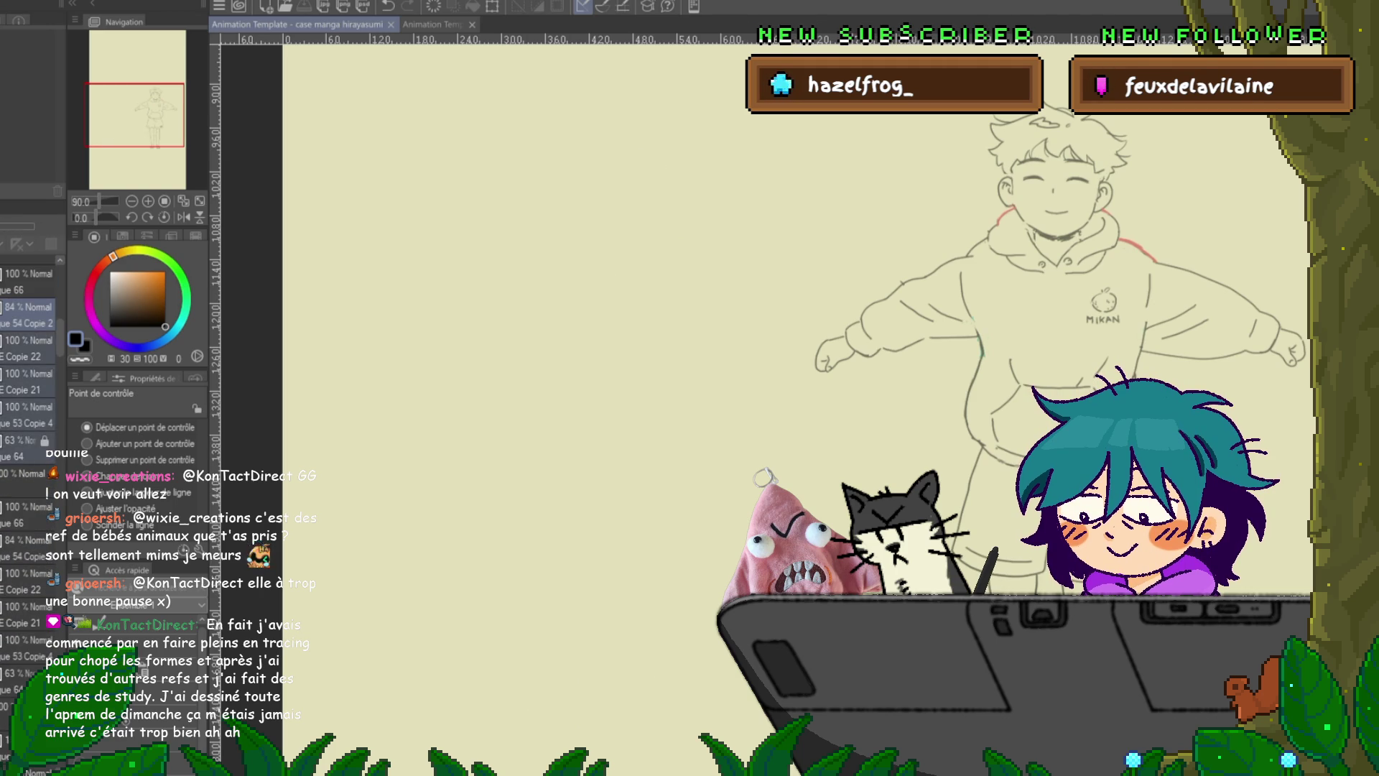
left_click(25, 366)
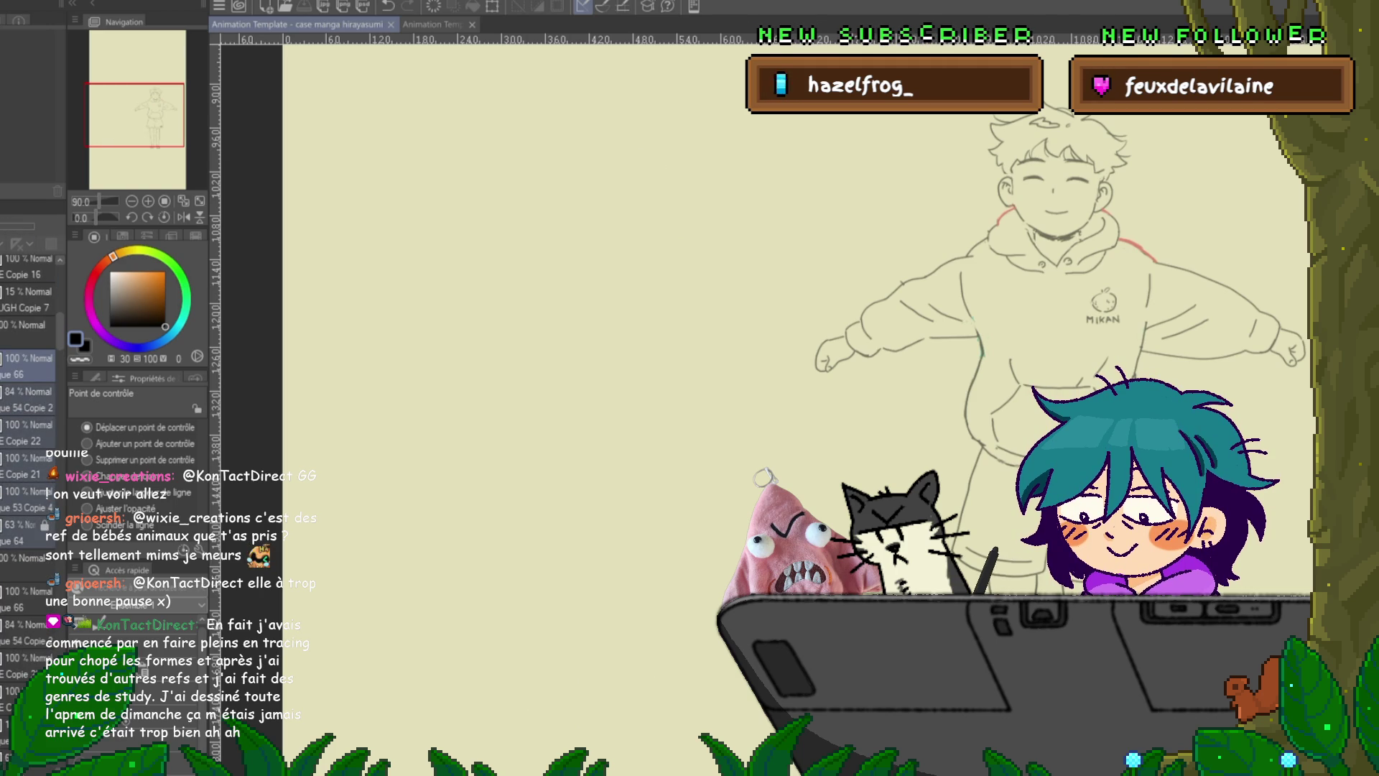
left_click(25, 532)
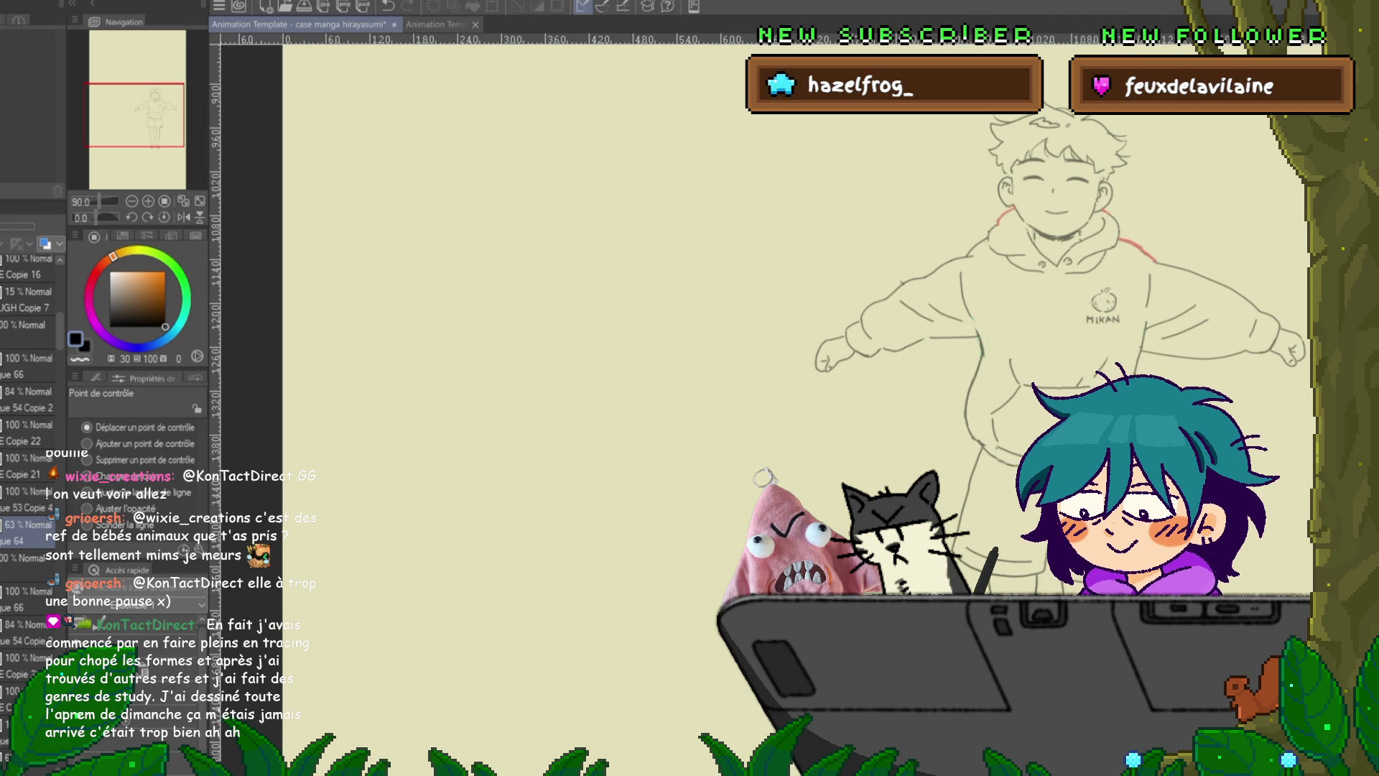
left_click(25, 324)
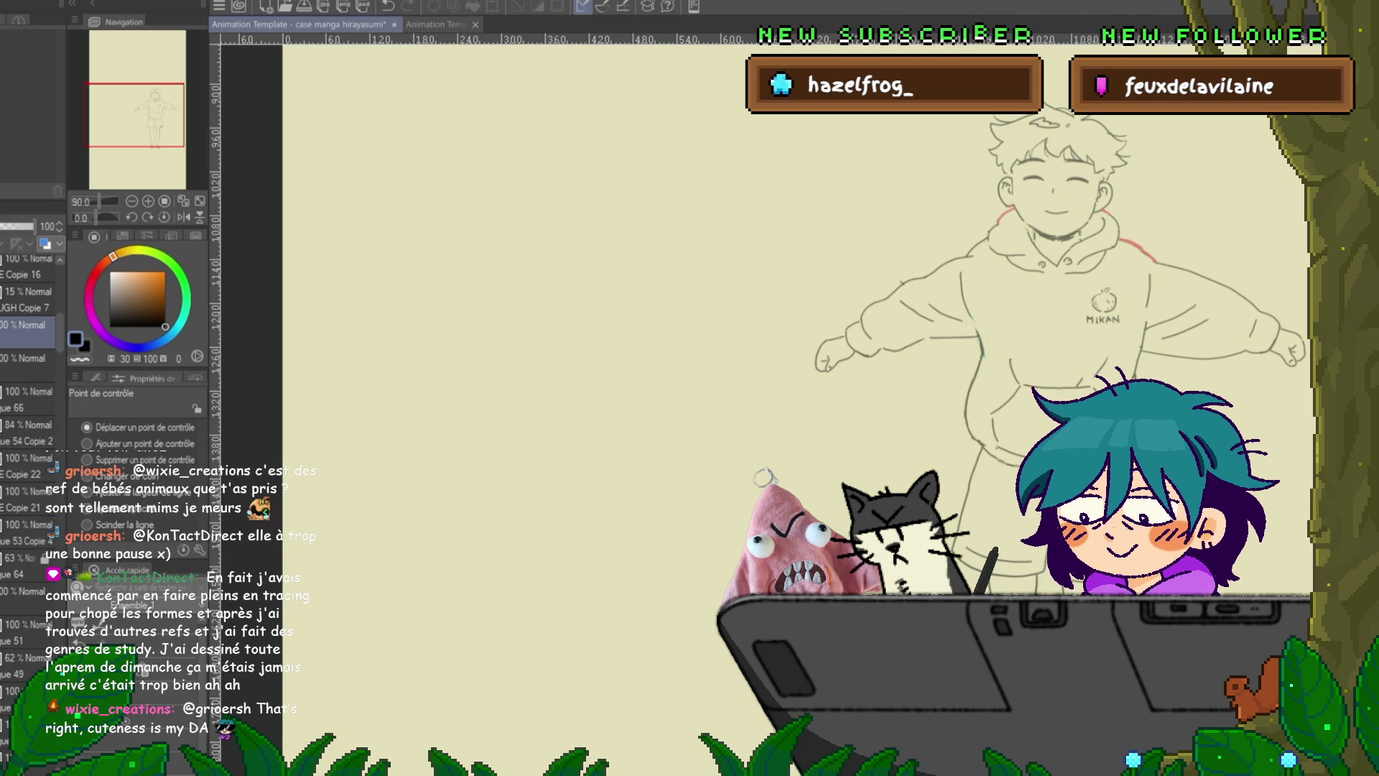
left_click(25, 366)
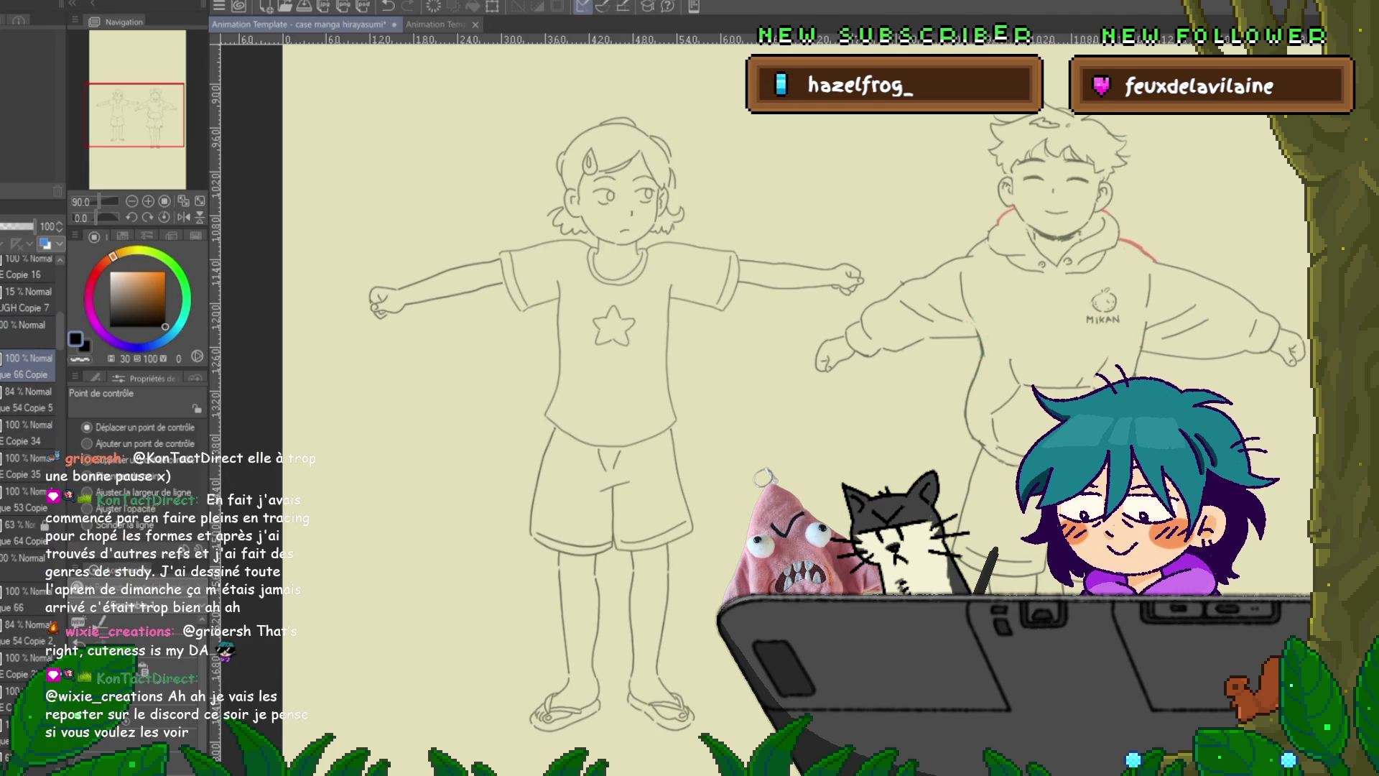
left_click(25, 533)
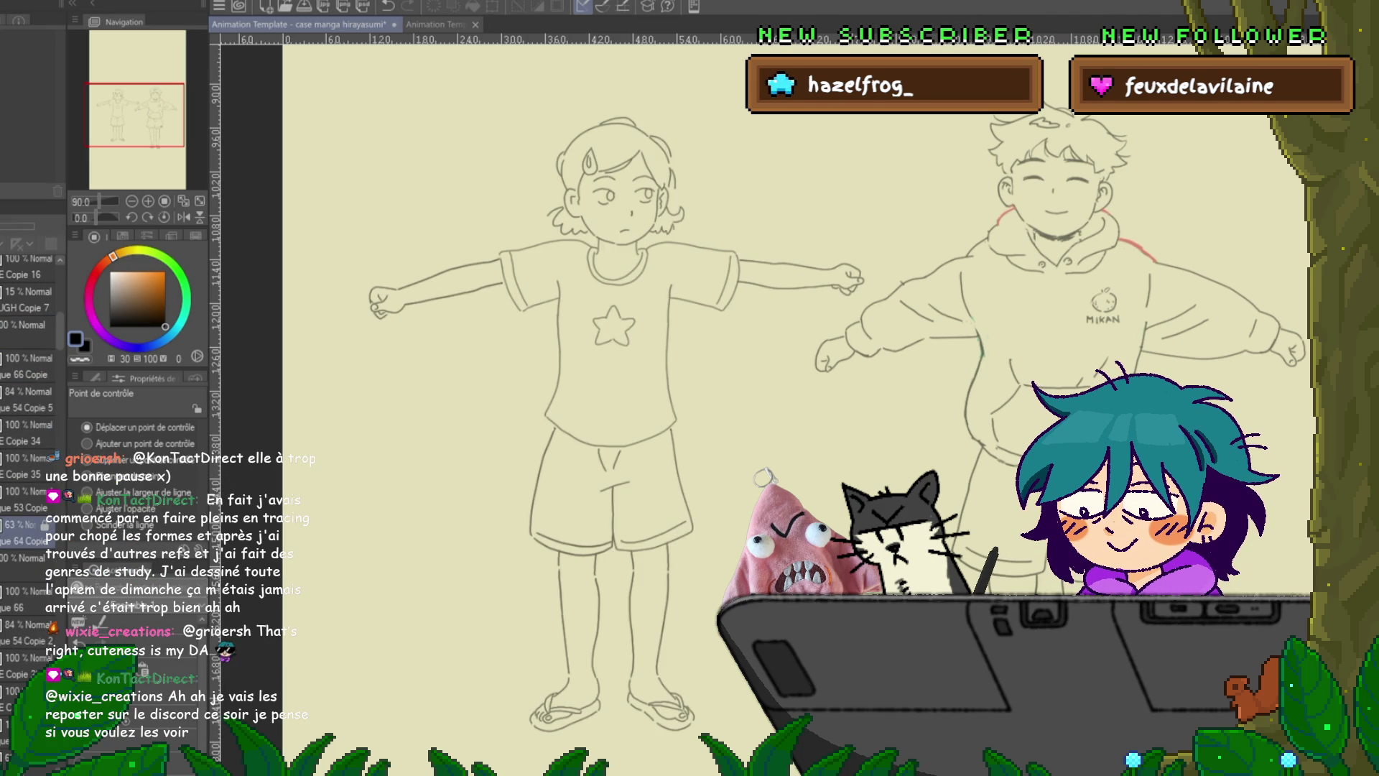
key("Delete")
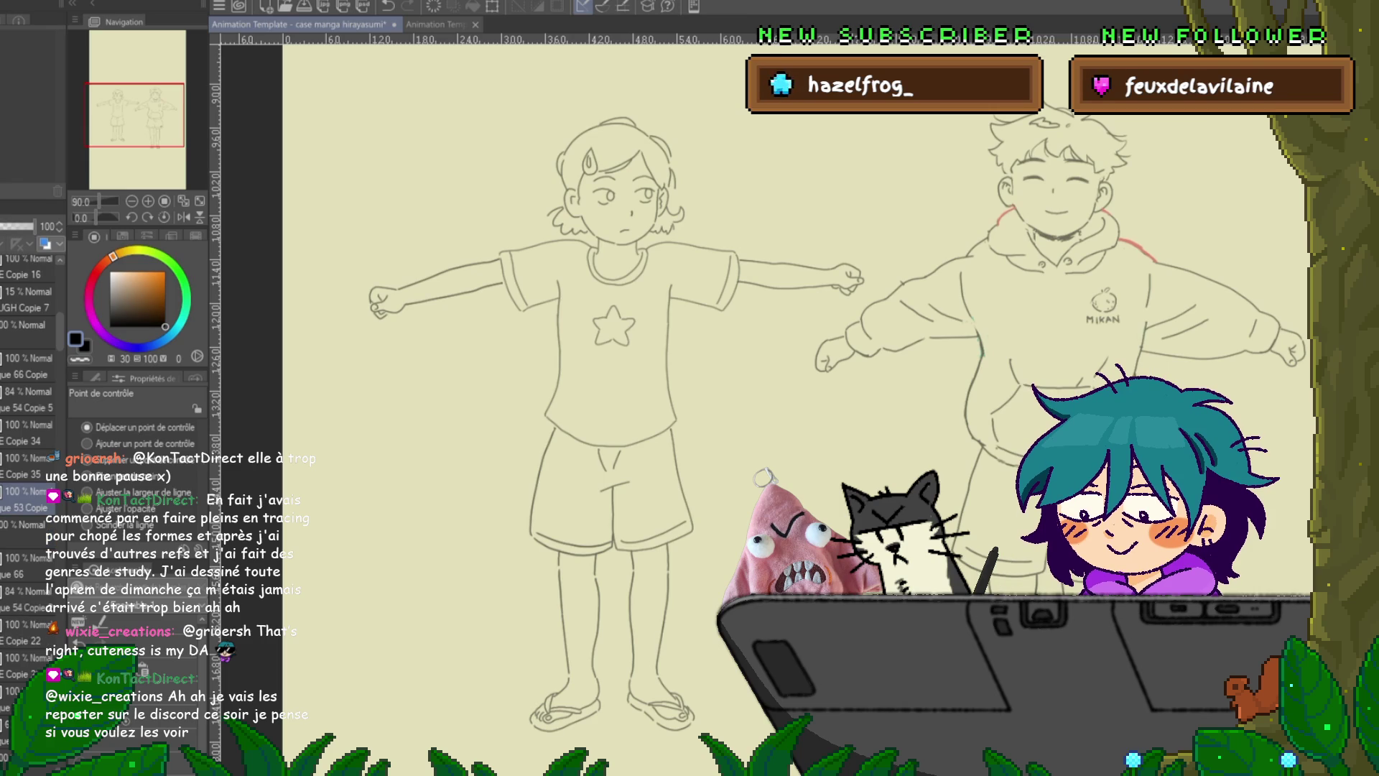
- Select the girl's '66 Copie' lineart layer and step through its shirt, shorts and leg strokes
left_click(26, 365)
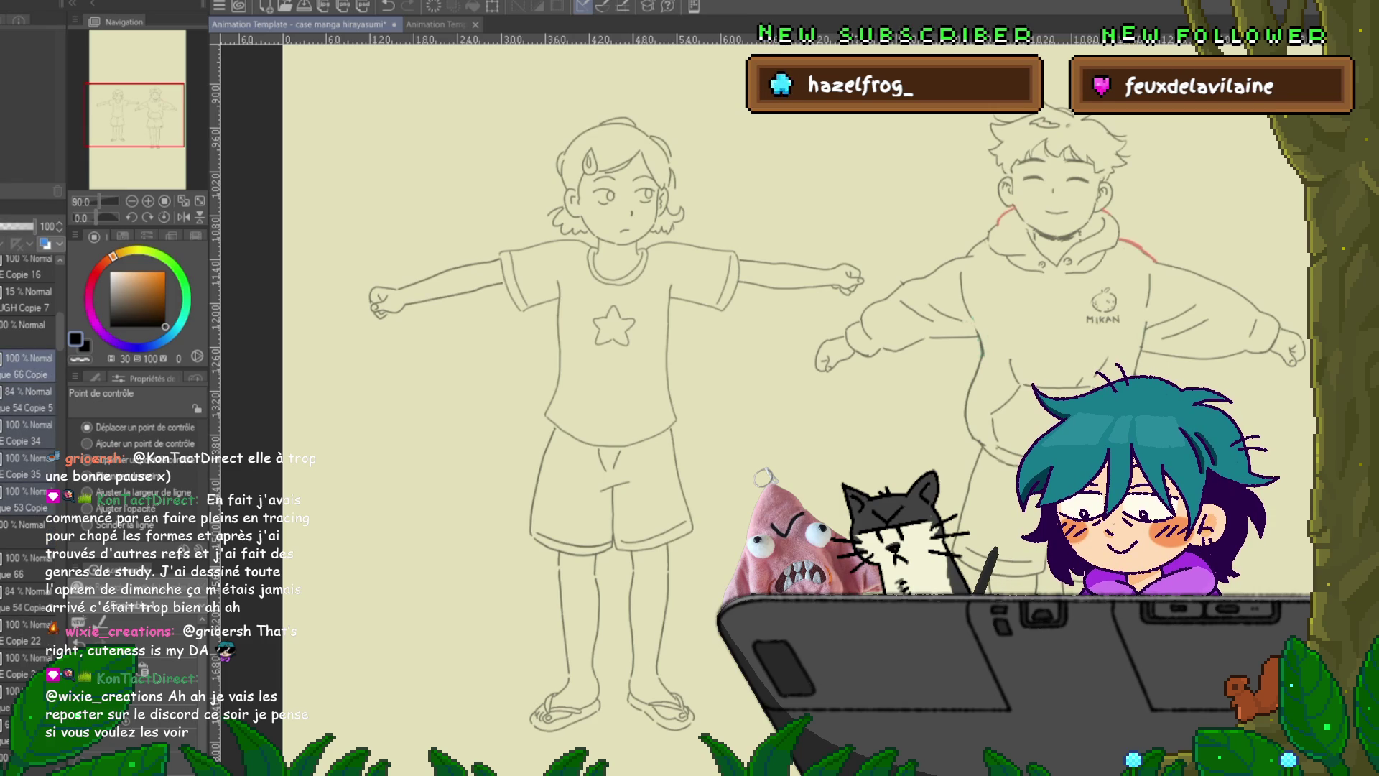
key("Delete")
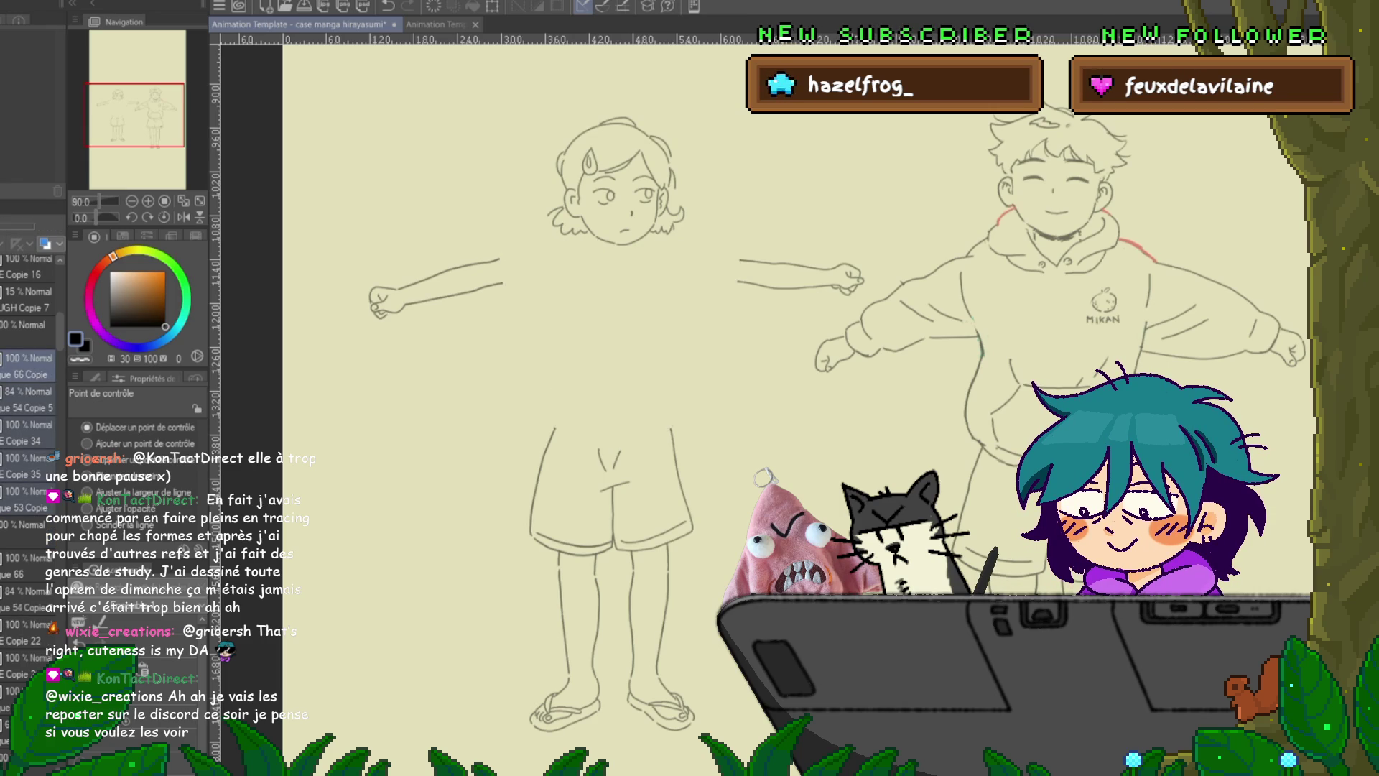
key("ctrl+z")
key("Delete")
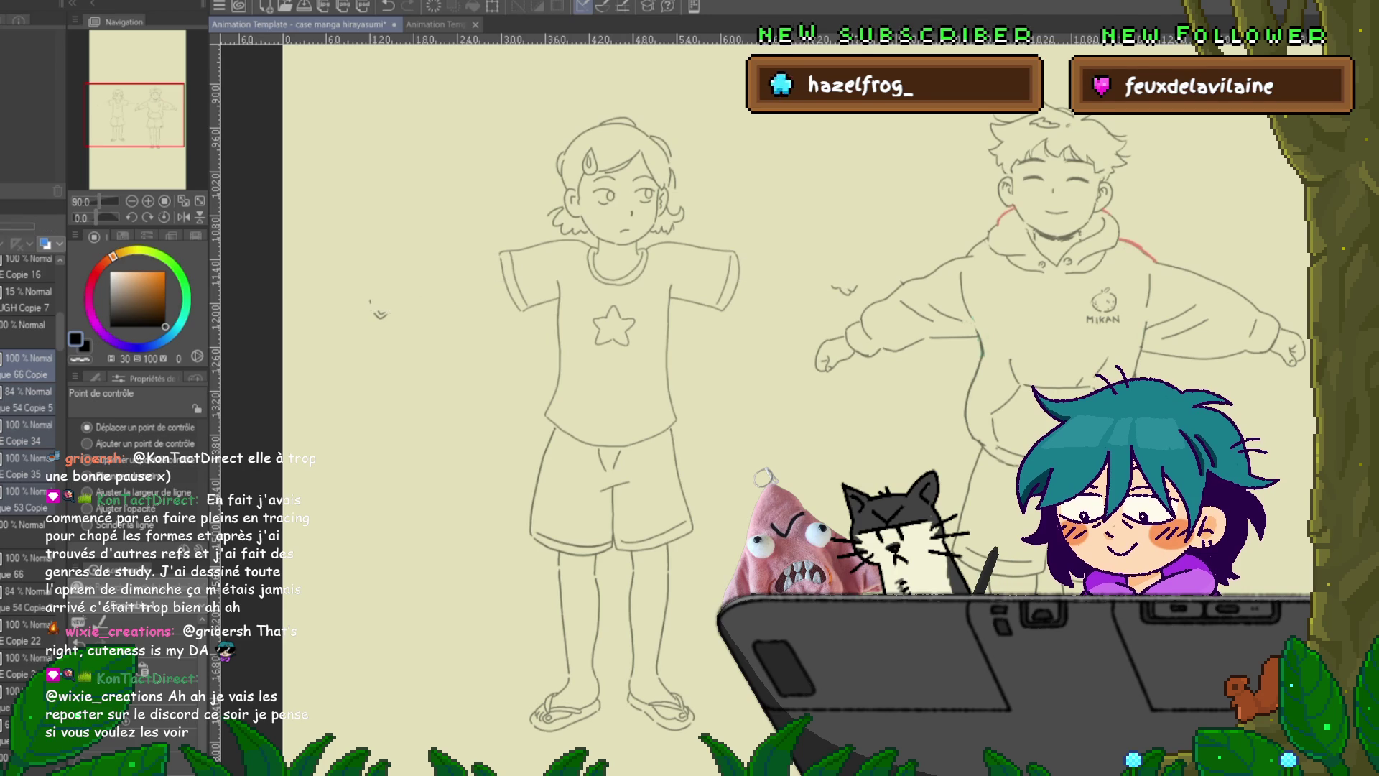
key("ctrl+z")
key("Delete")
key("ctrl+z")
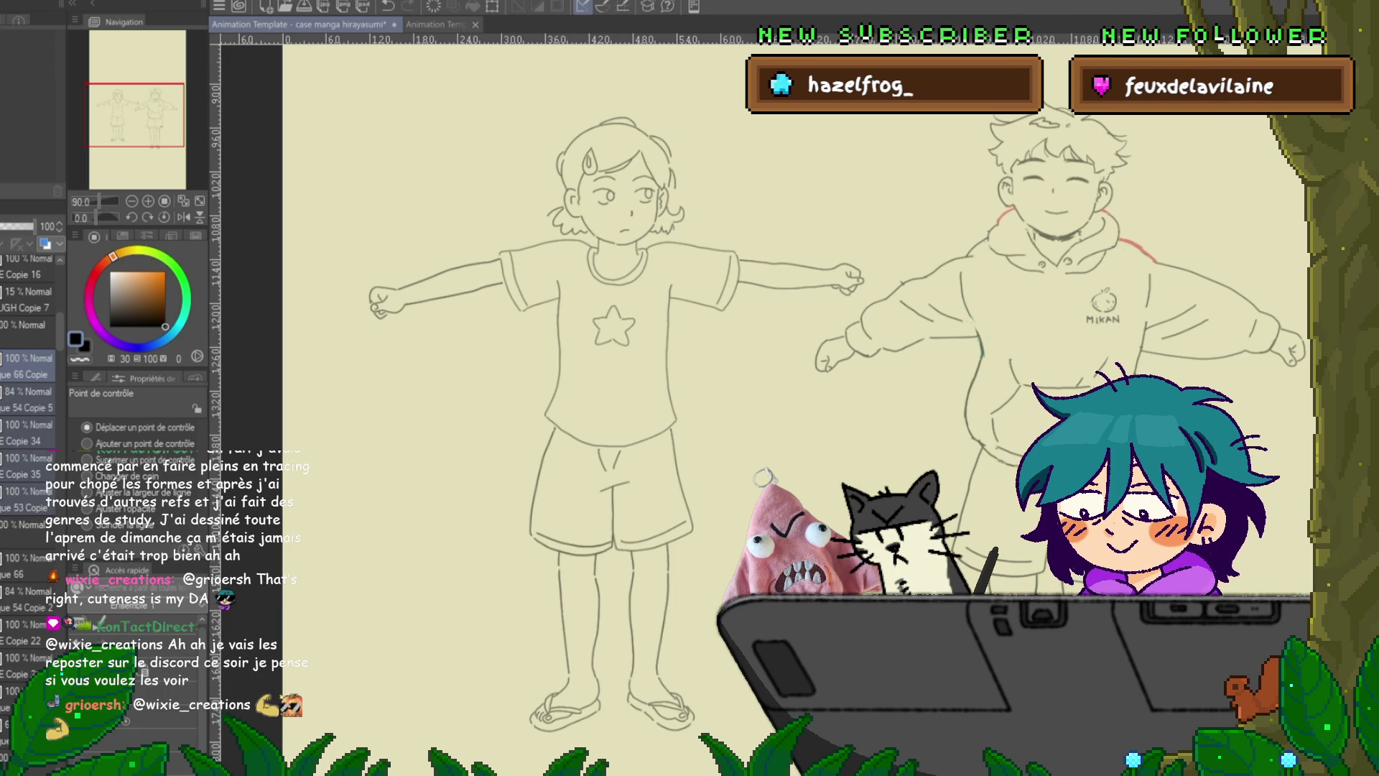
key("Delete")
key("ctrl+z")
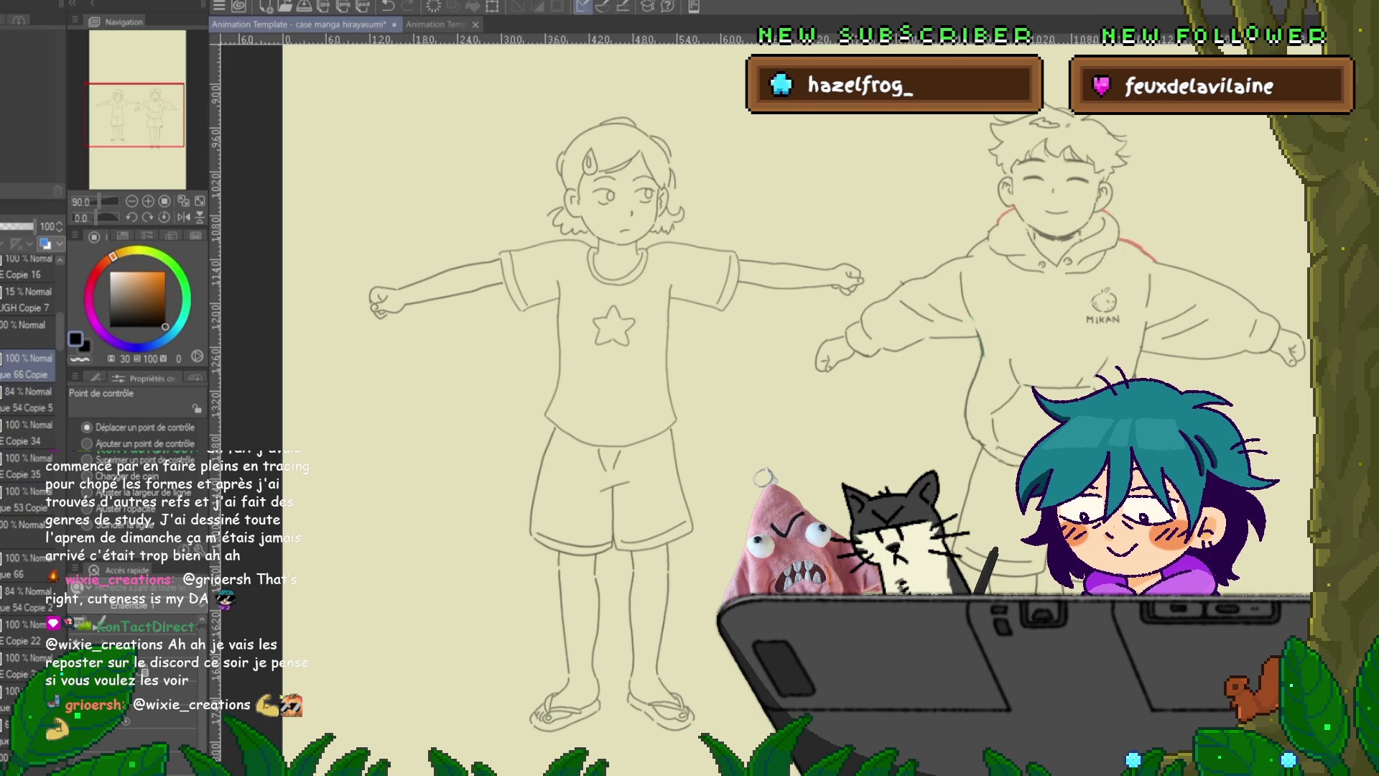
- Verify the shirt and forearm strokes are restored, then move the copied layer down one slot
key("Delete")
key("ctrl+z")
key("Delete")
key("ctrl+z")
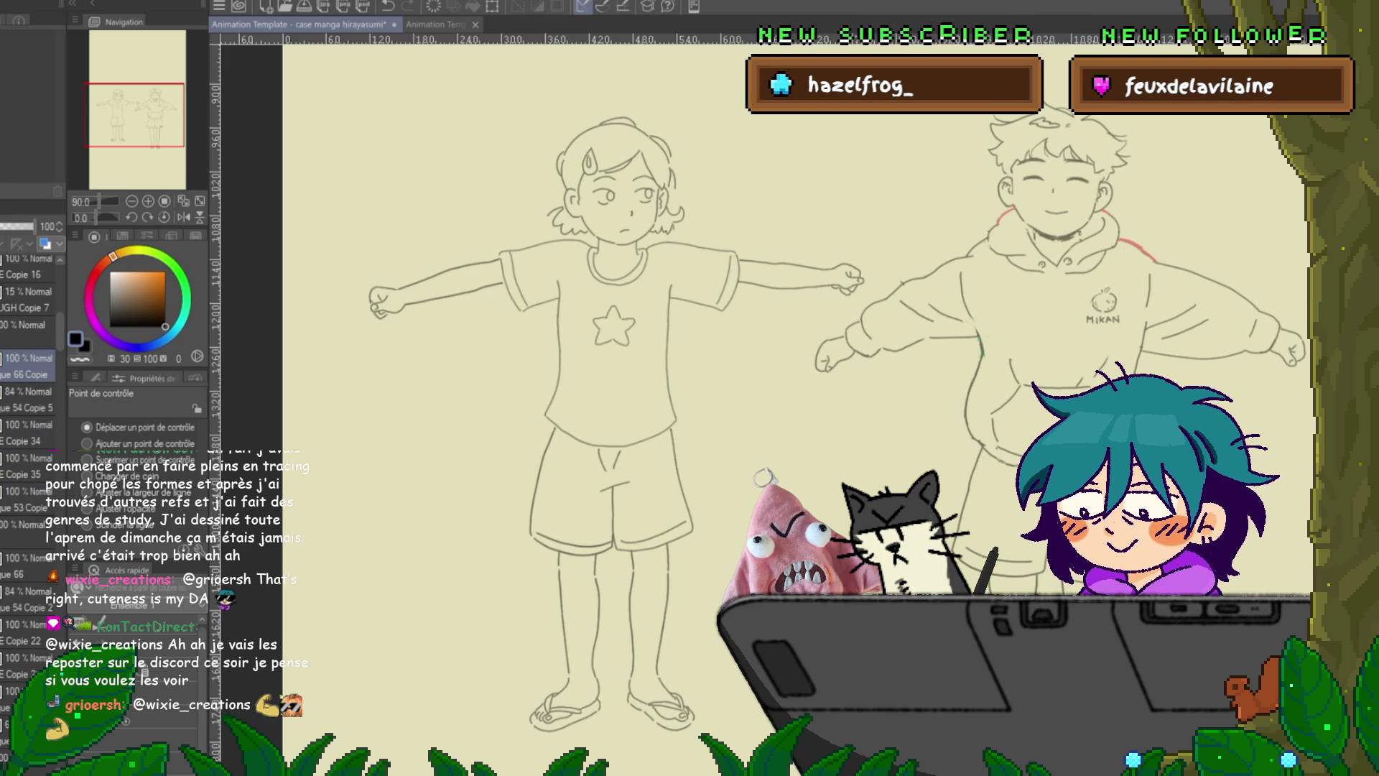
key("Delete")
key("ctrl+z")
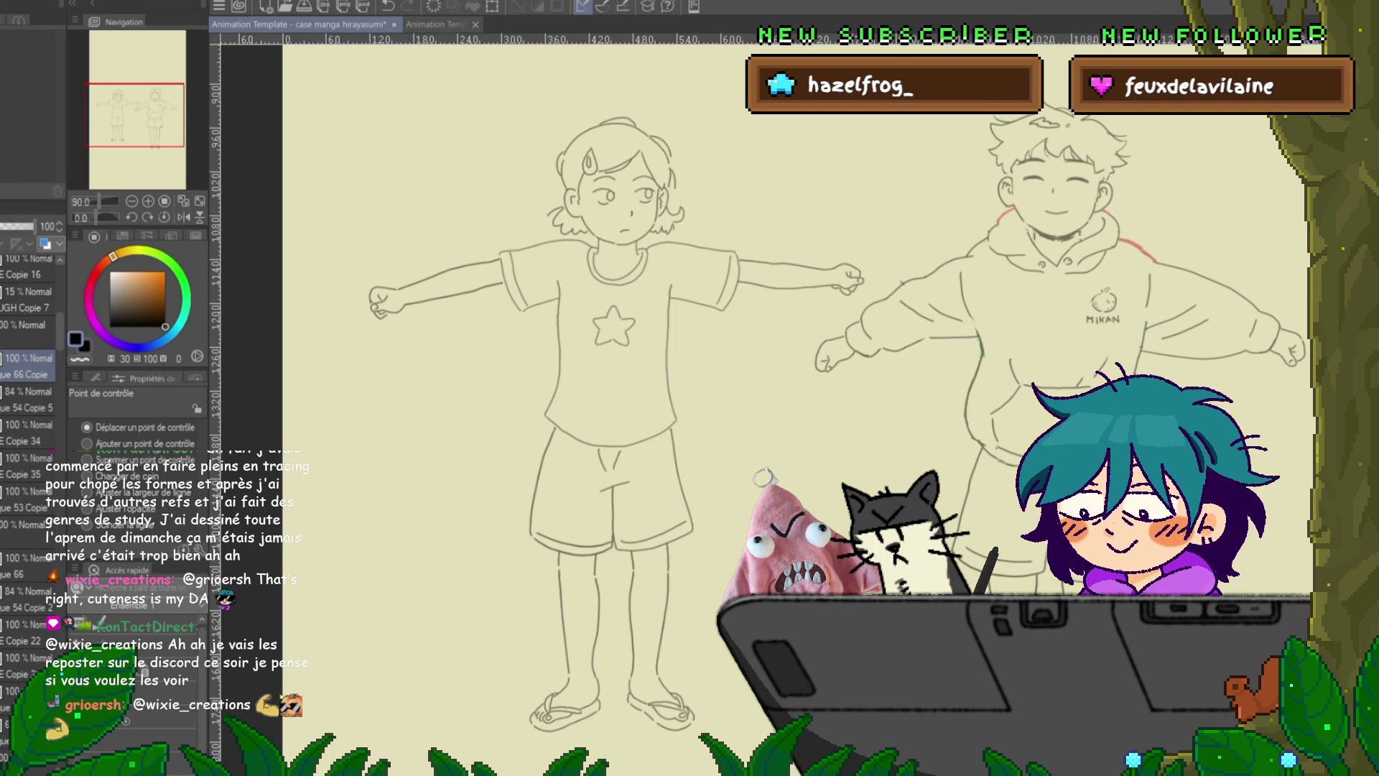
key("Delete")
key("ctrl+z")
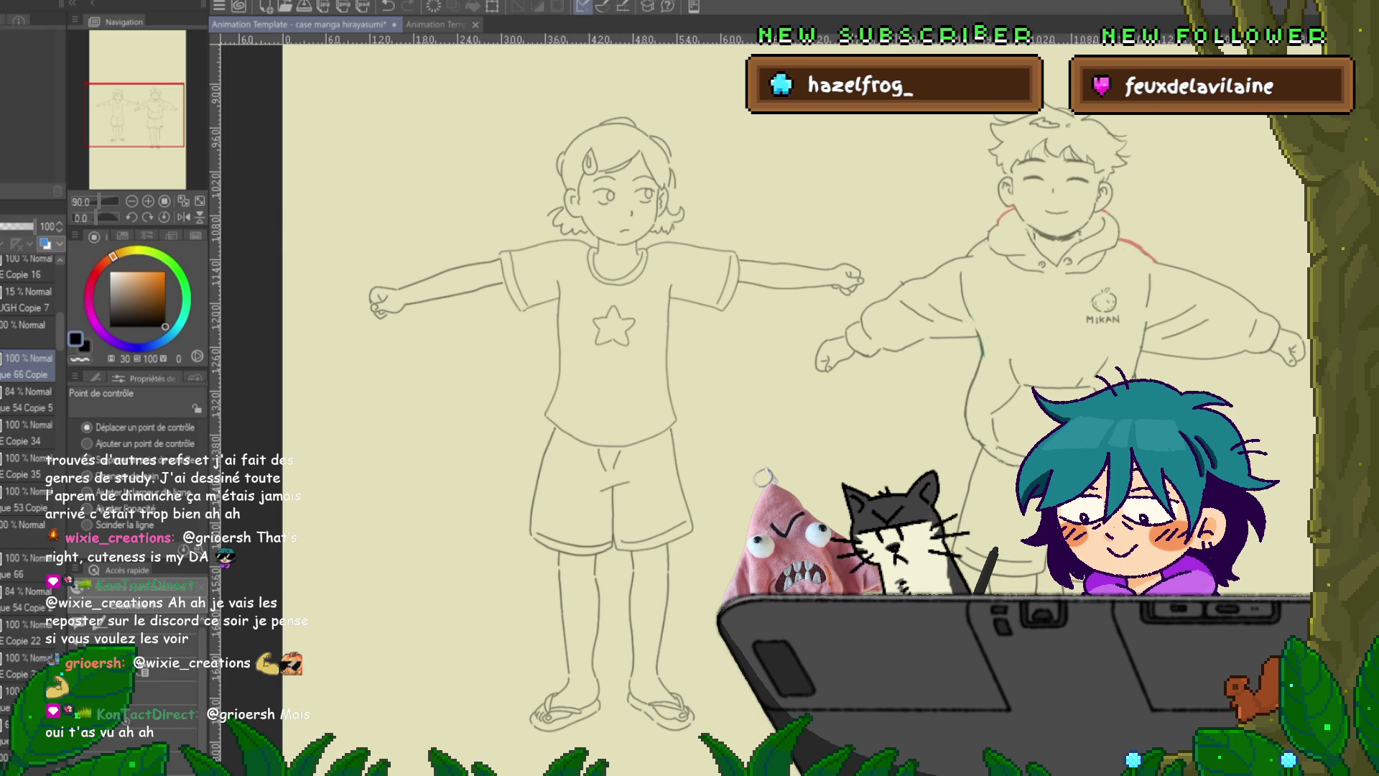
key("ctrl+[")
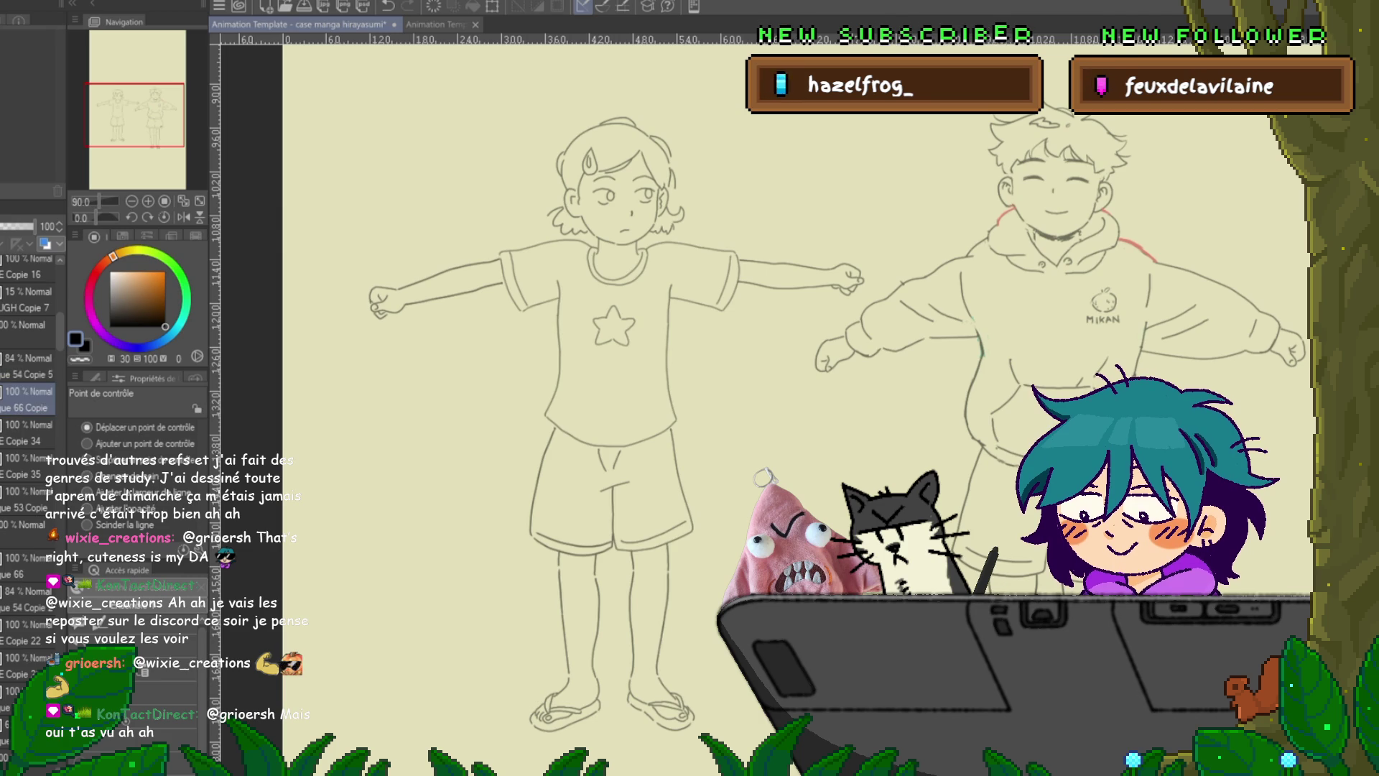
key("ctrl+e")
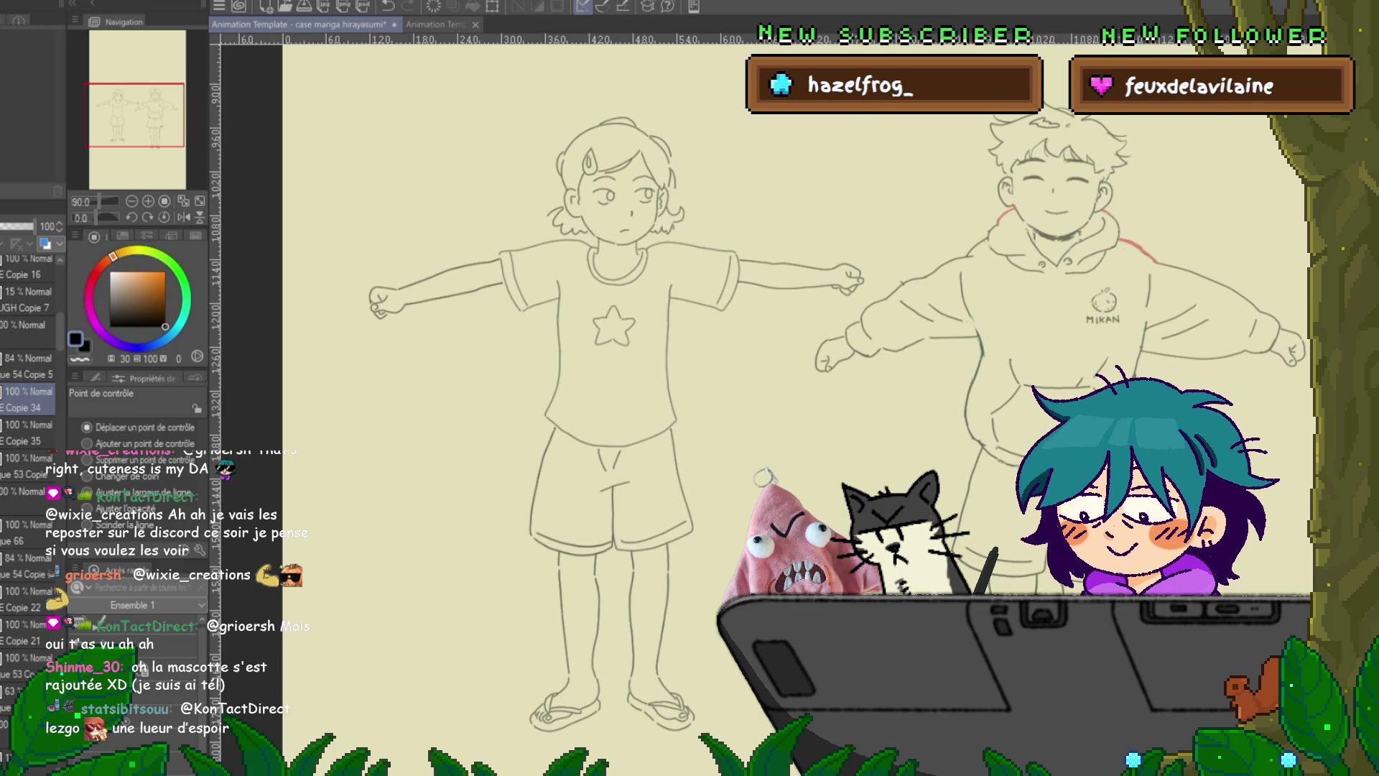
- Save the animation file and preview another frame
key("ctrl+s")
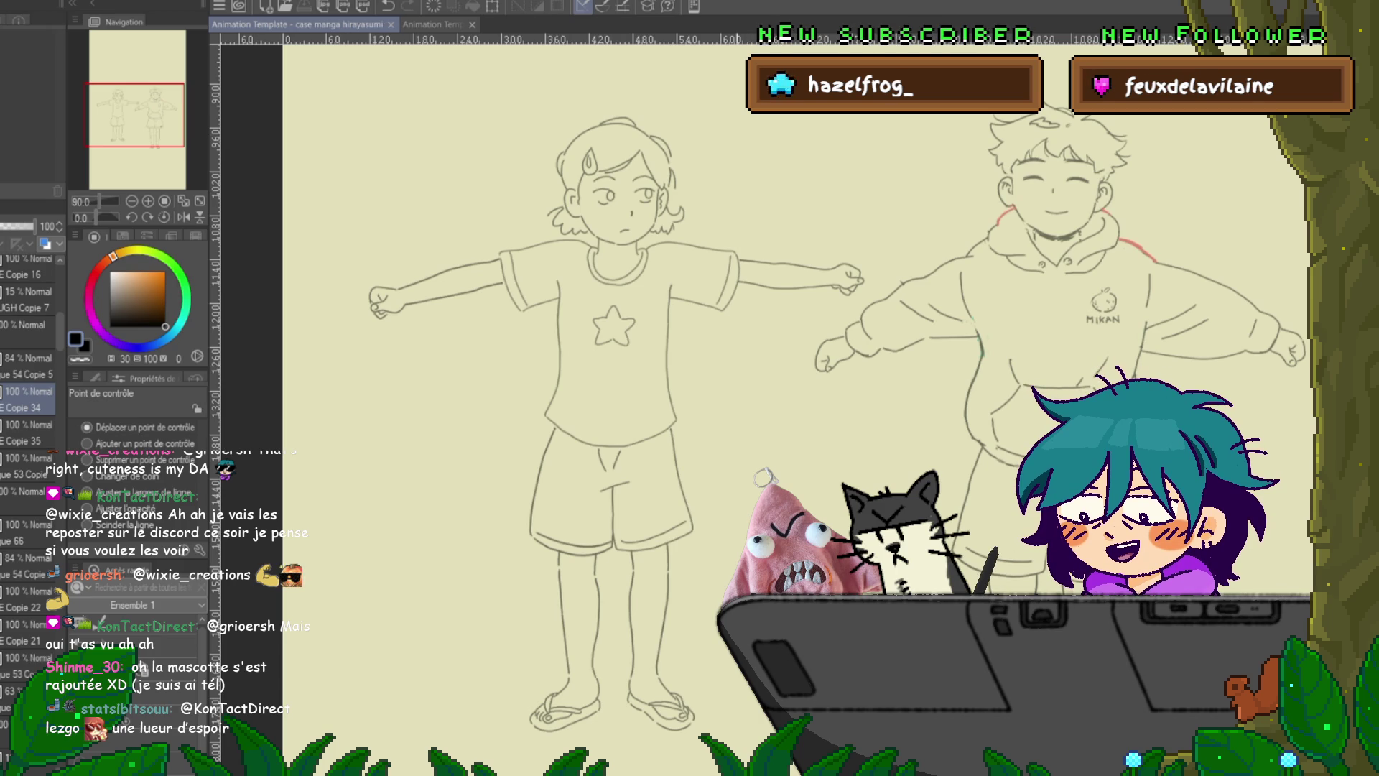
key("space")
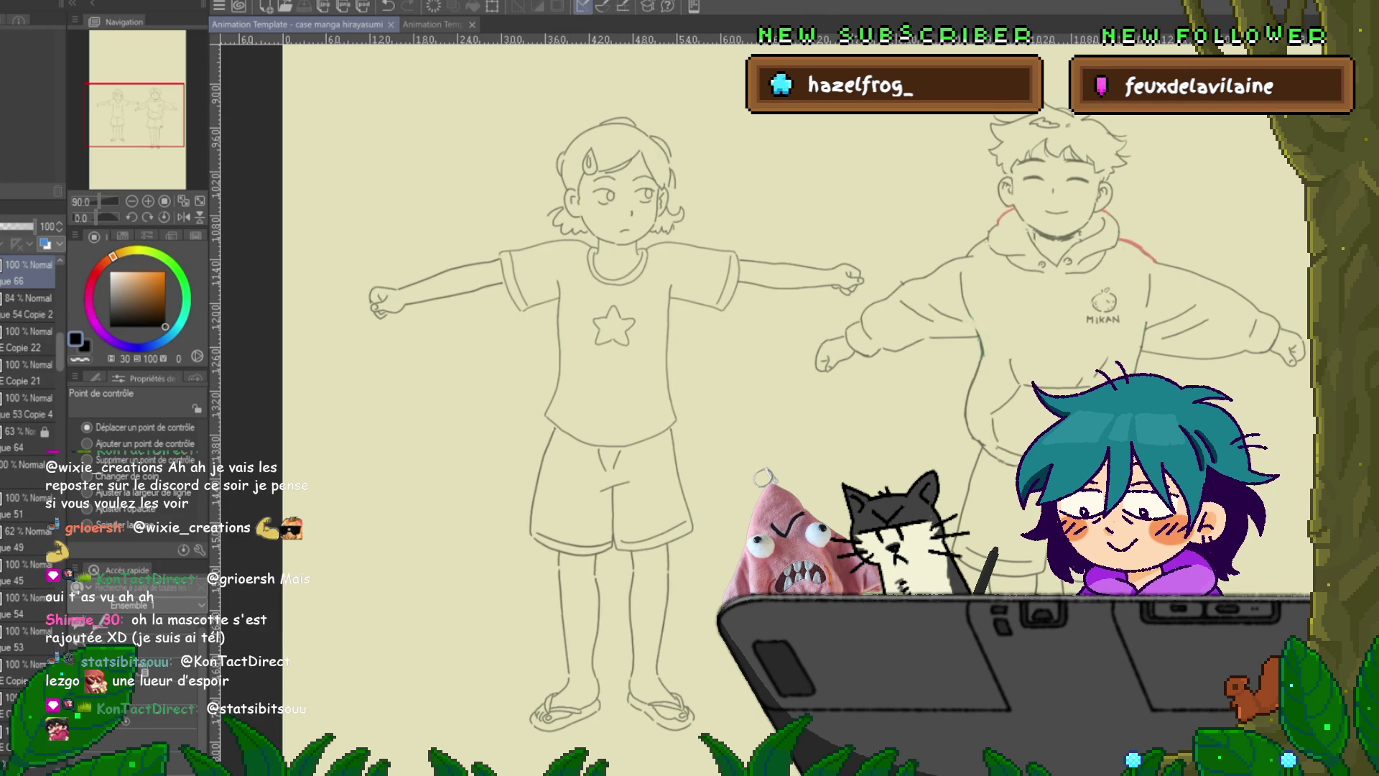
scroll(29, 403, "up", 3)
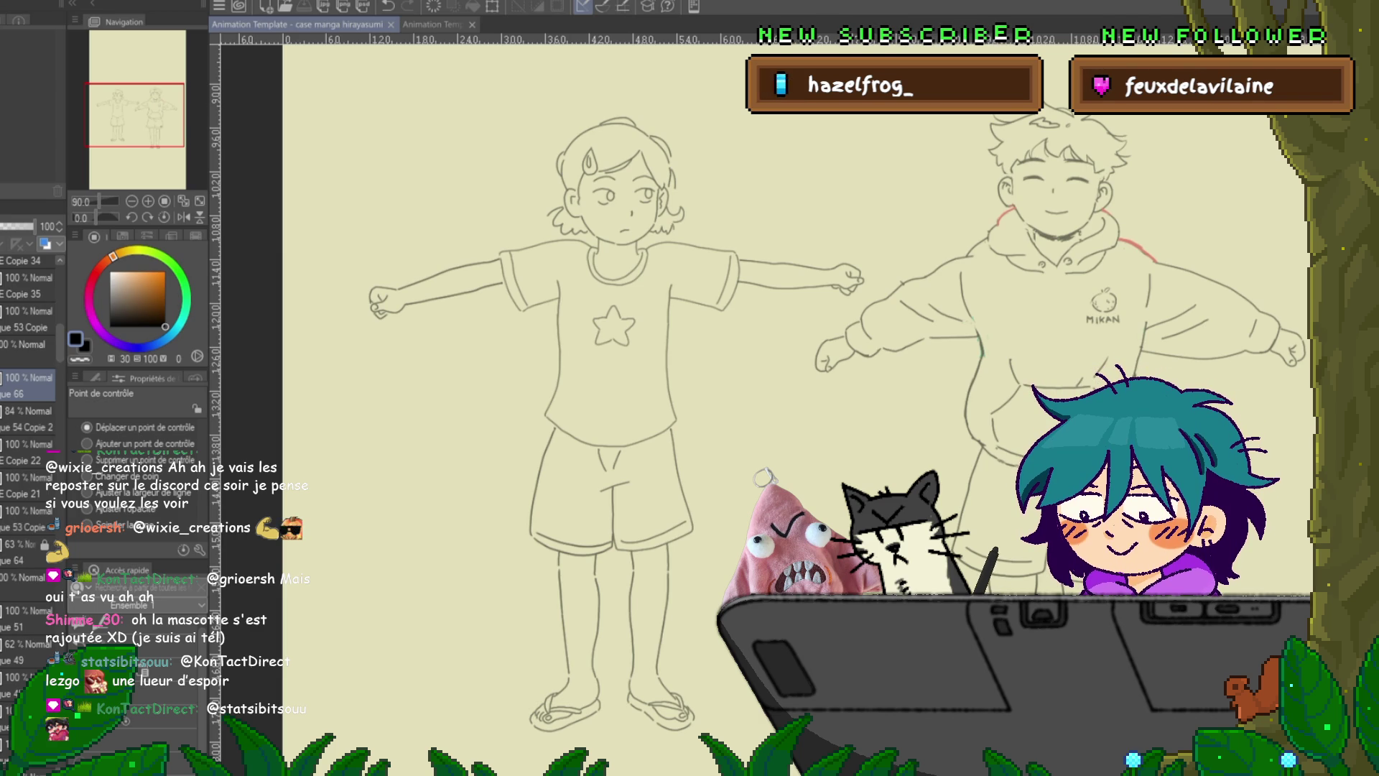
scroll(29, 431, "down", 3)
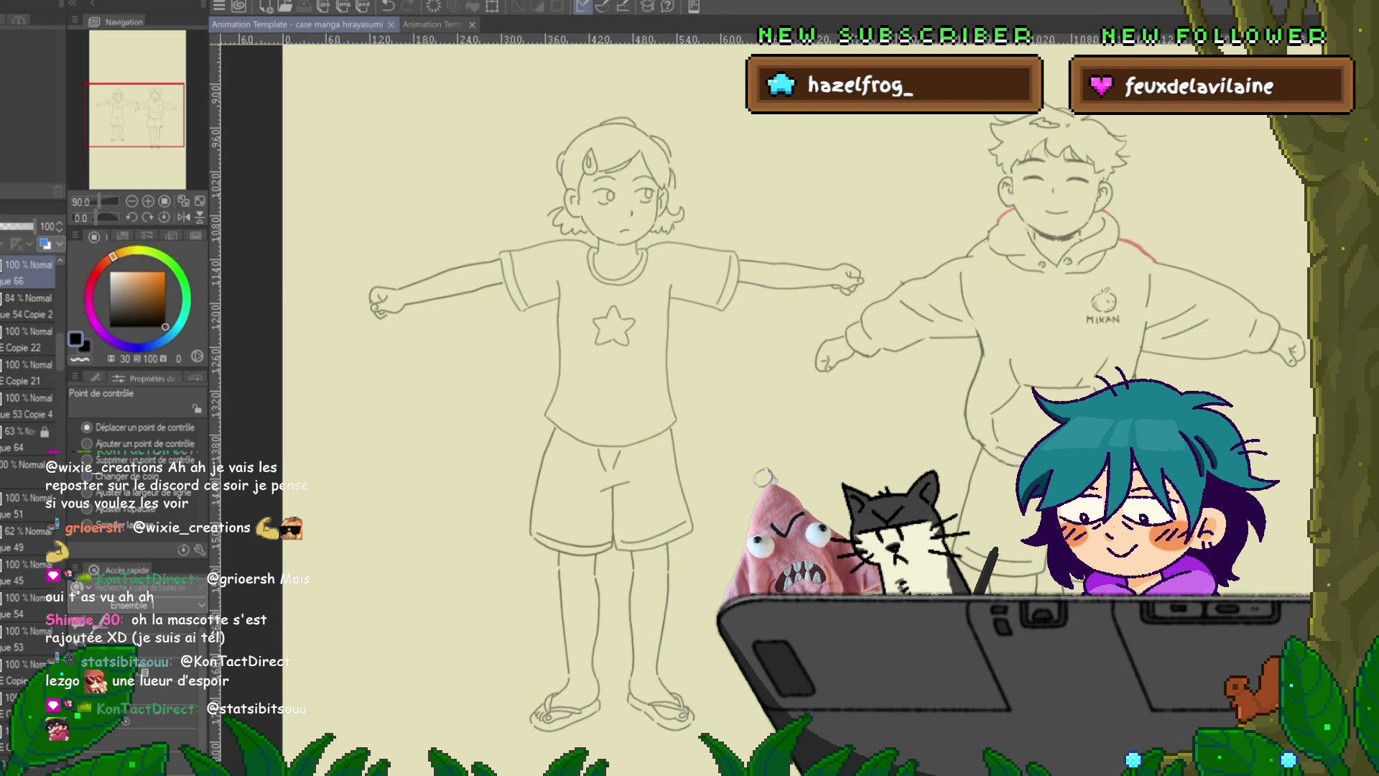
scroll(29, 431, "up", 7)
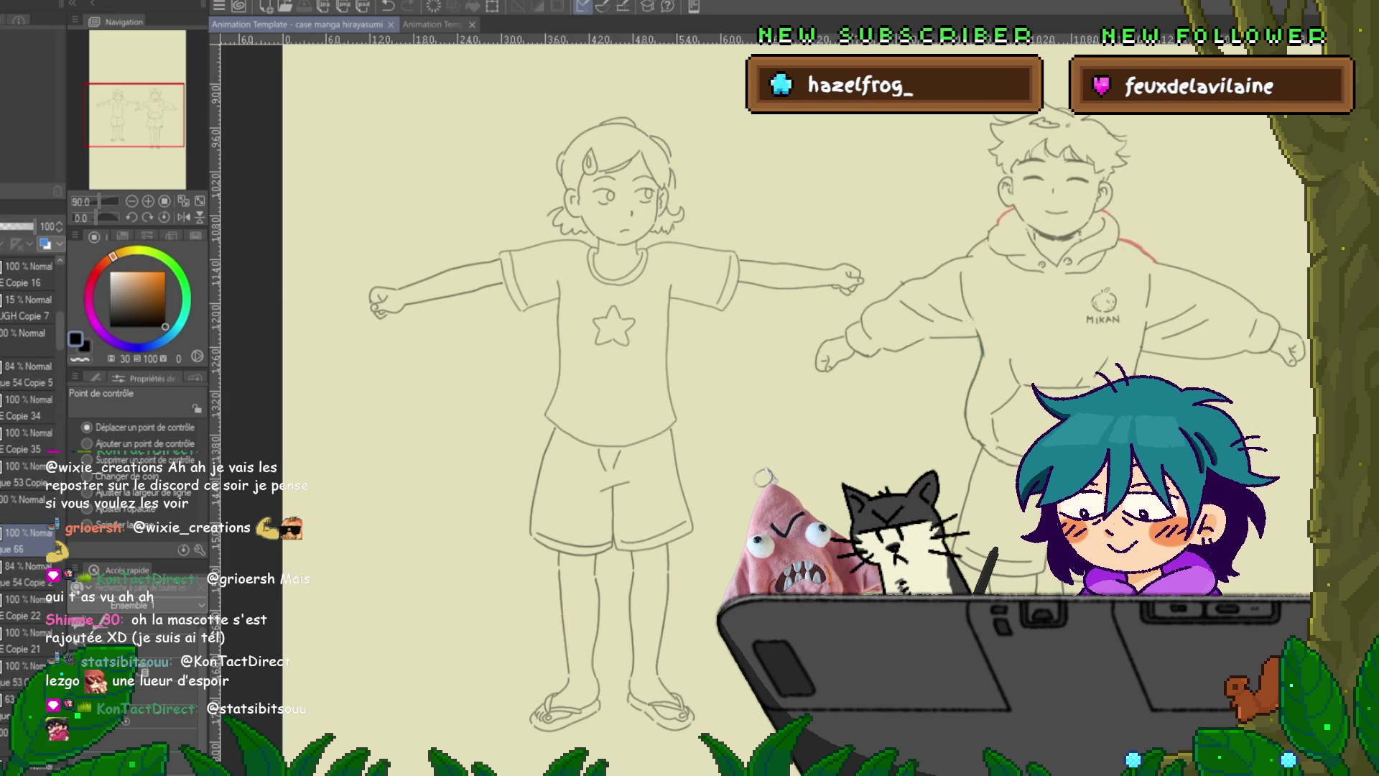
- Swap the order of the girl's two shirt layers and remove the redundant extra layer
left_click(28, 408)
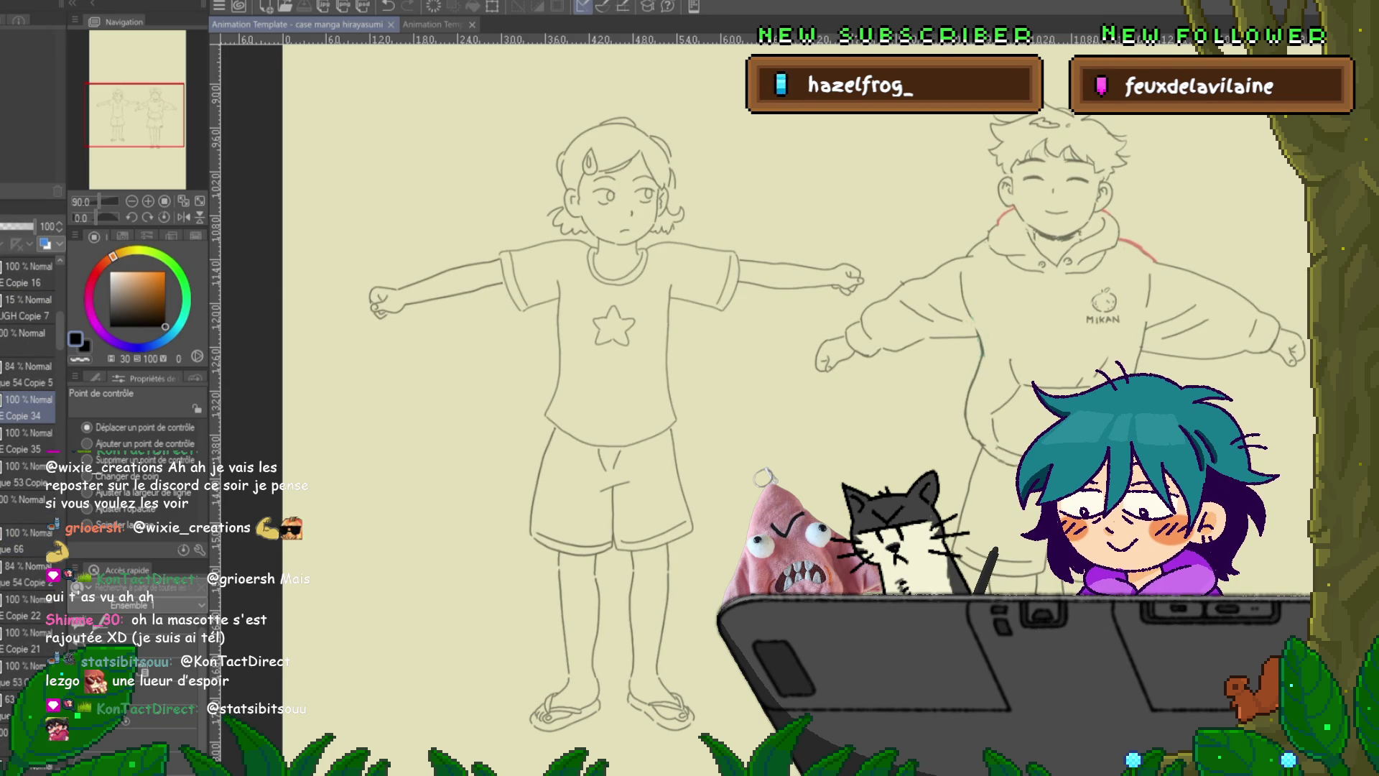
scroll(28, 503, "down", 2)
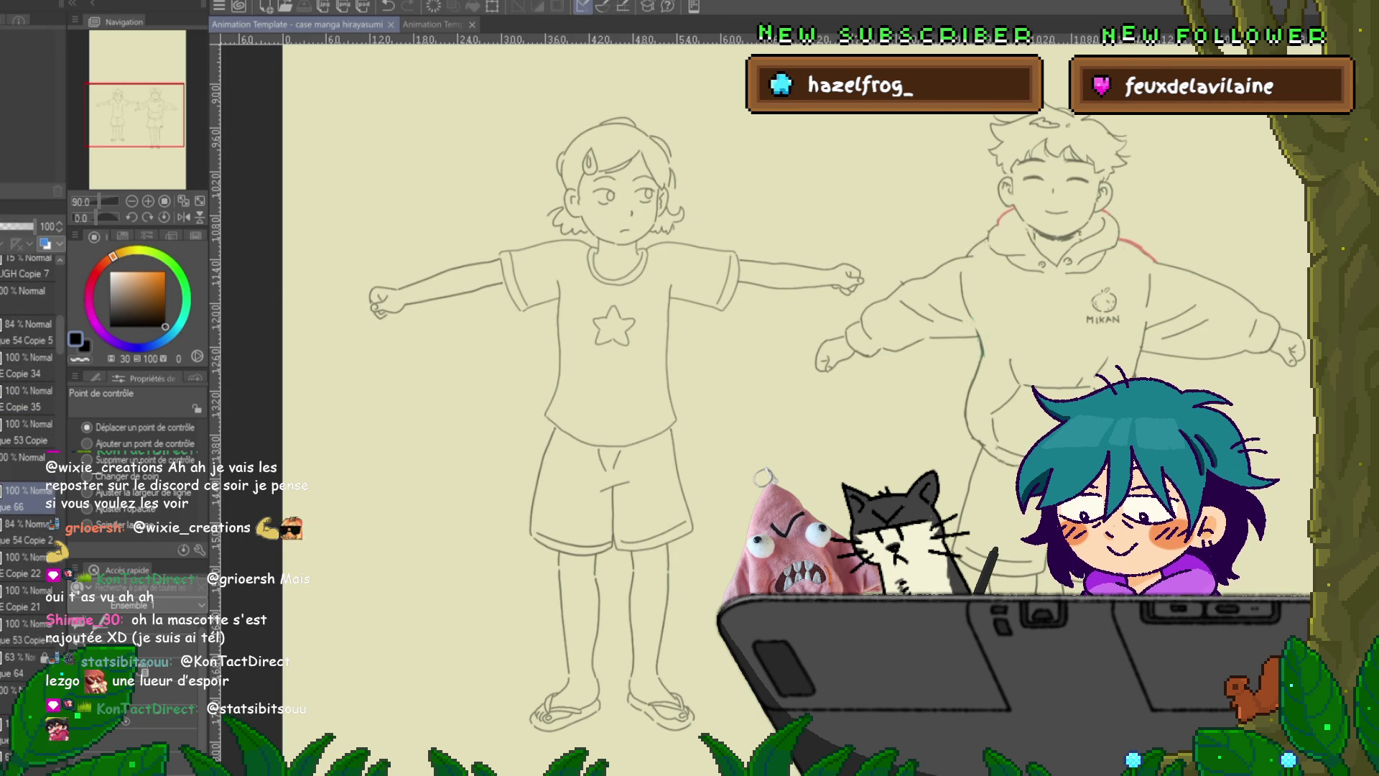
left_click(29, 532)
key("Delete")
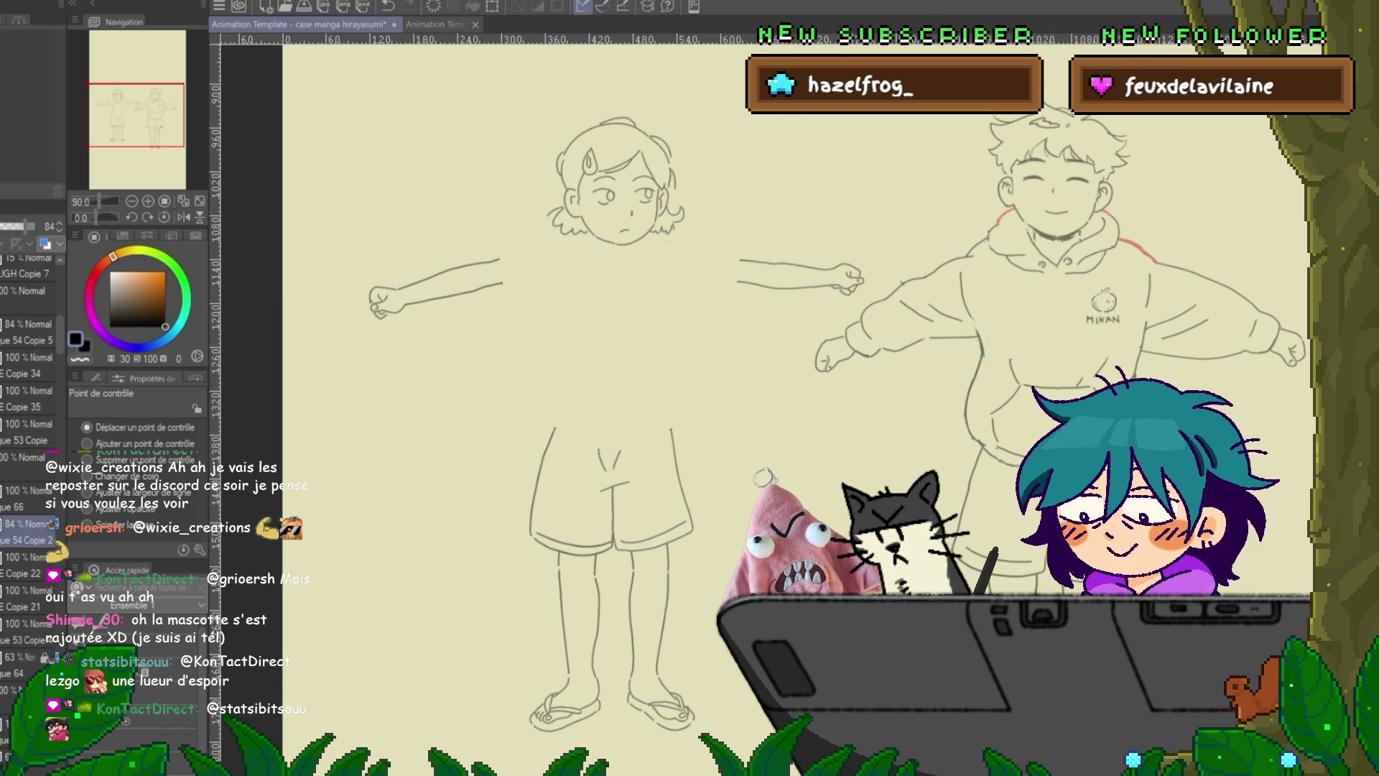
key("ctrl+z")
left_click_drag(29, 503, 29, 535)
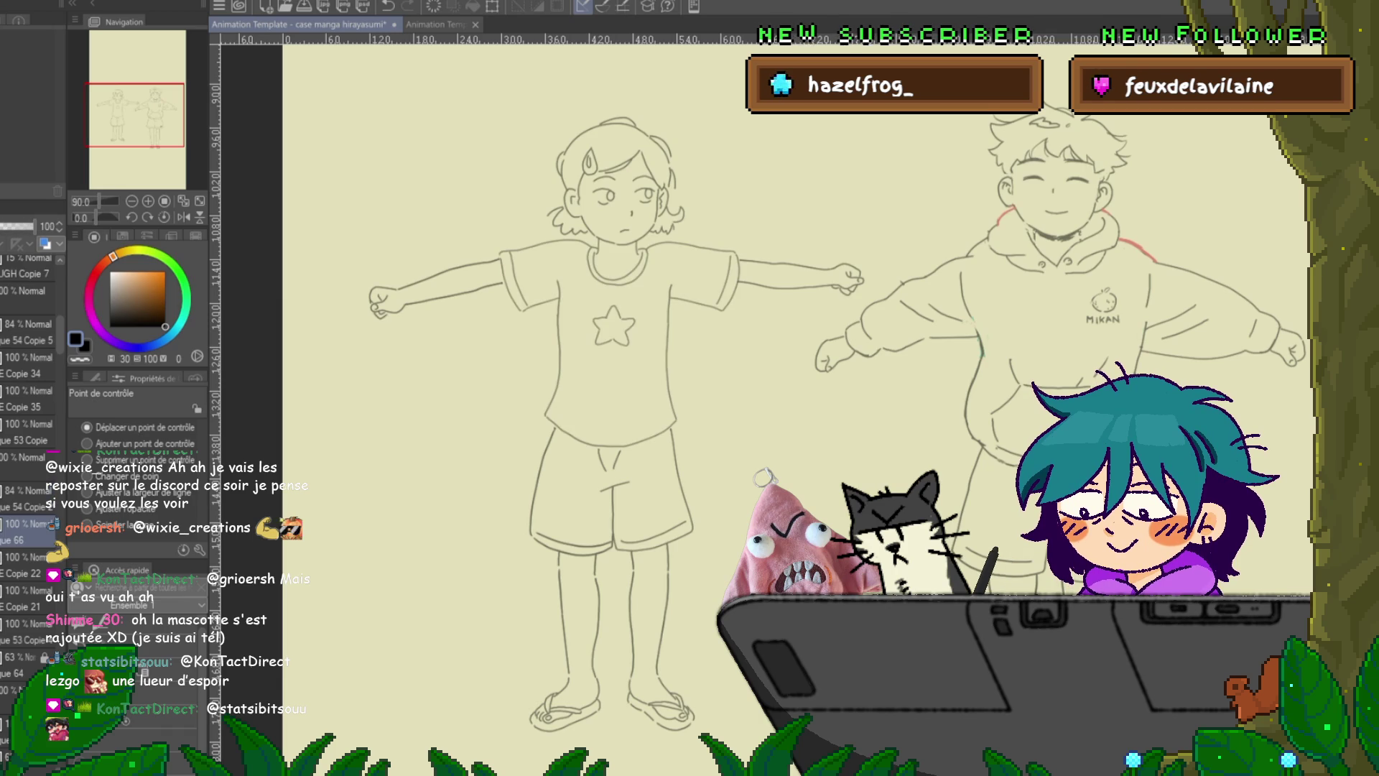
key("ctrl+e")
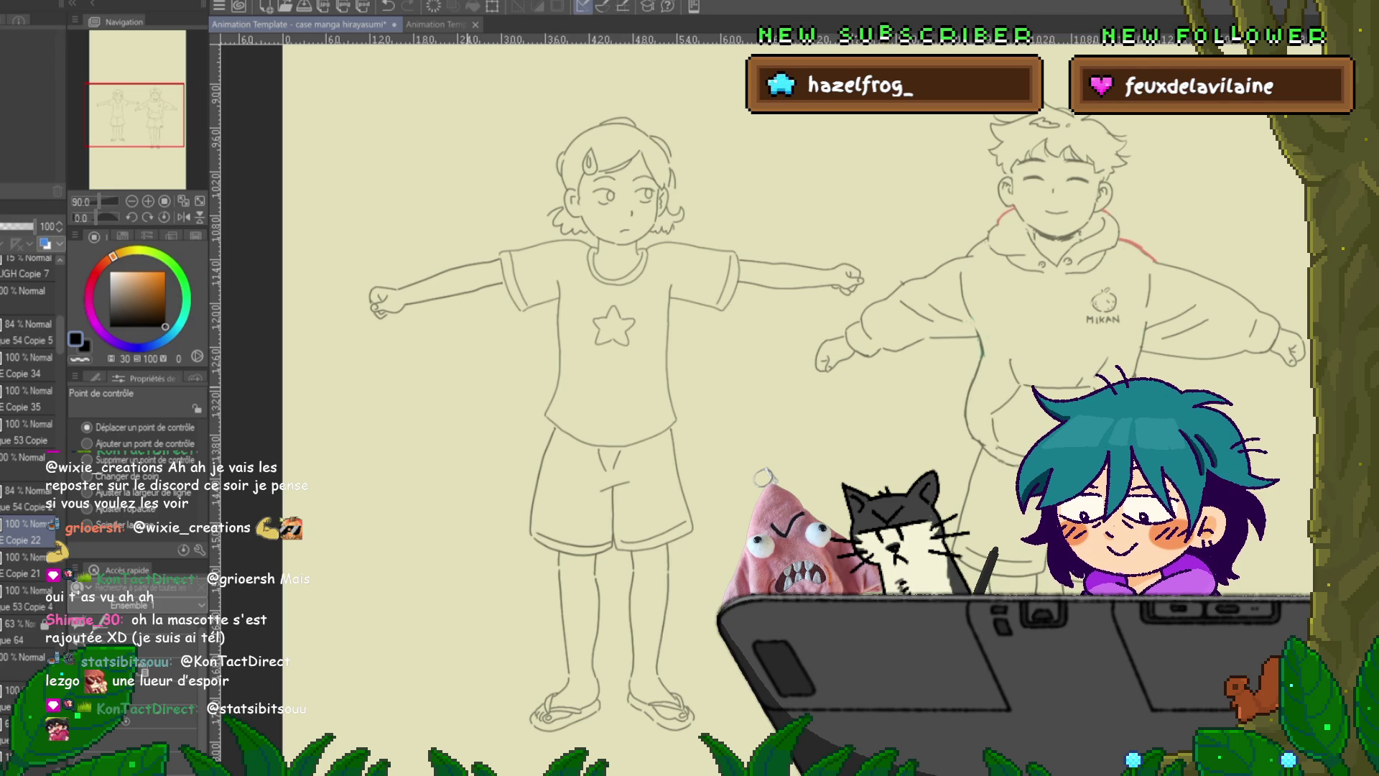
- Lasso the girl's left arm and rotate it slightly into a better angle
key("m")
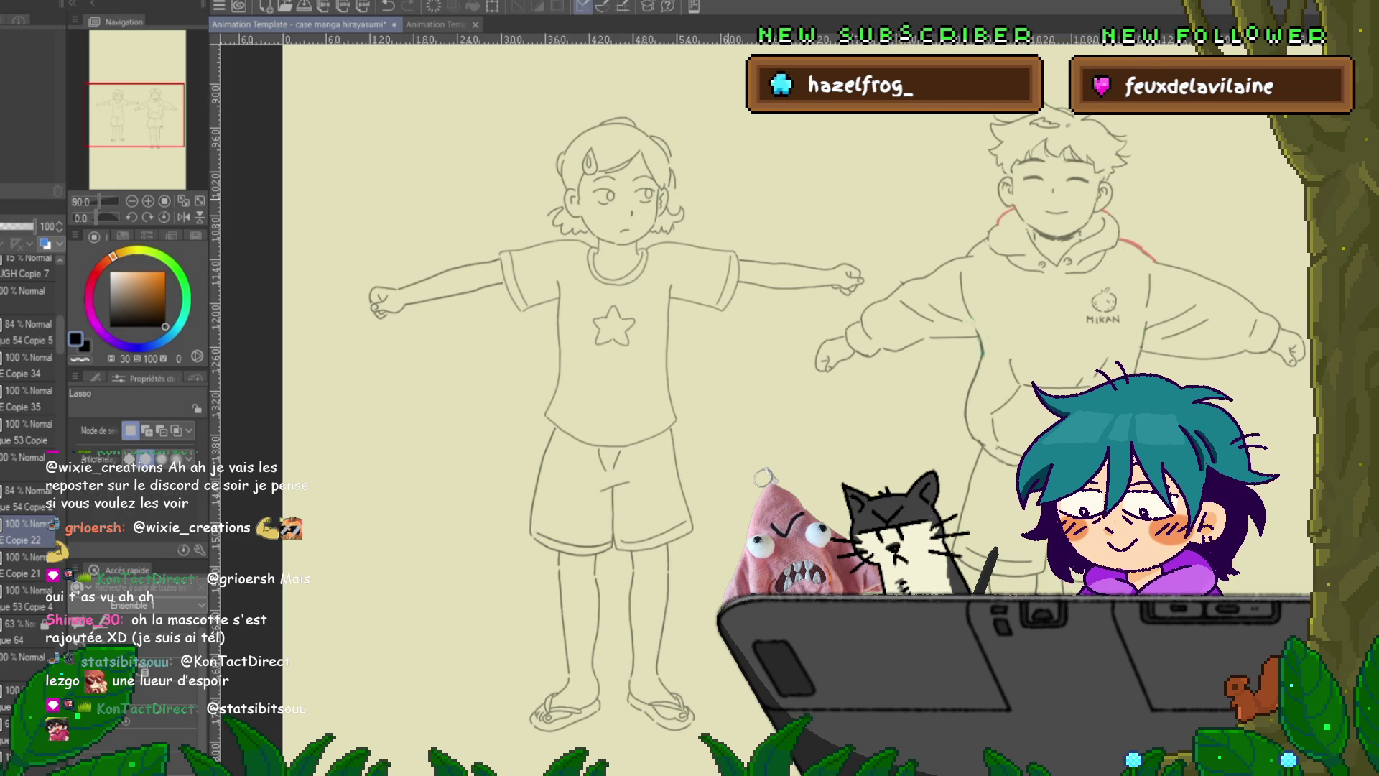
left_click_drag(449, 214, 524, 227)
key("ctrl+t")
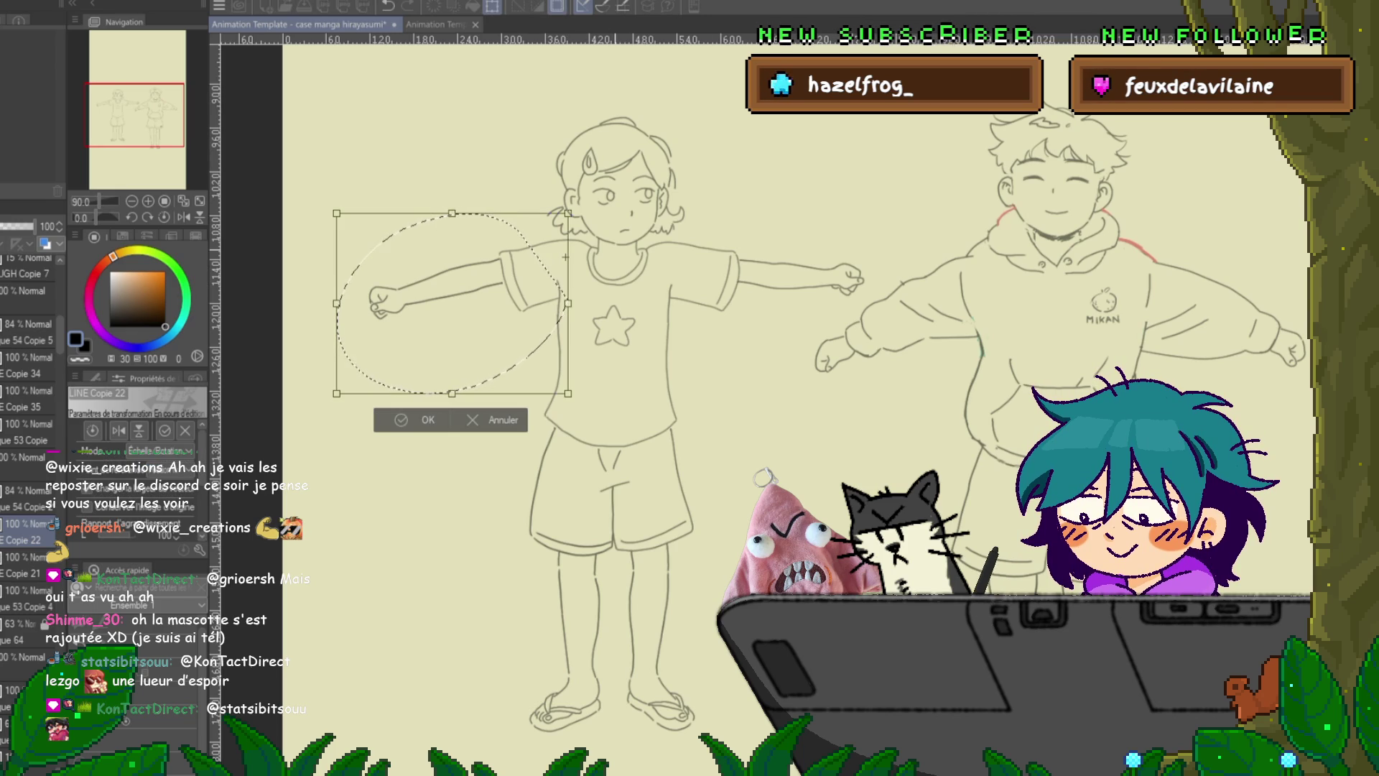
left_click_drag(566, 257, 560, 248)
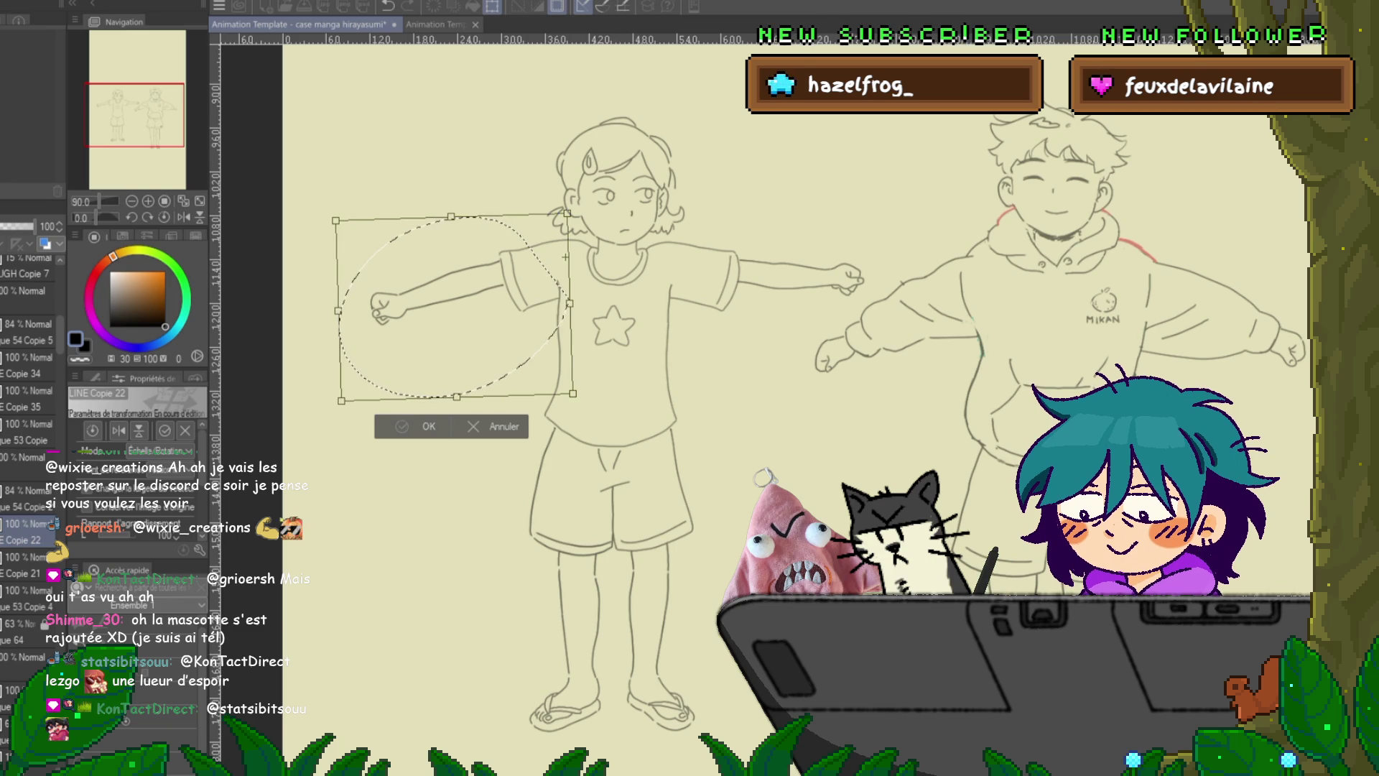
key("Return")
- Transform the girl's right arm, compare against the arms-down frame, and clear the selection
mouse_move(704, 262)
left_mouse_down()
mouse_move(827, 195)
mouse_move(676, 263)
left_mouse_up()
key("ctrl+t")
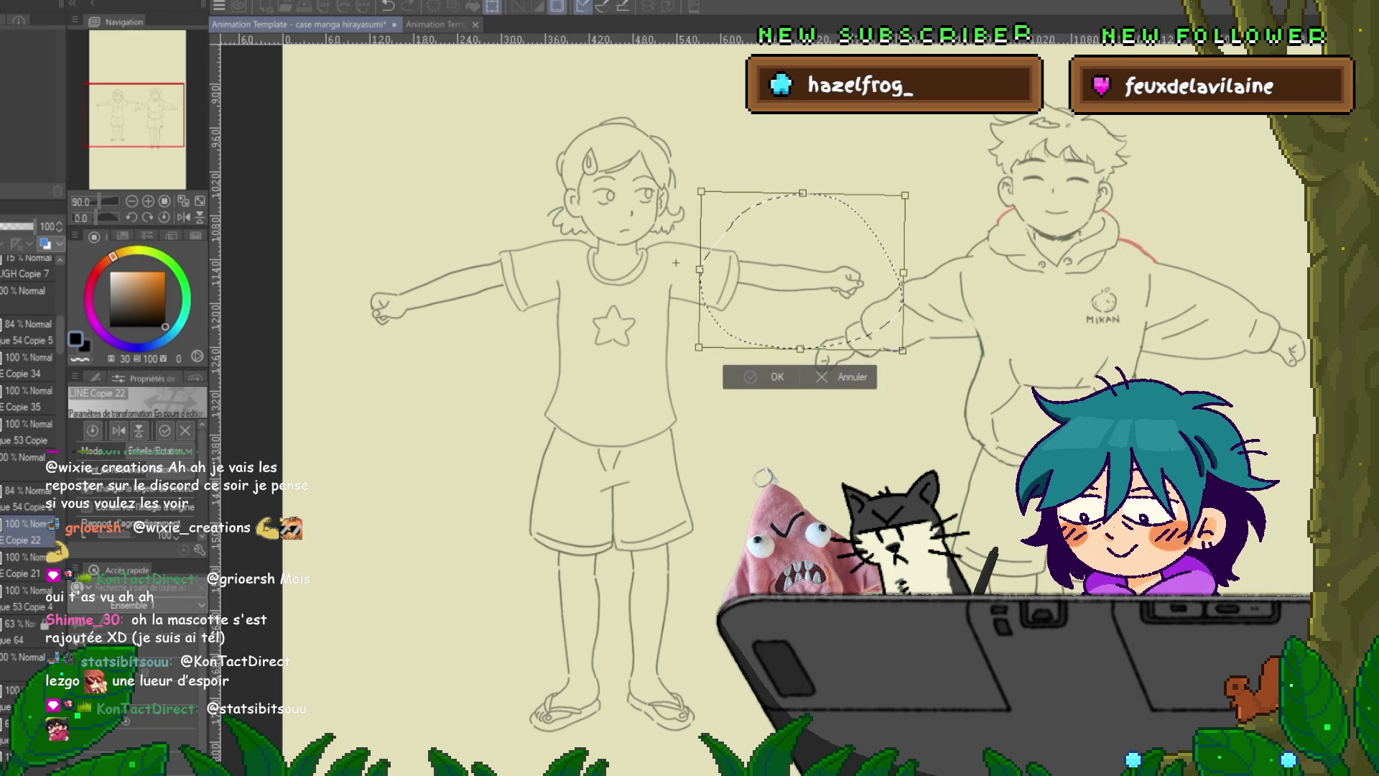
key("Return")
key("Right")
key("Left")
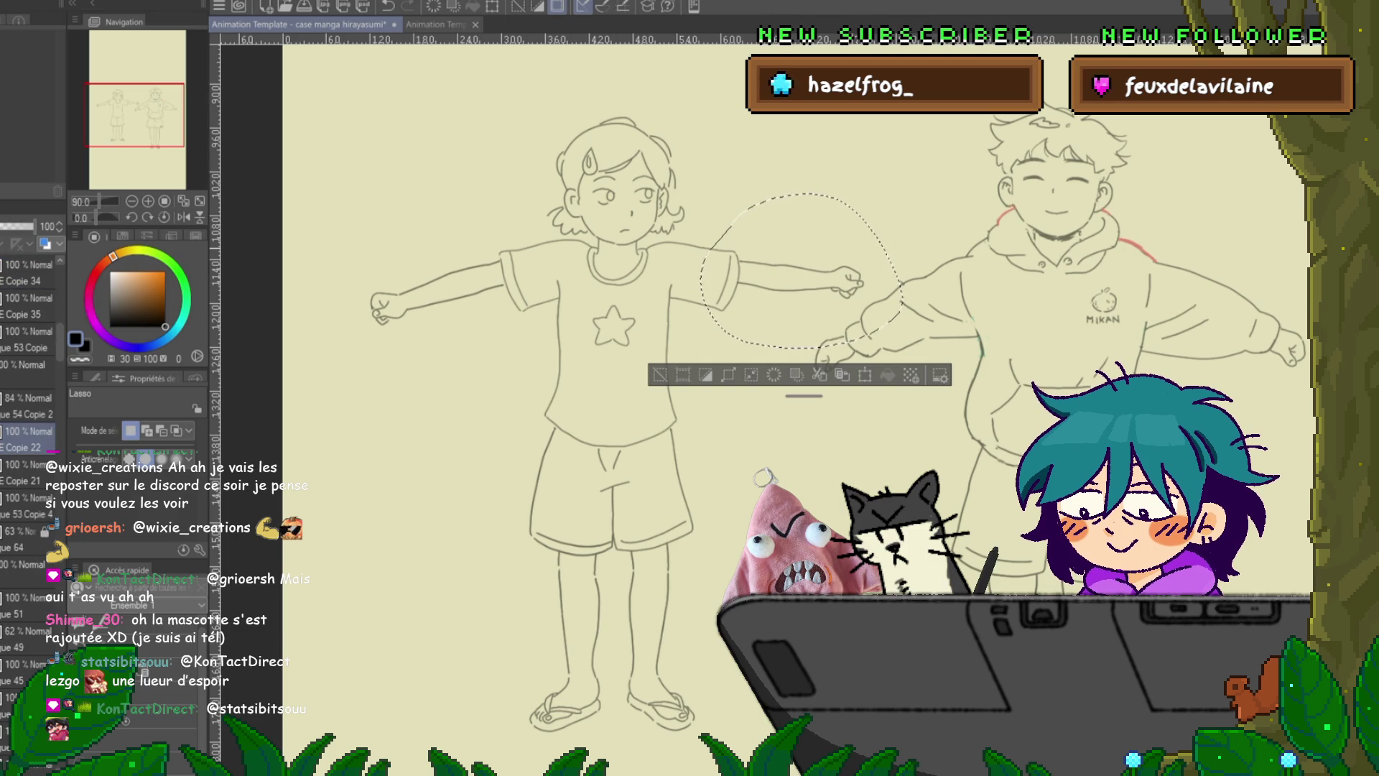
key("ctrl+d")
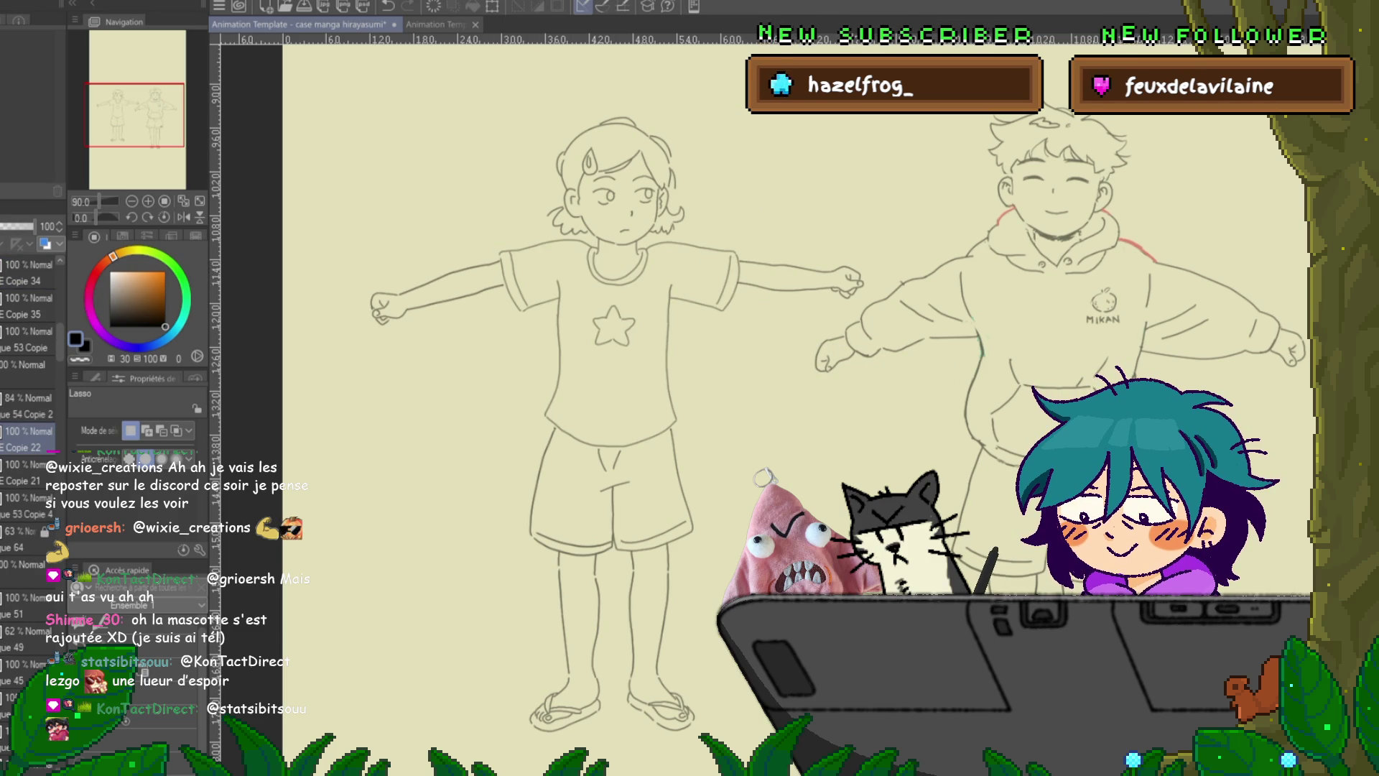
- Adjust the girl's shirt layer, then toggle the legs and head to check alignment
left_click(29, 398)
key("ctrl+t")
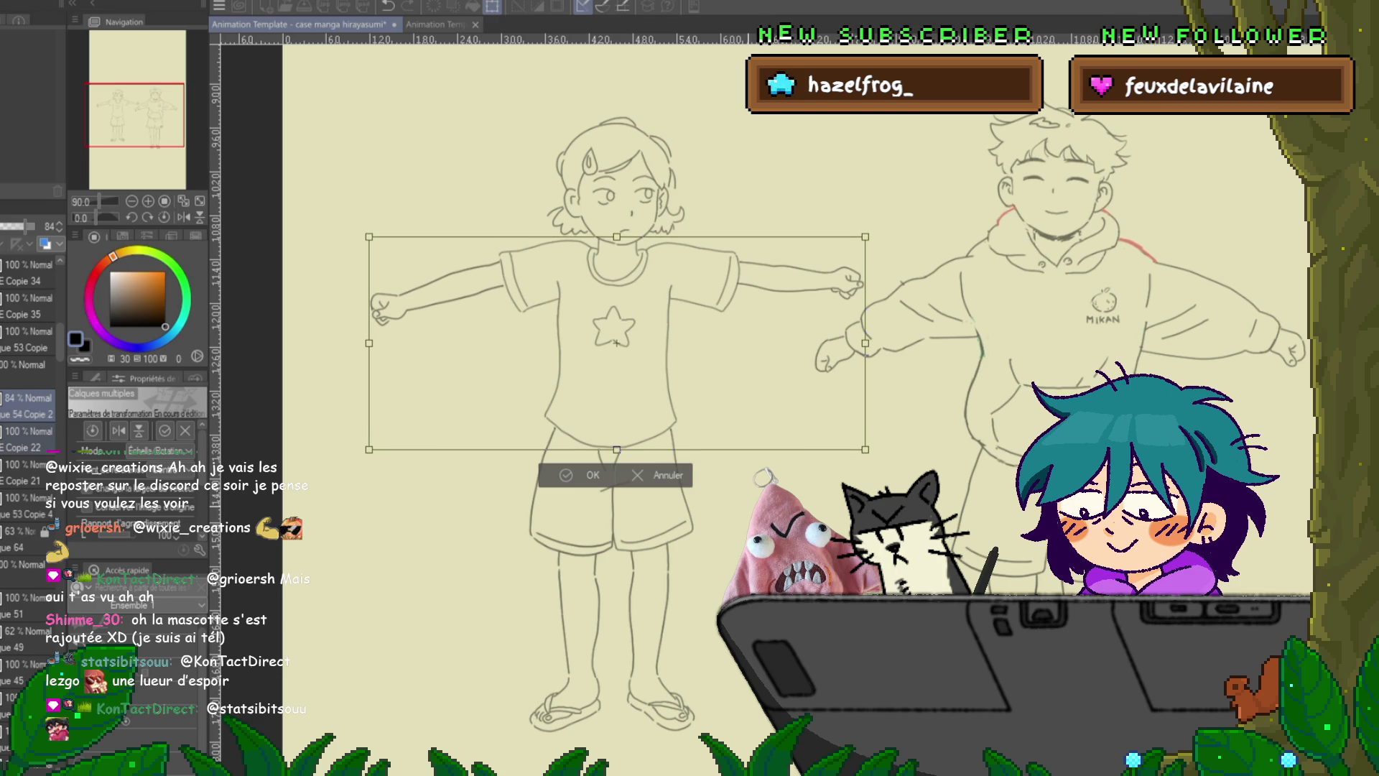
key("Return")
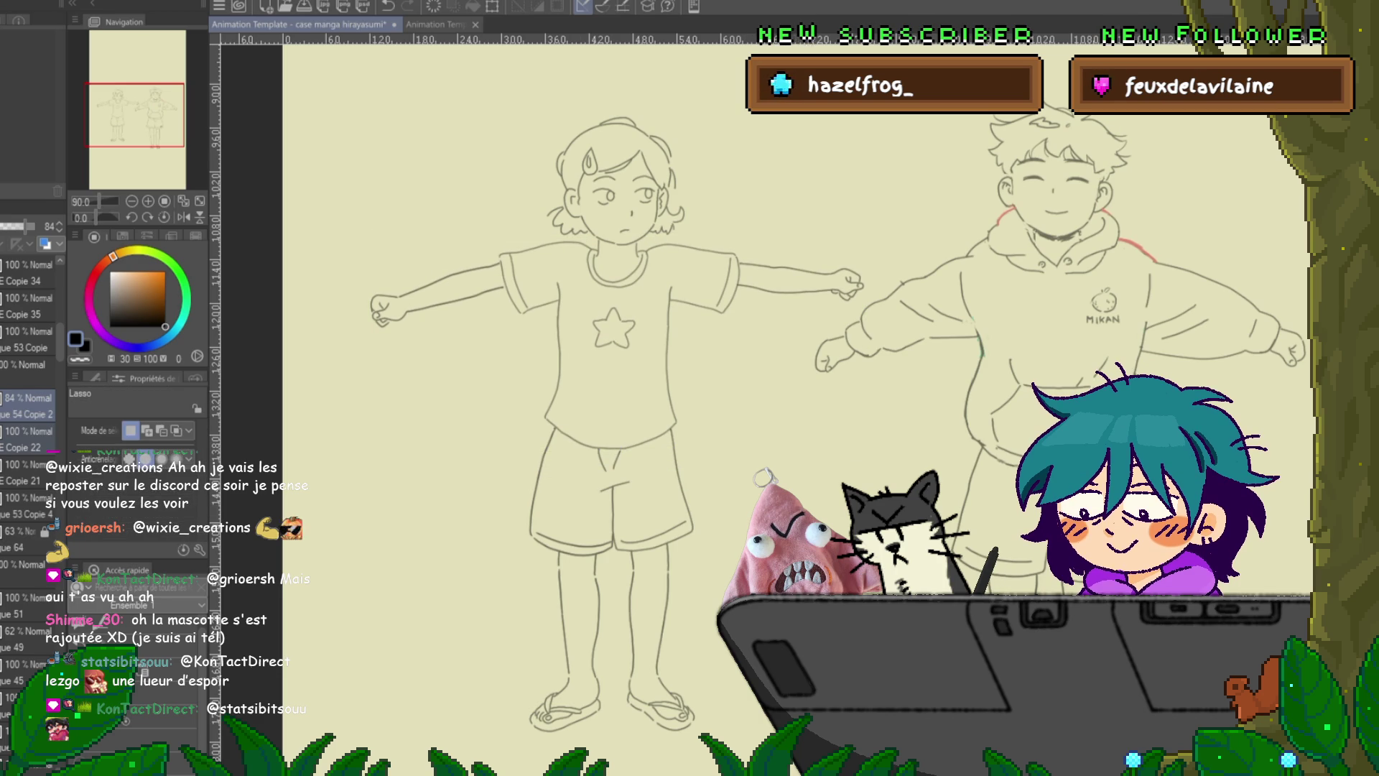
left_click(25, 472)
key("ctrl+z")
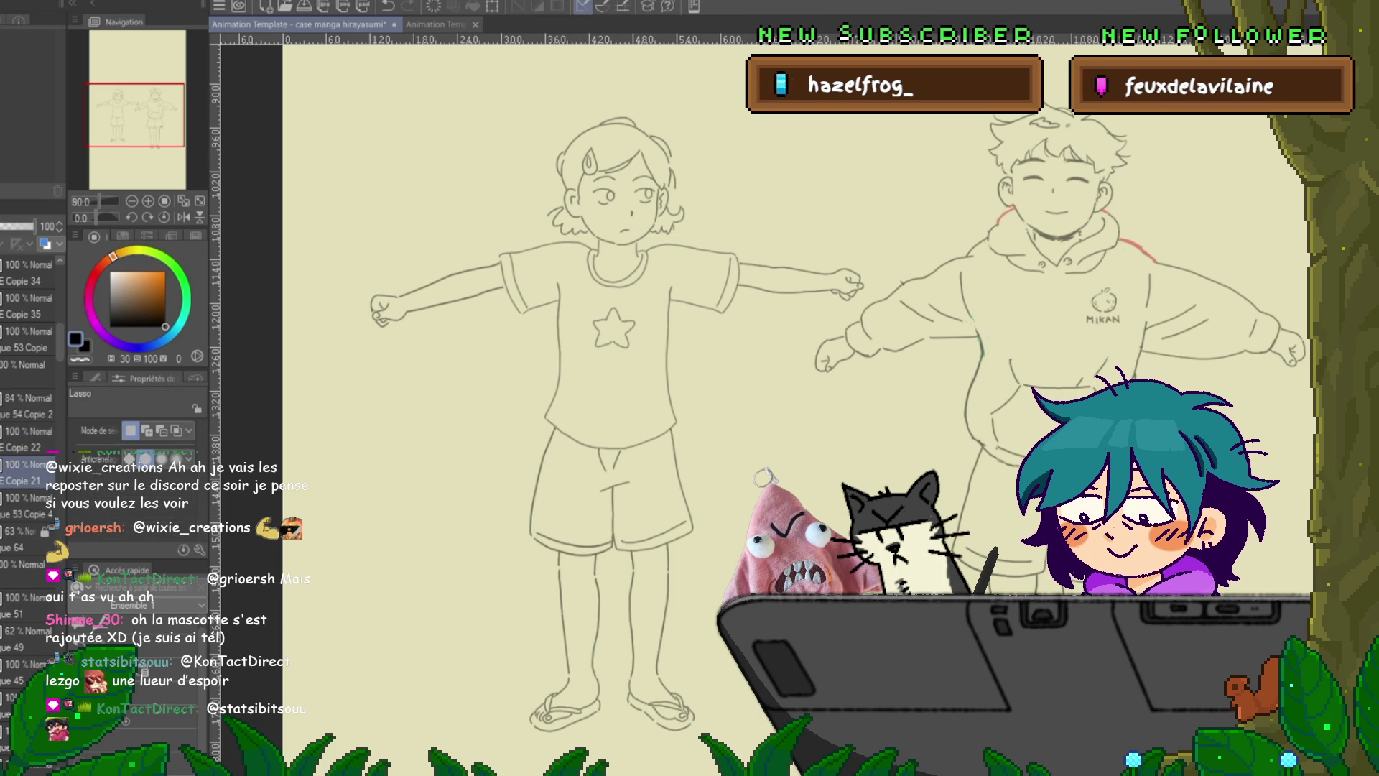
key("ctrl+y")
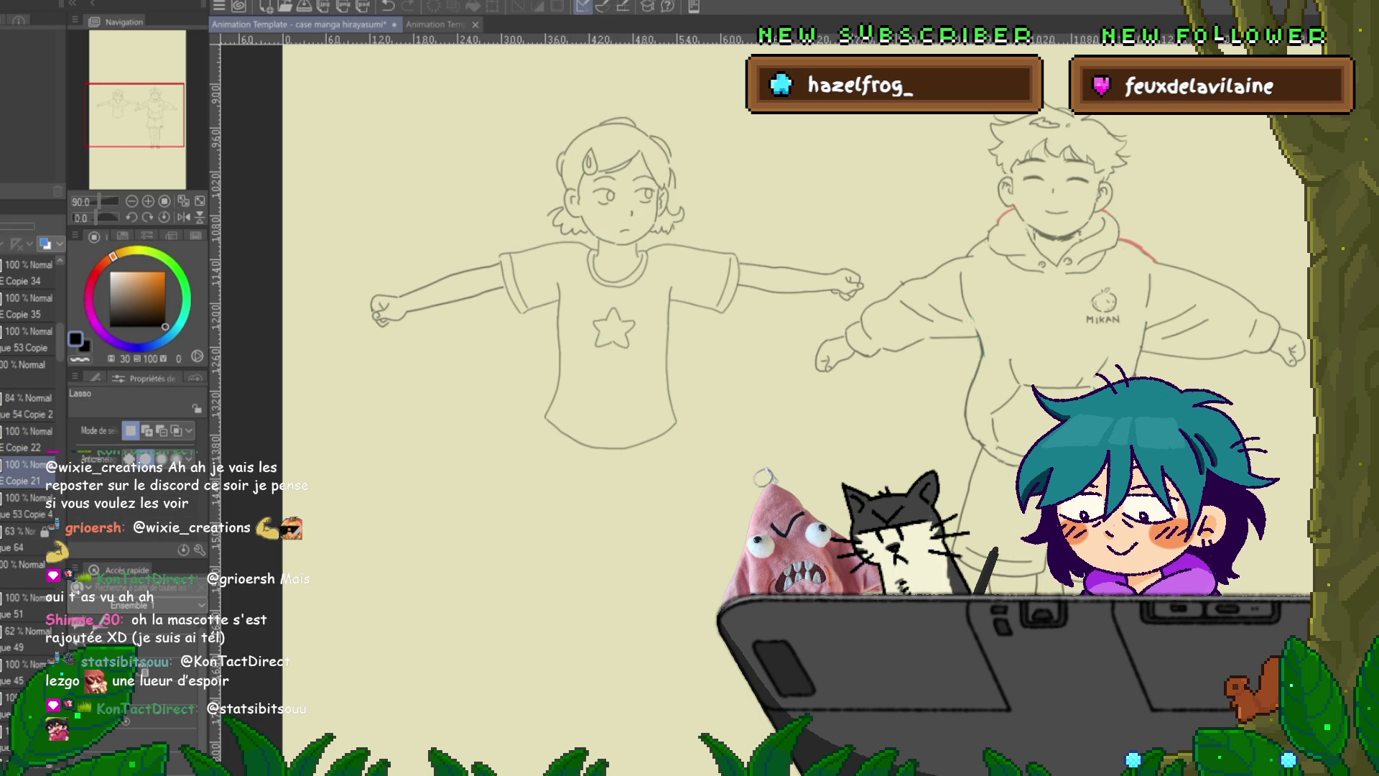
key("ctrl+z")
key("ctrl+z")
key("ctrl+y")
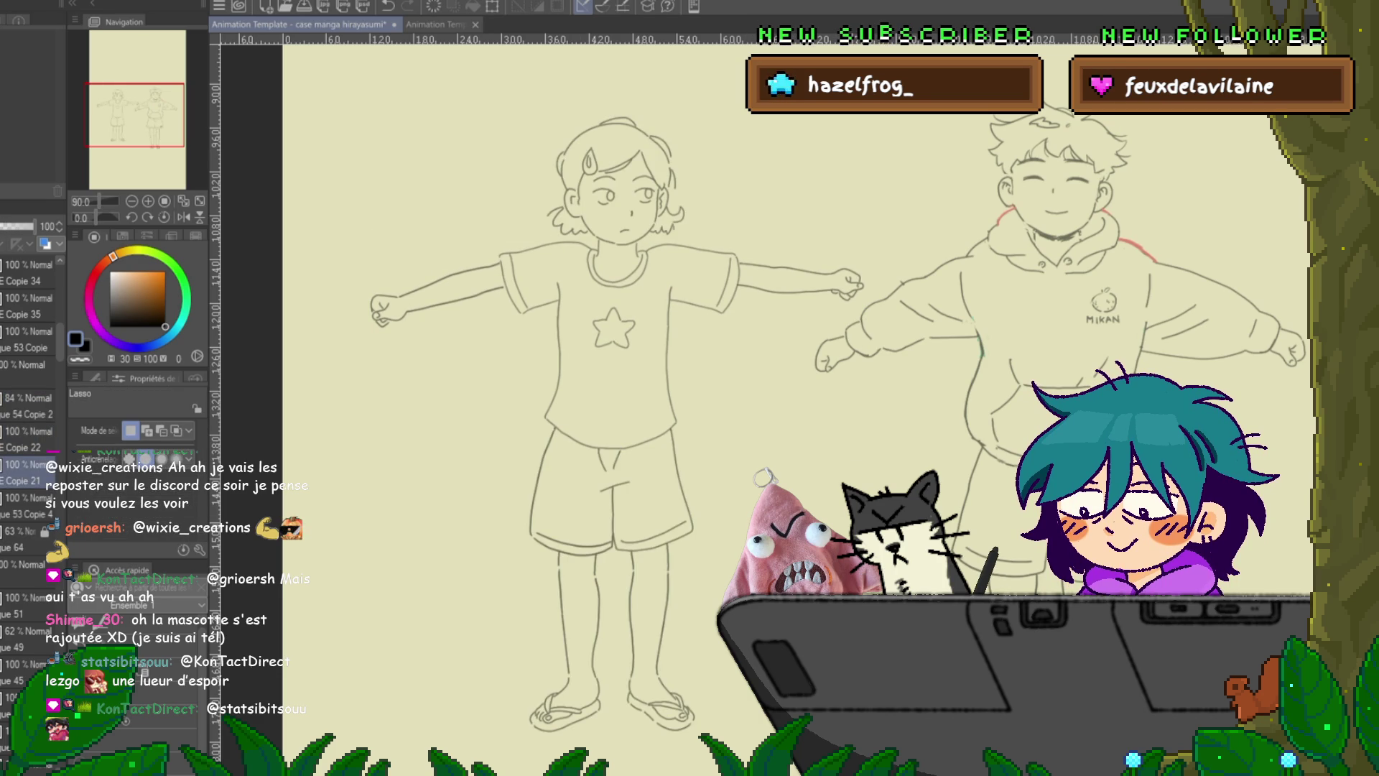
- Tilt the girl's head layer slightly clockwise, then nudge it a few pixels lower
left_click(25, 505)
key("ctrl+t")
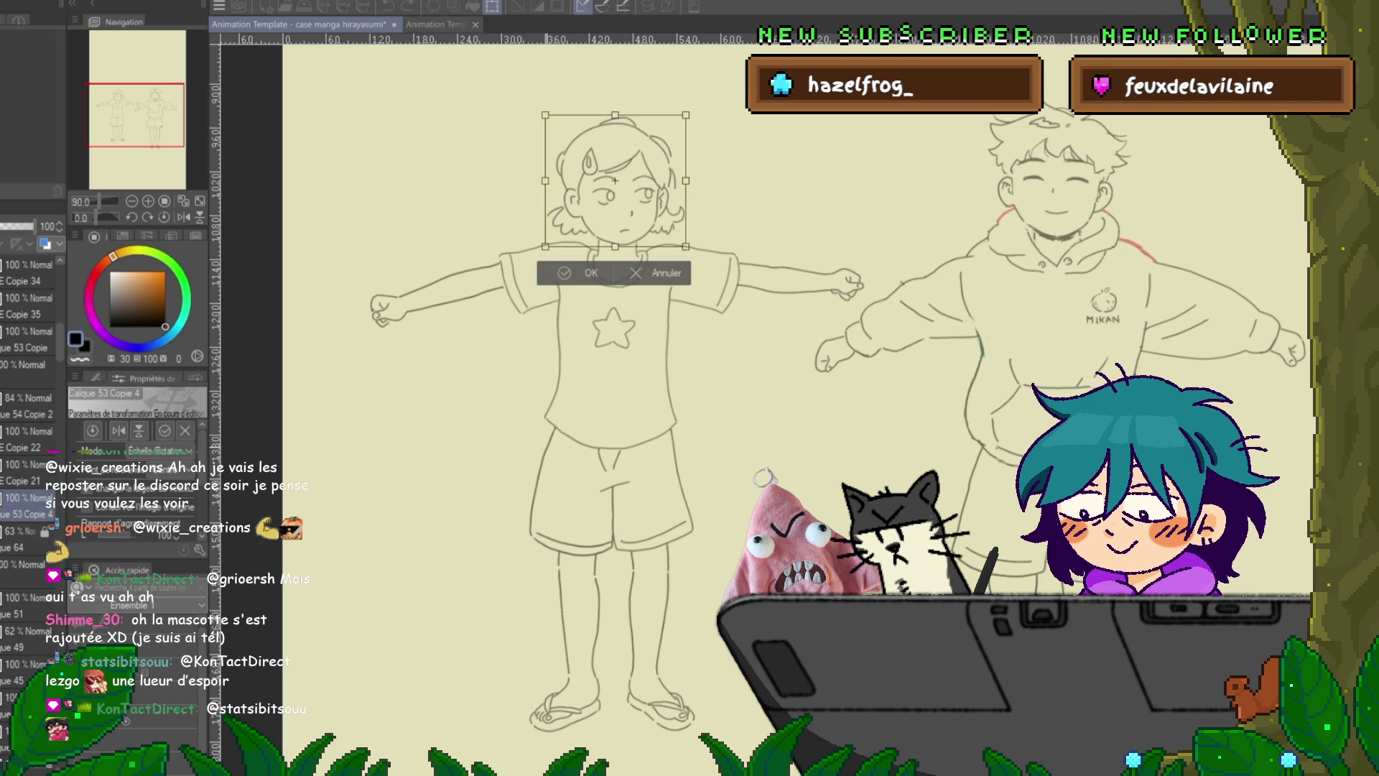
left_click_drag(711, 107, 713, 112)
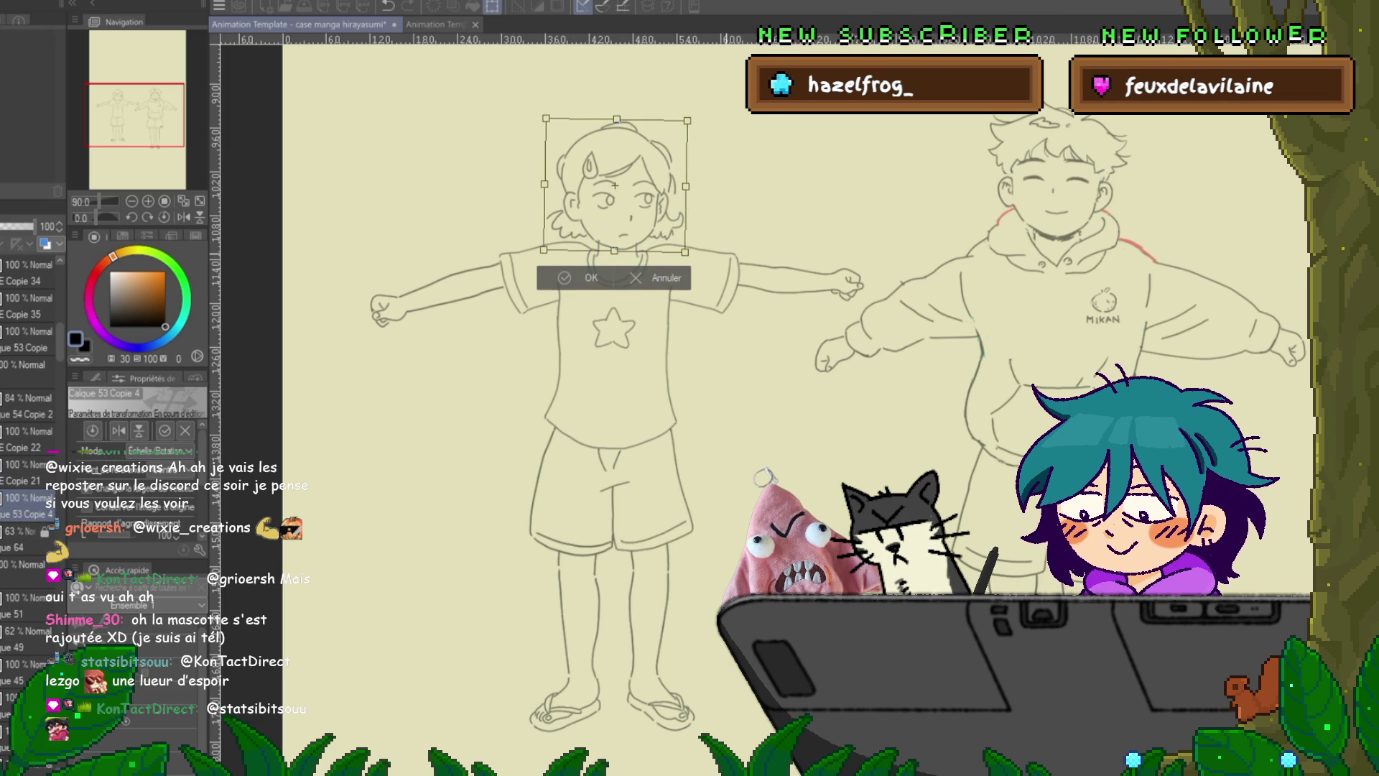
key("Return")
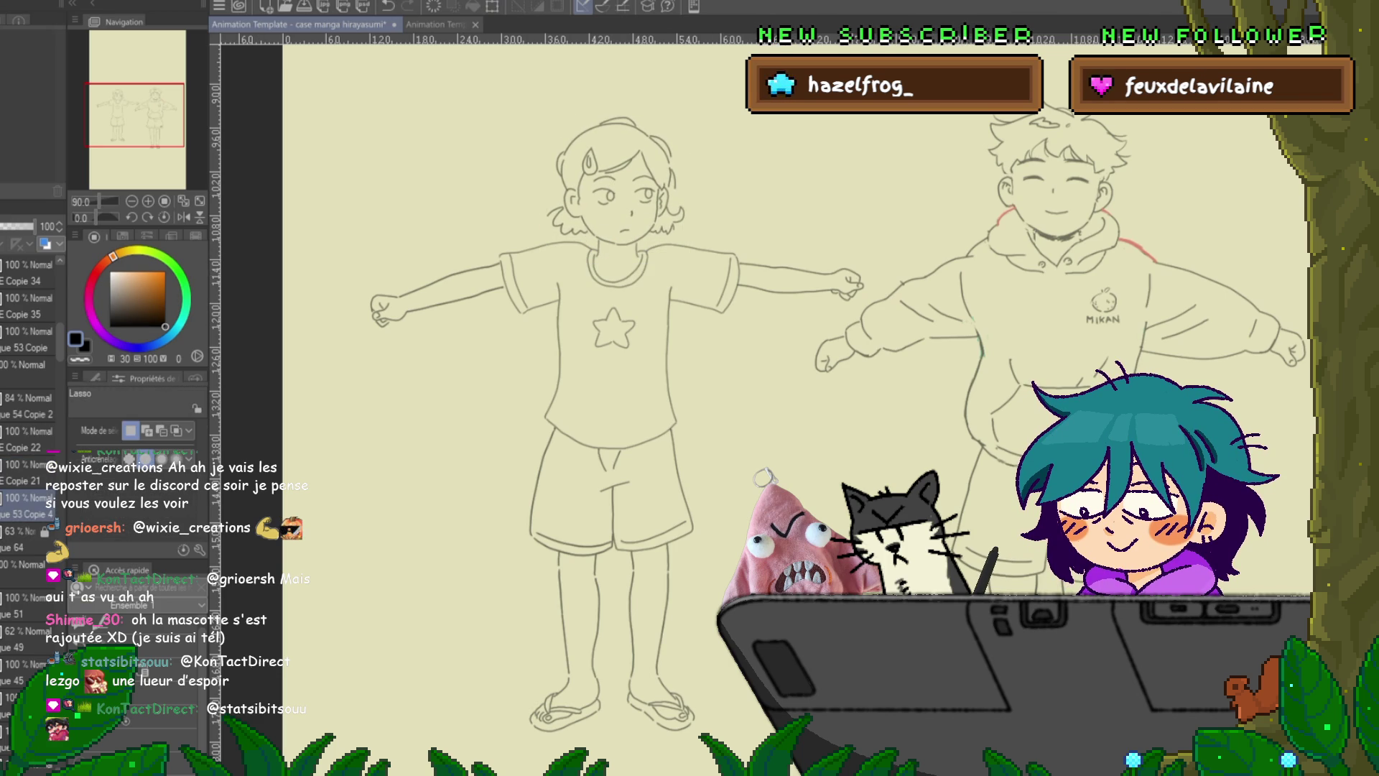
key("ctrl+t")
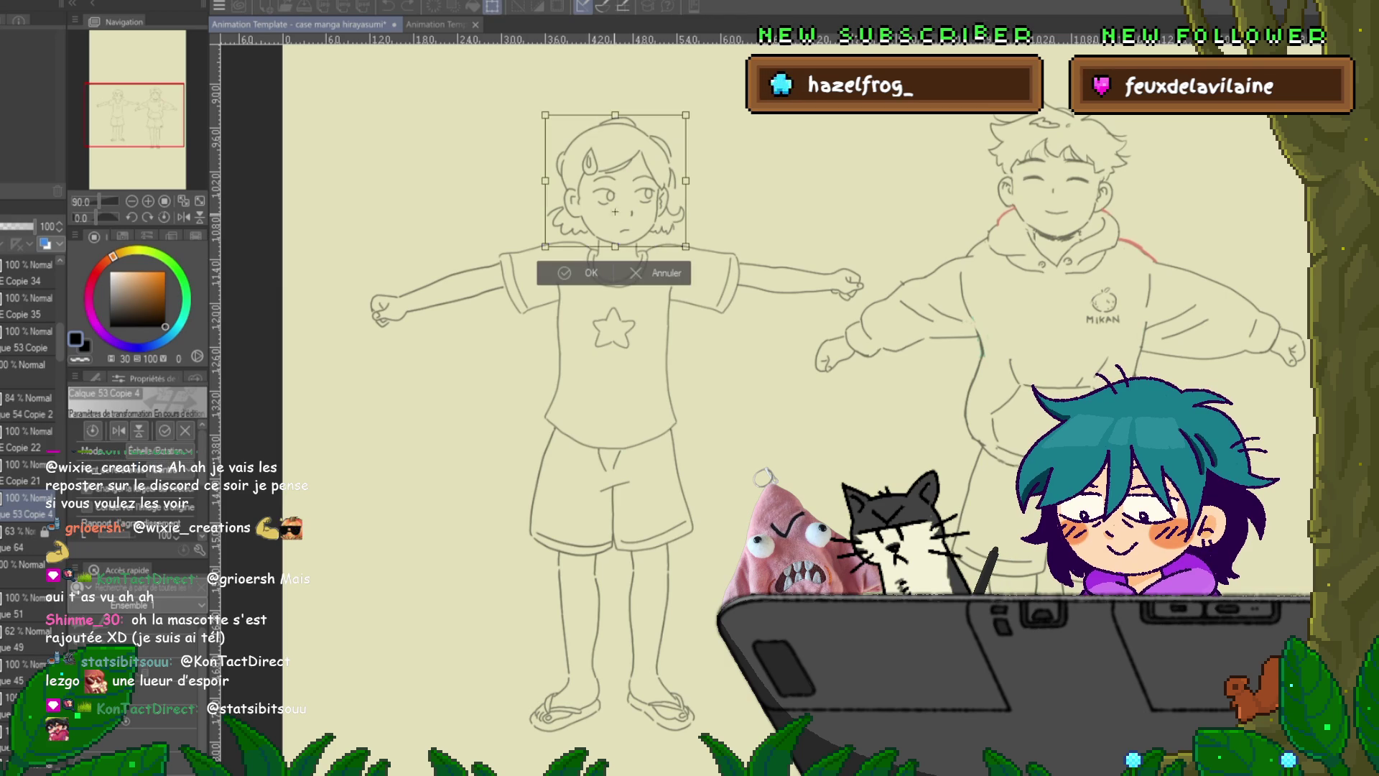
left_click_drag(619, 247, 620, 251)
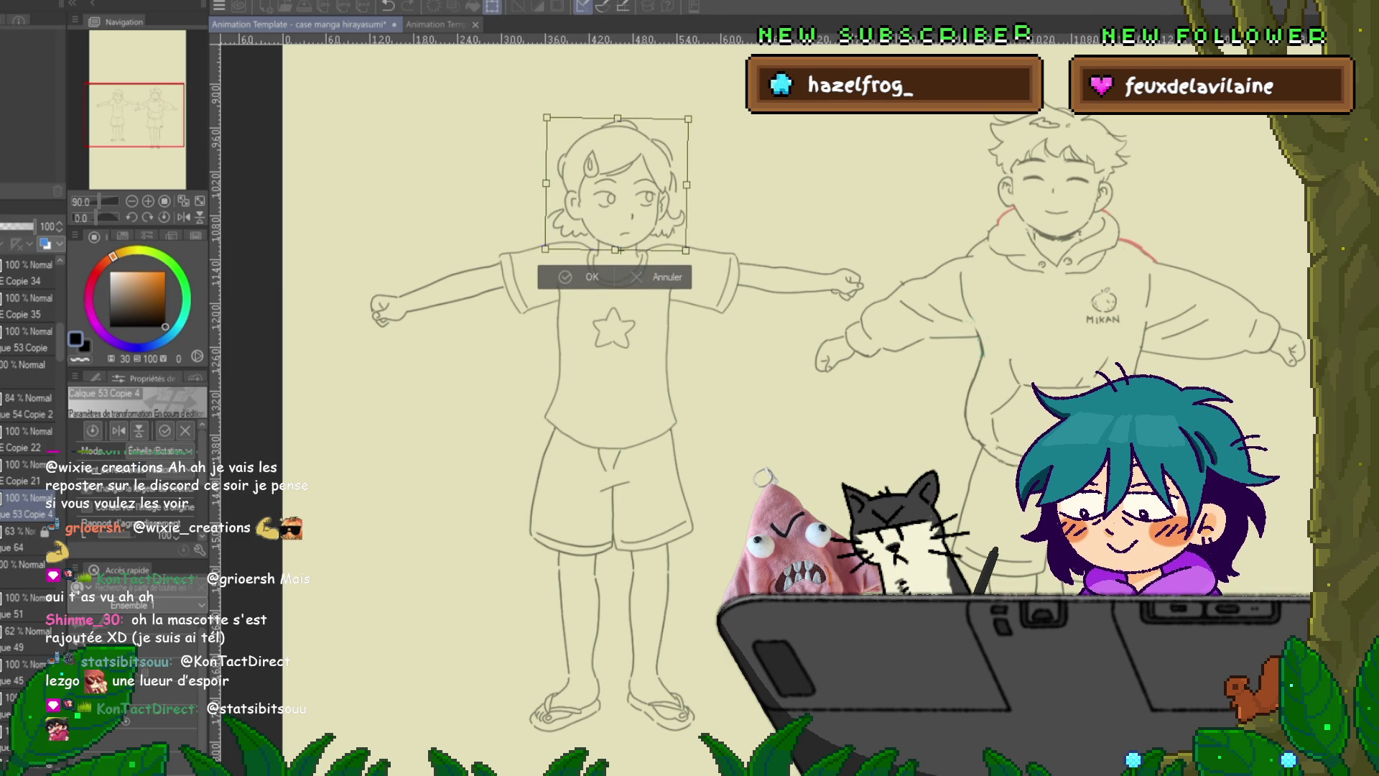
key("Return")
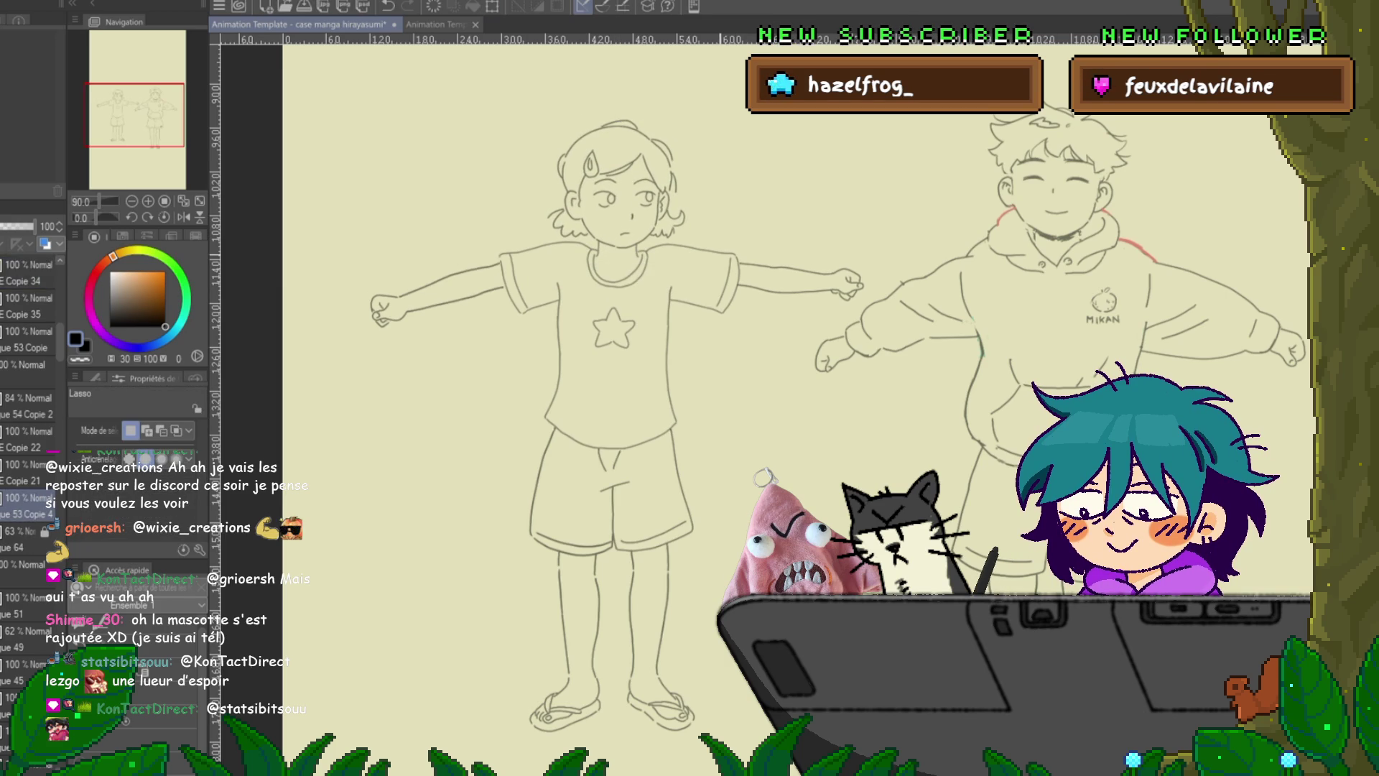
- Lasso around the girl's face from the jaw to the chin inside her hair outline
scroll(621, 226, "up", 5)
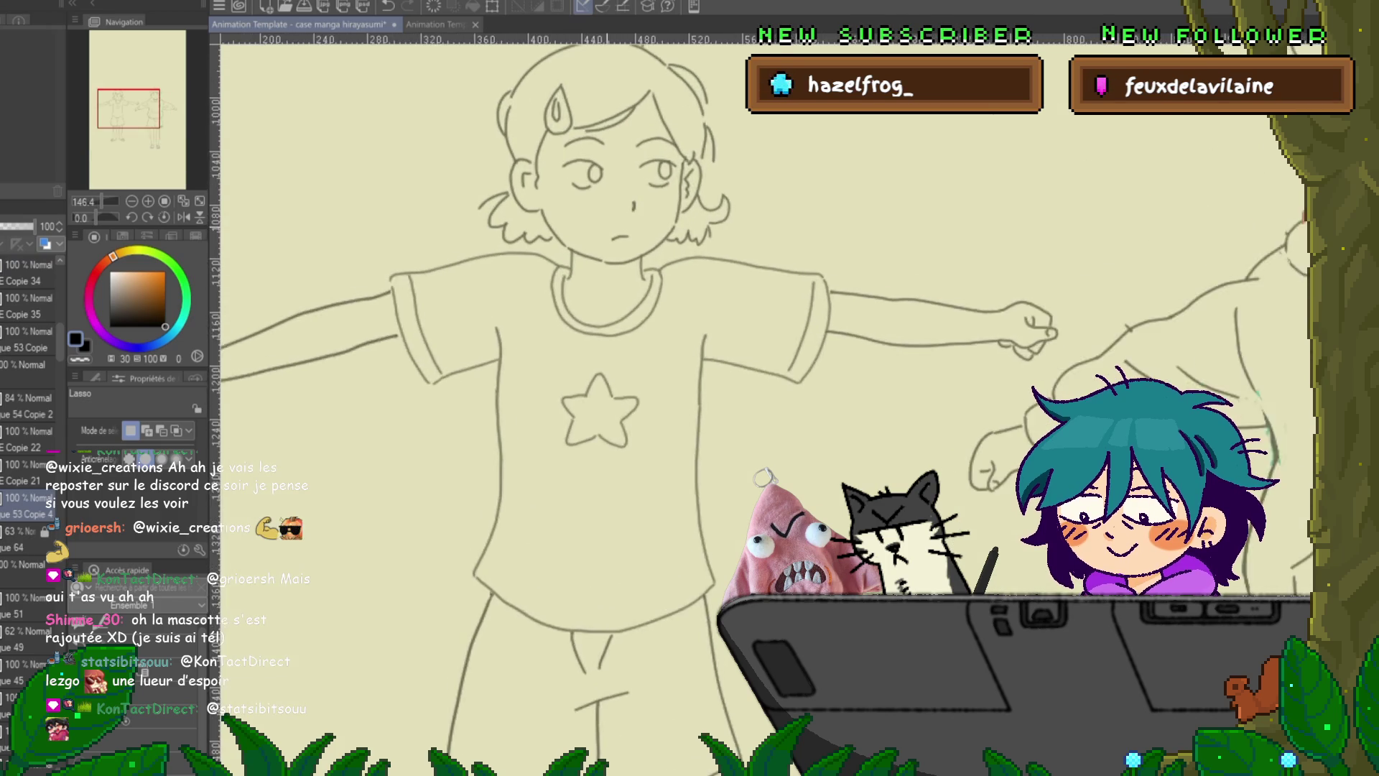
scroll(621, 226, "up", 1)
scroll(622, 402, "up", 3)
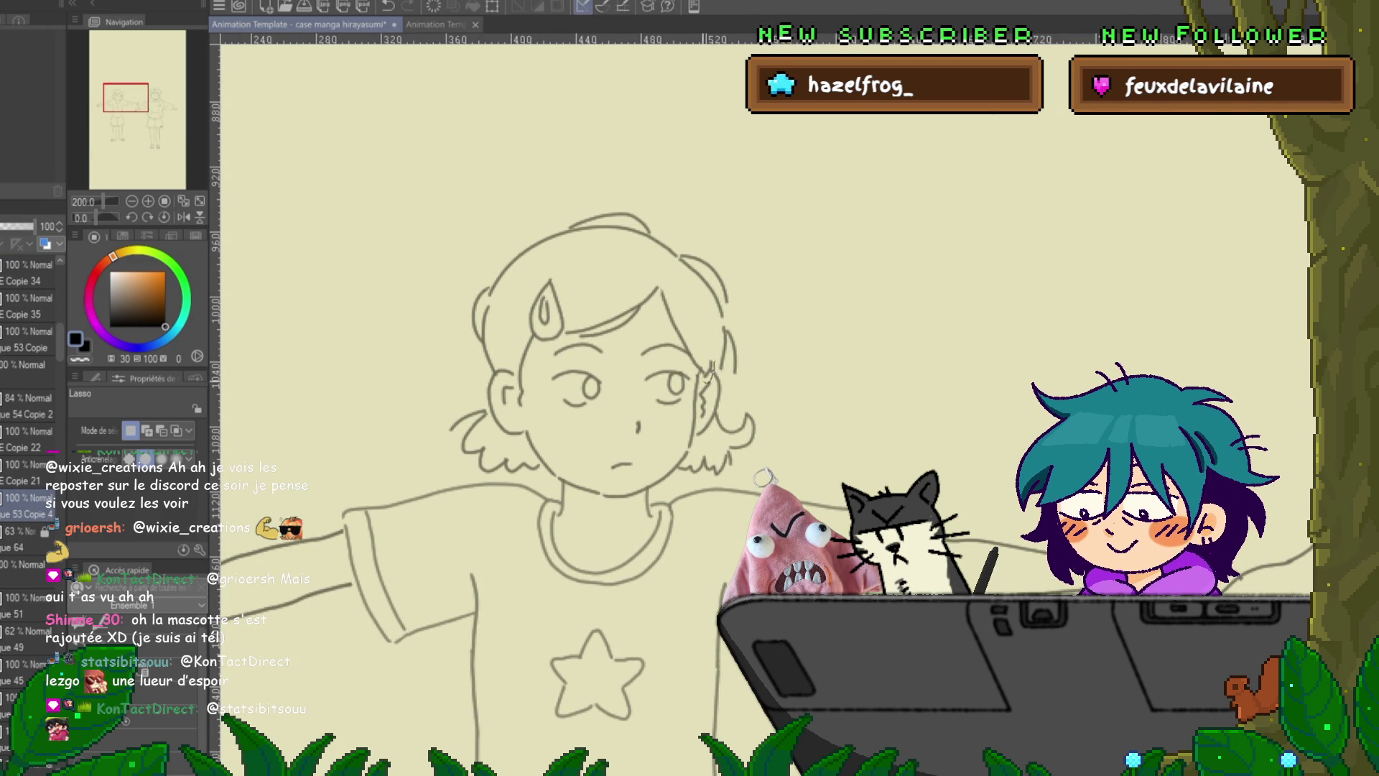
left_click_drag(703, 374, 688, 428)
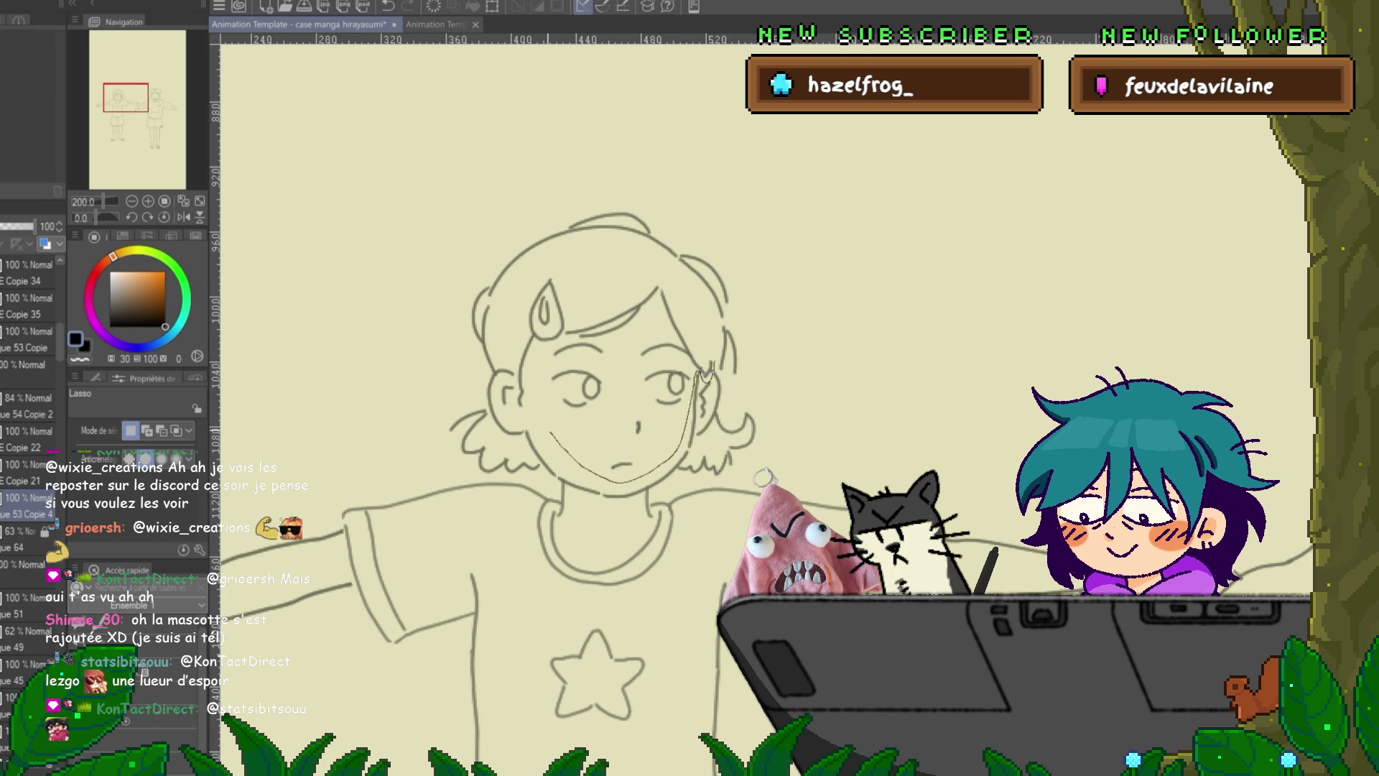
left_click_drag(518, 413, 625, 480)
mouse_move(708, 370)
left_mouse_down()
mouse_move(693, 288)
mouse_move(574, 265)
mouse_move(521, 295)
left_mouse_up()
key("ctrl+t")
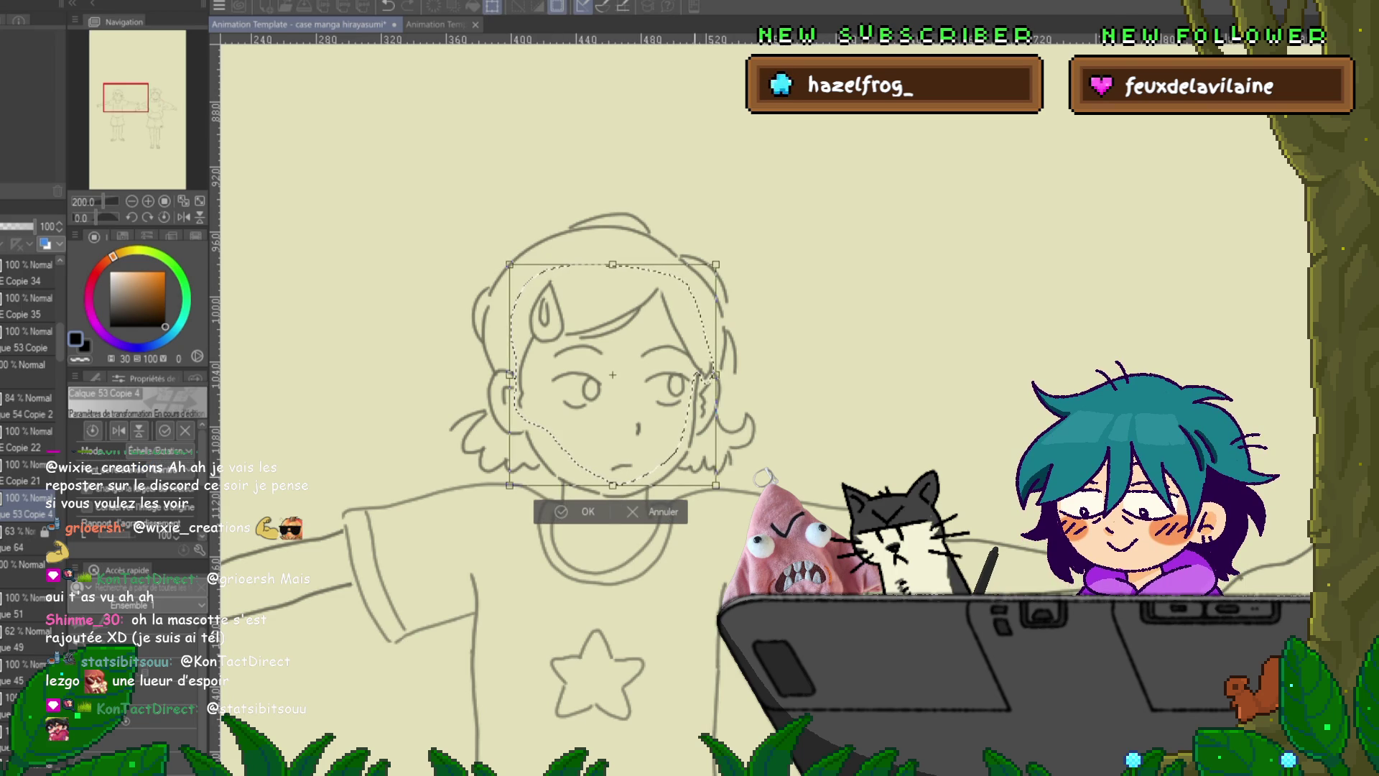
key("Escape")
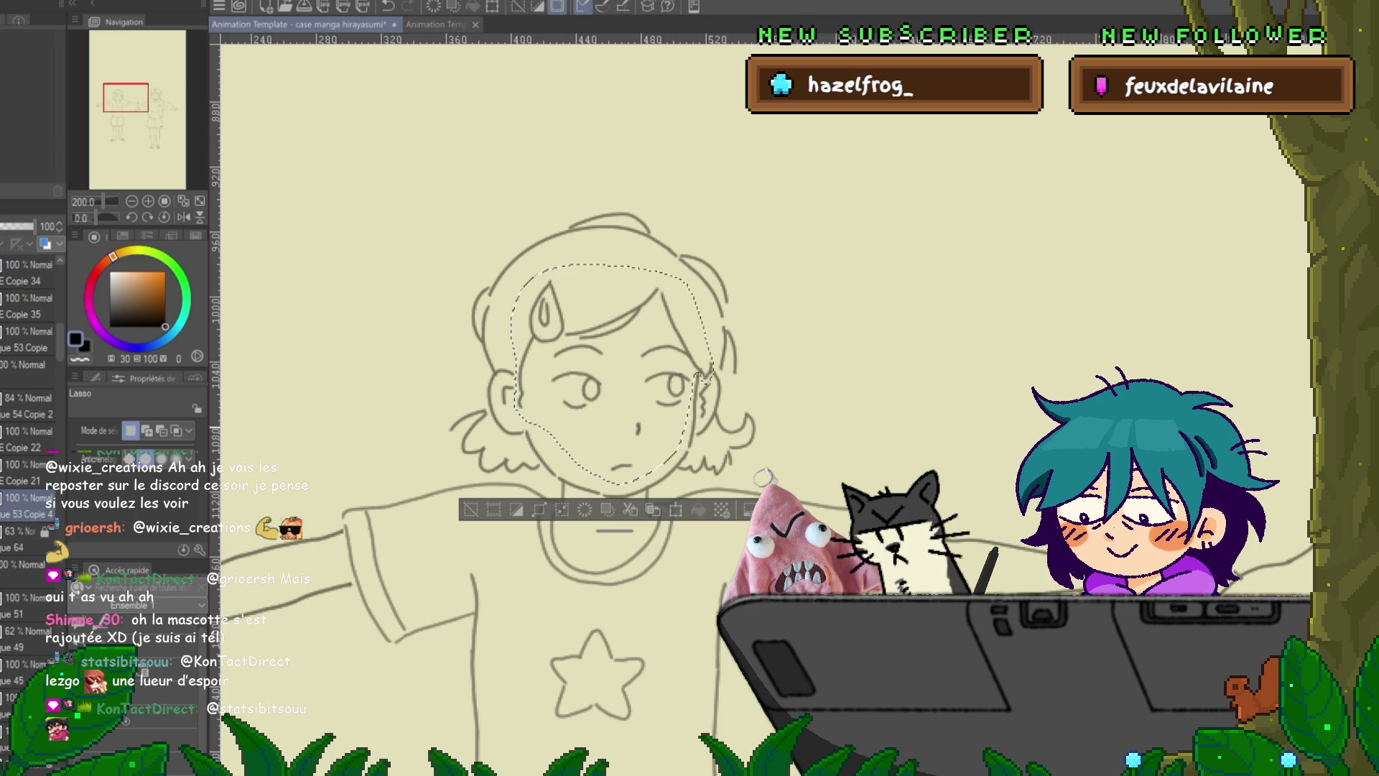
- Rotate the selected face slightly clockwise, apply it, and clear the selection
key("ctrl+t")
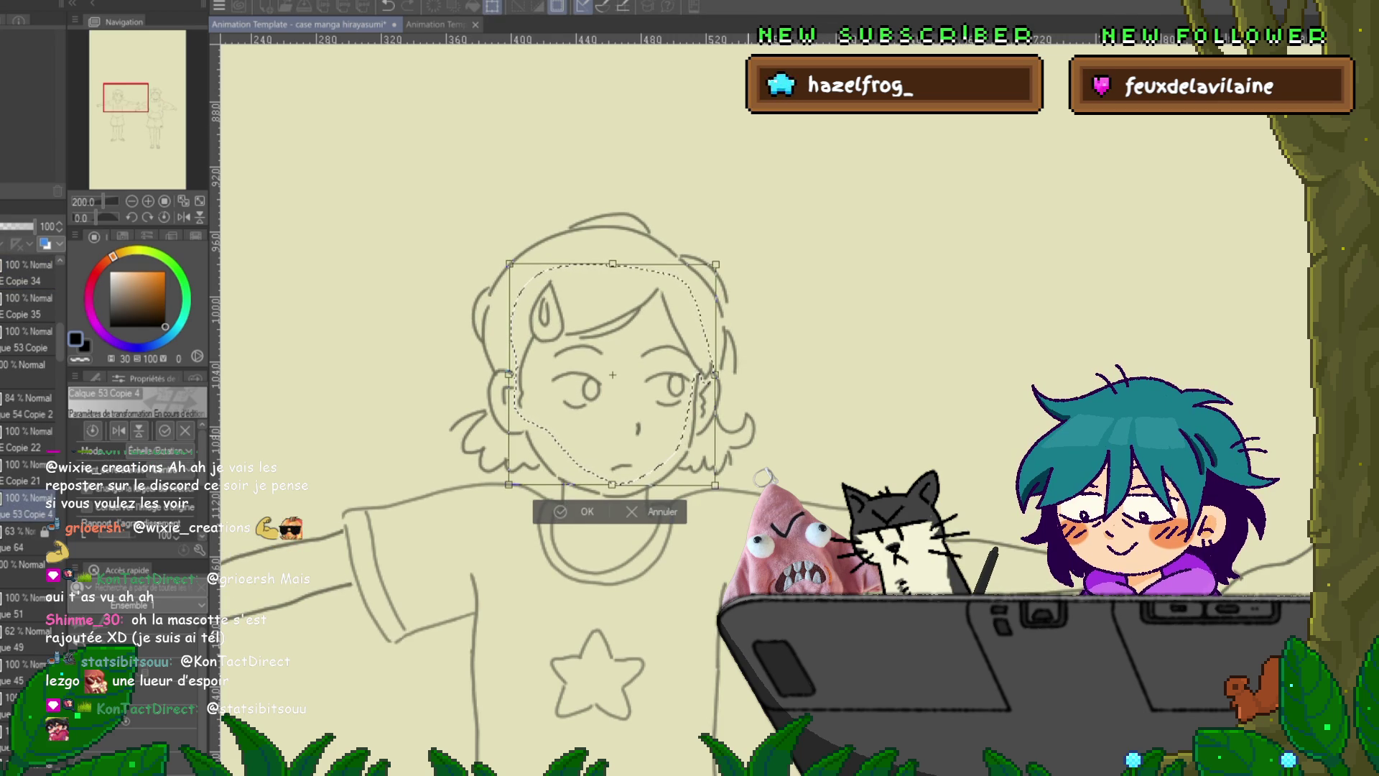
left_click_drag(730, 259, 727, 271)
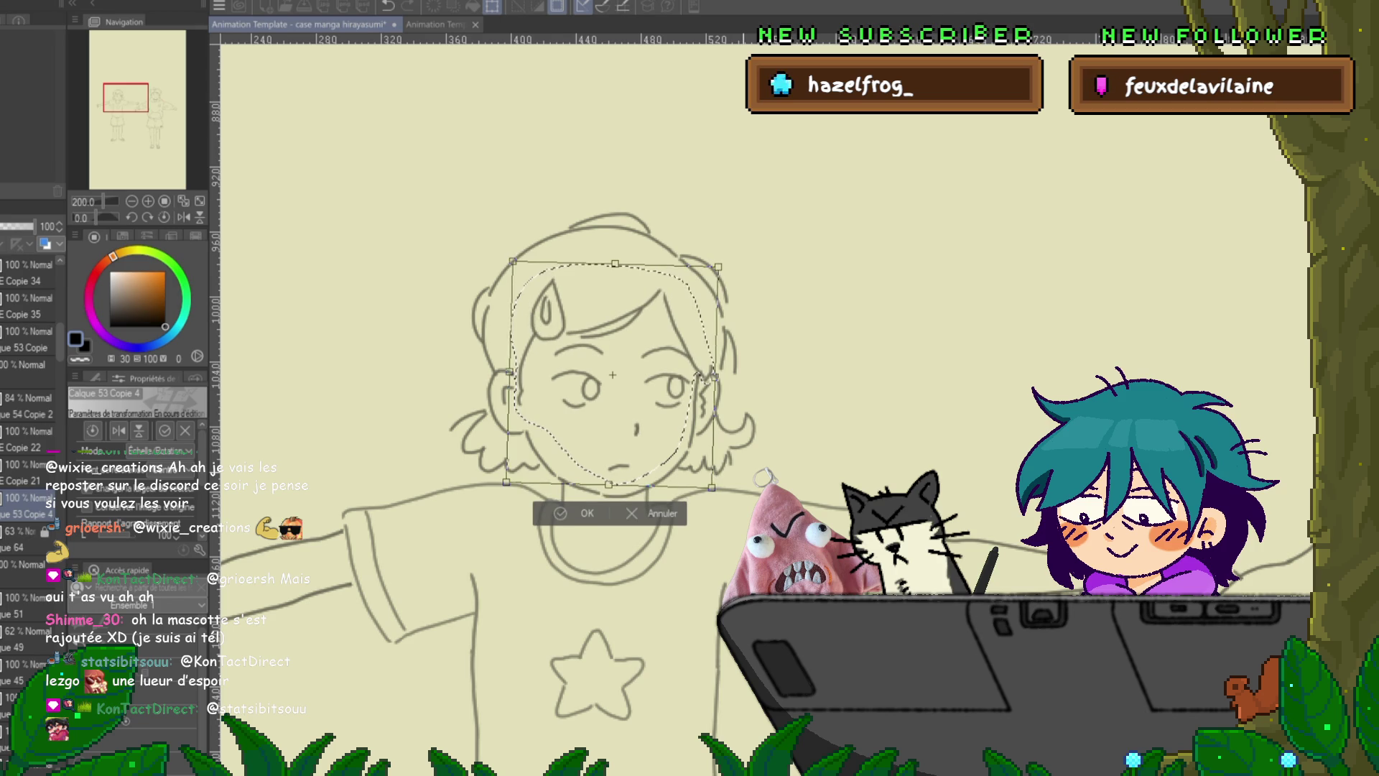
key("Return")
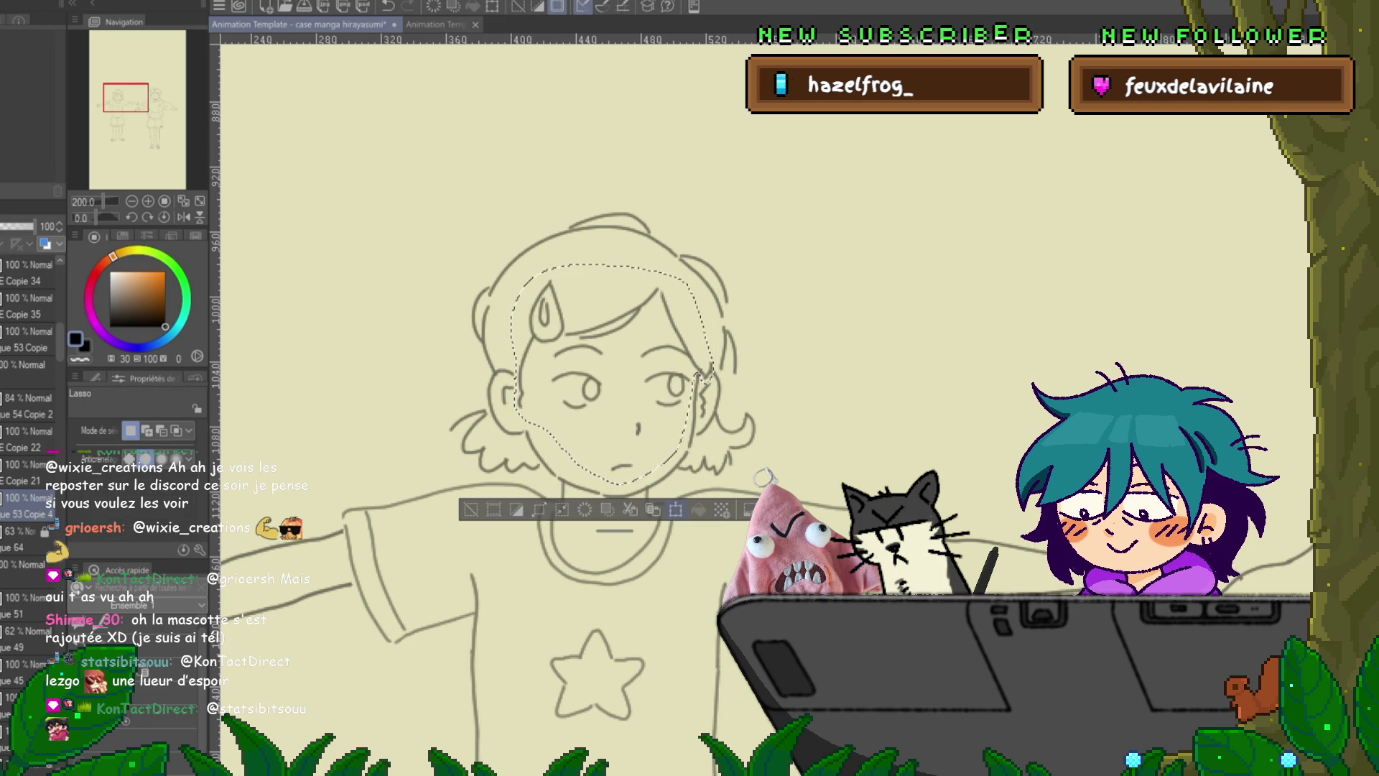
left_click(676, 509)
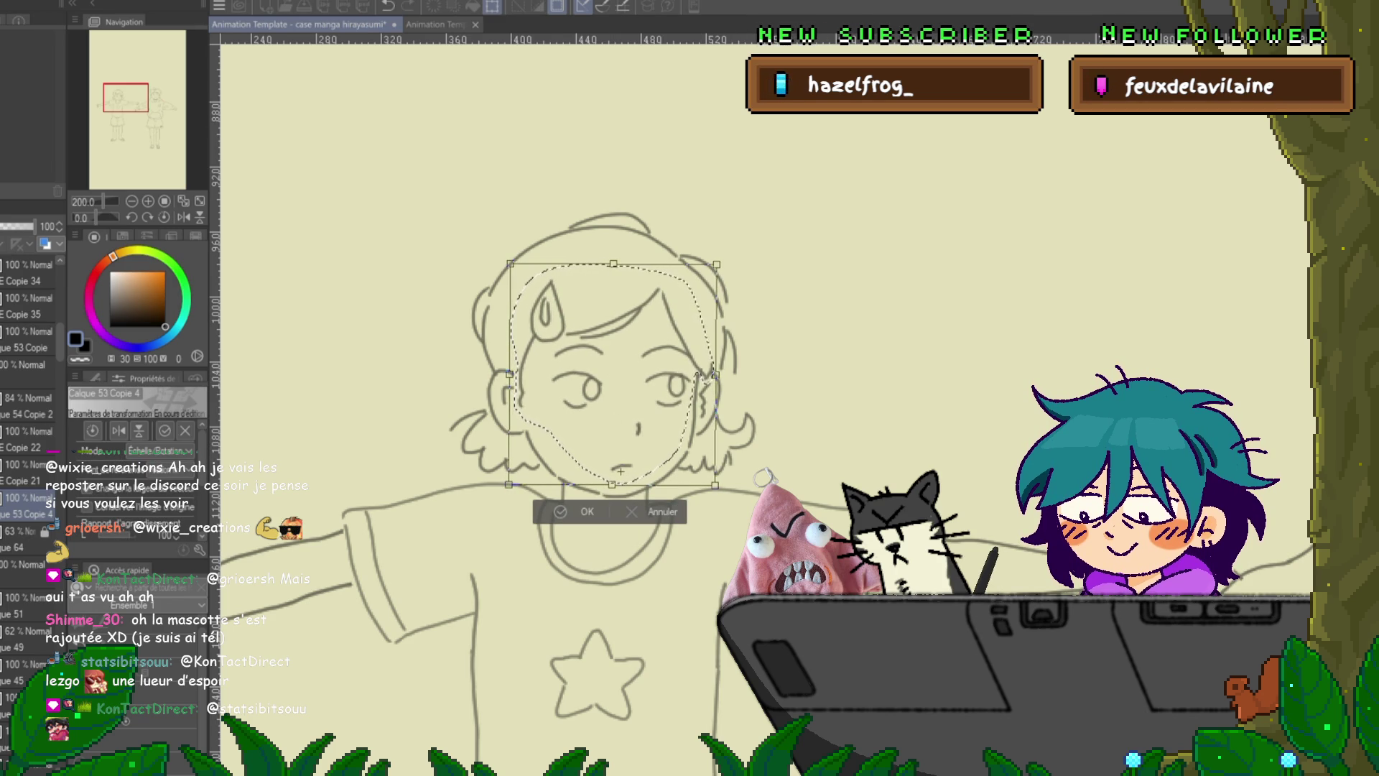
key("Return")
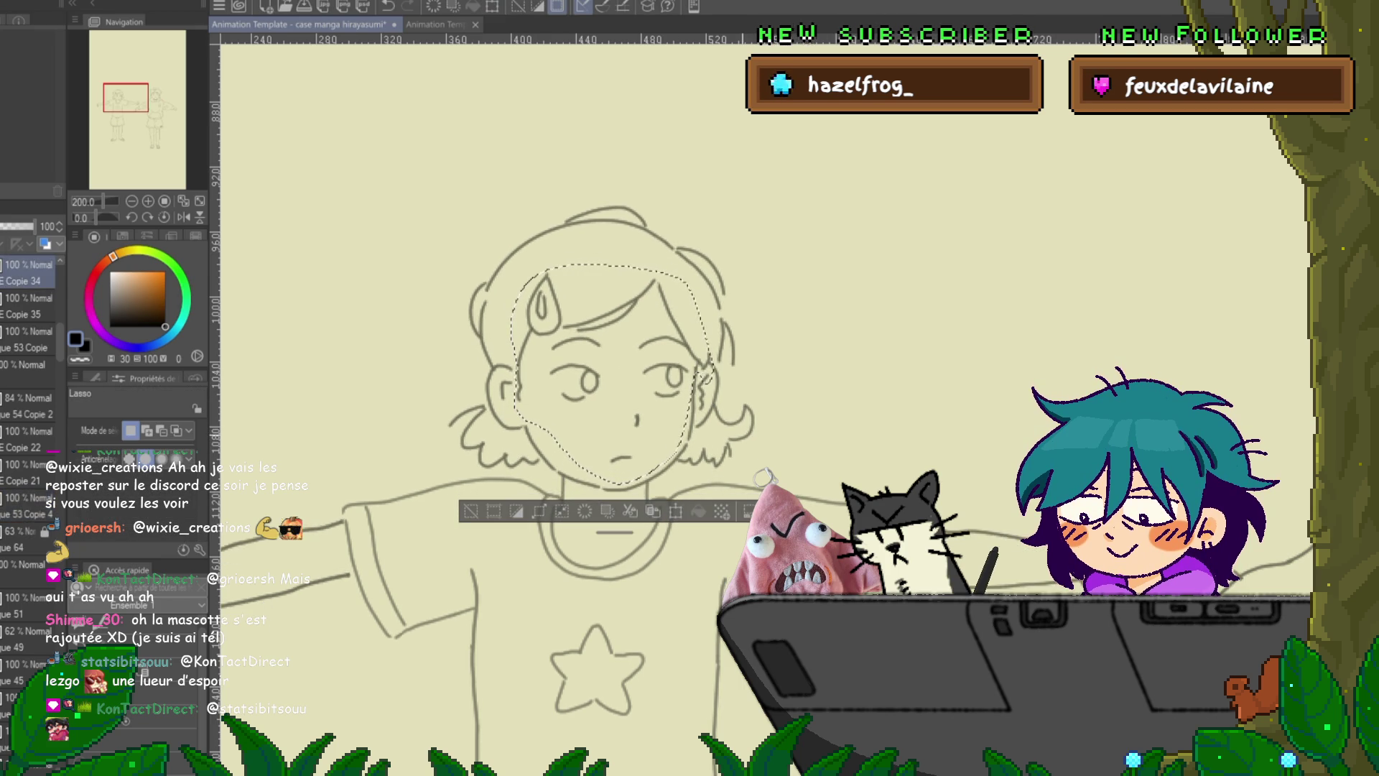
key("ctrl+d")
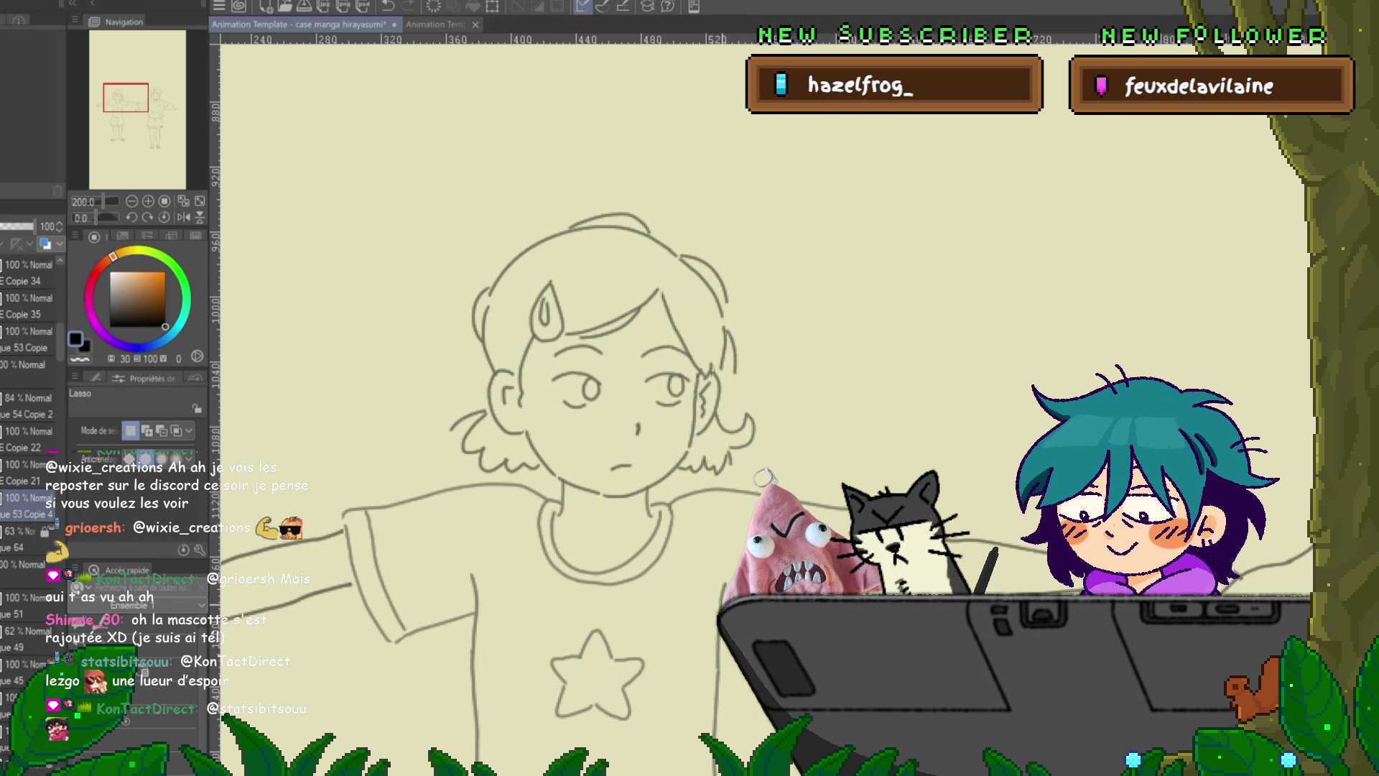
scroll(632, 402, "down", 3)
scroll(632, 402, "left", 5)
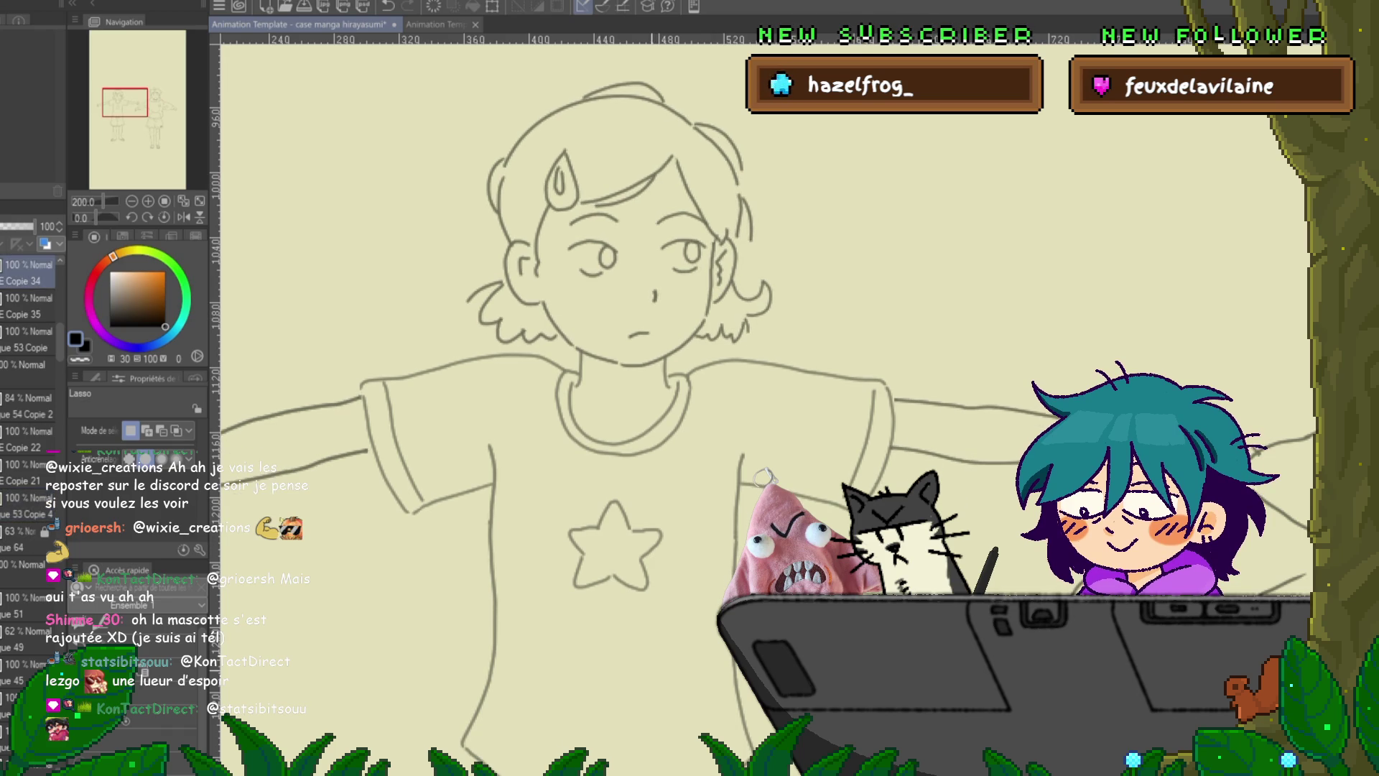
- On the arm layer, rotate the girl's left fist slightly counter-clockwise and deselect
left_click(29, 398)
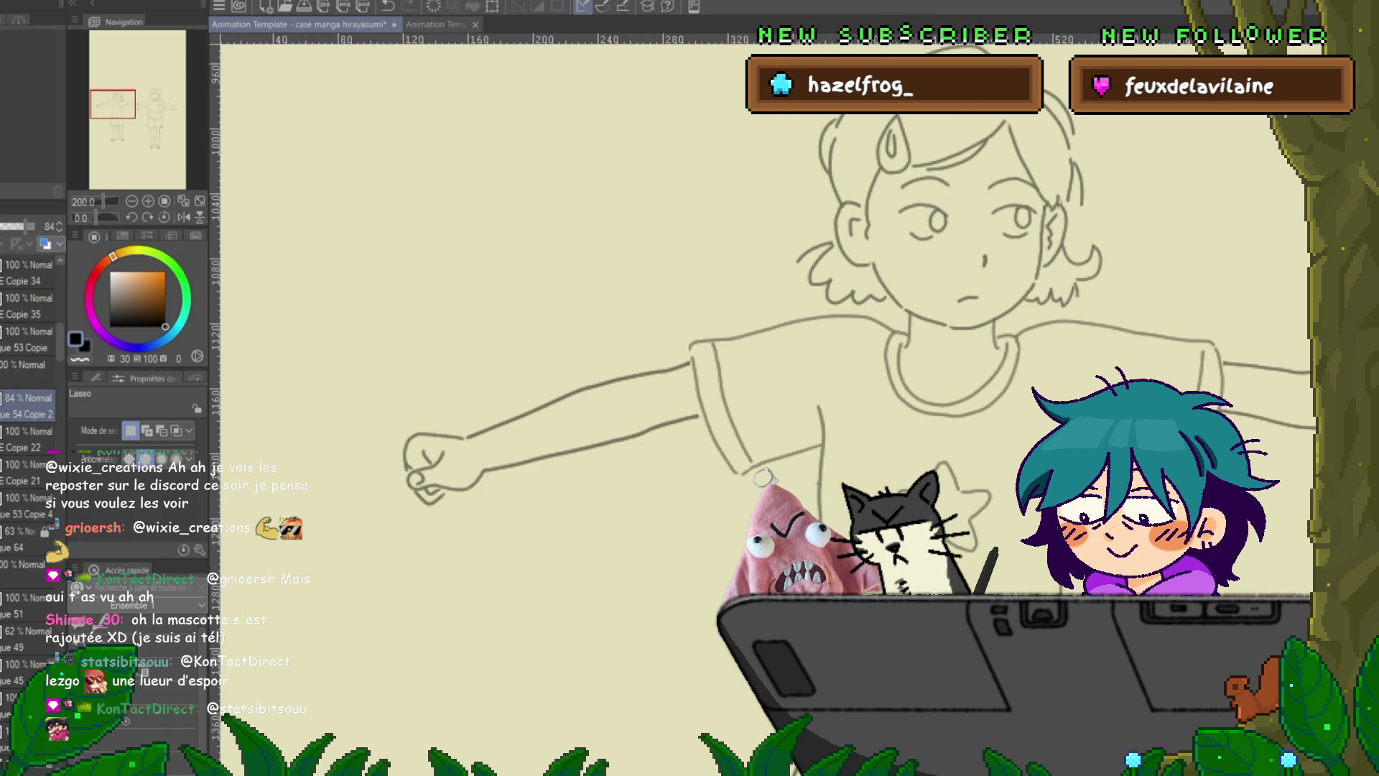
left_click(28, 431)
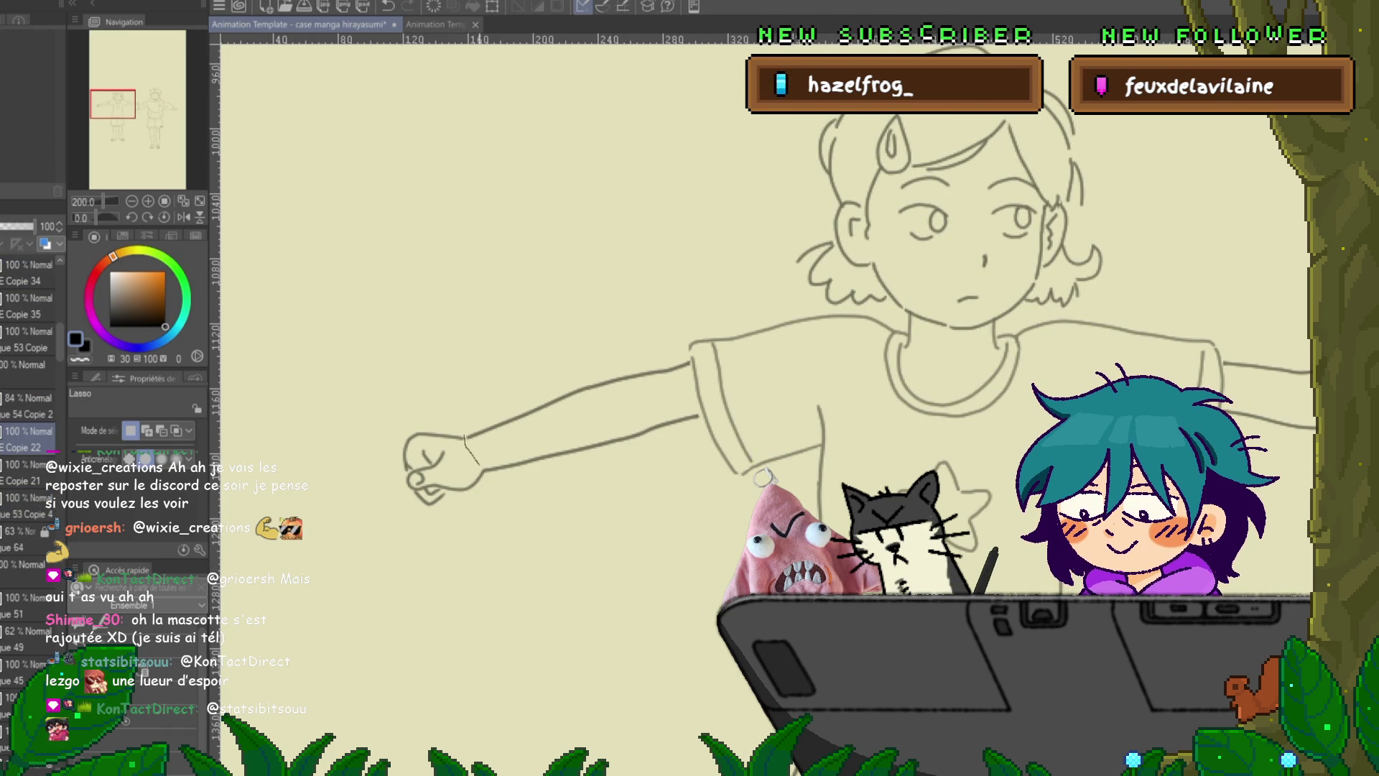
left_click_drag(488, 506, 463, 431)
key("ctrl+t")
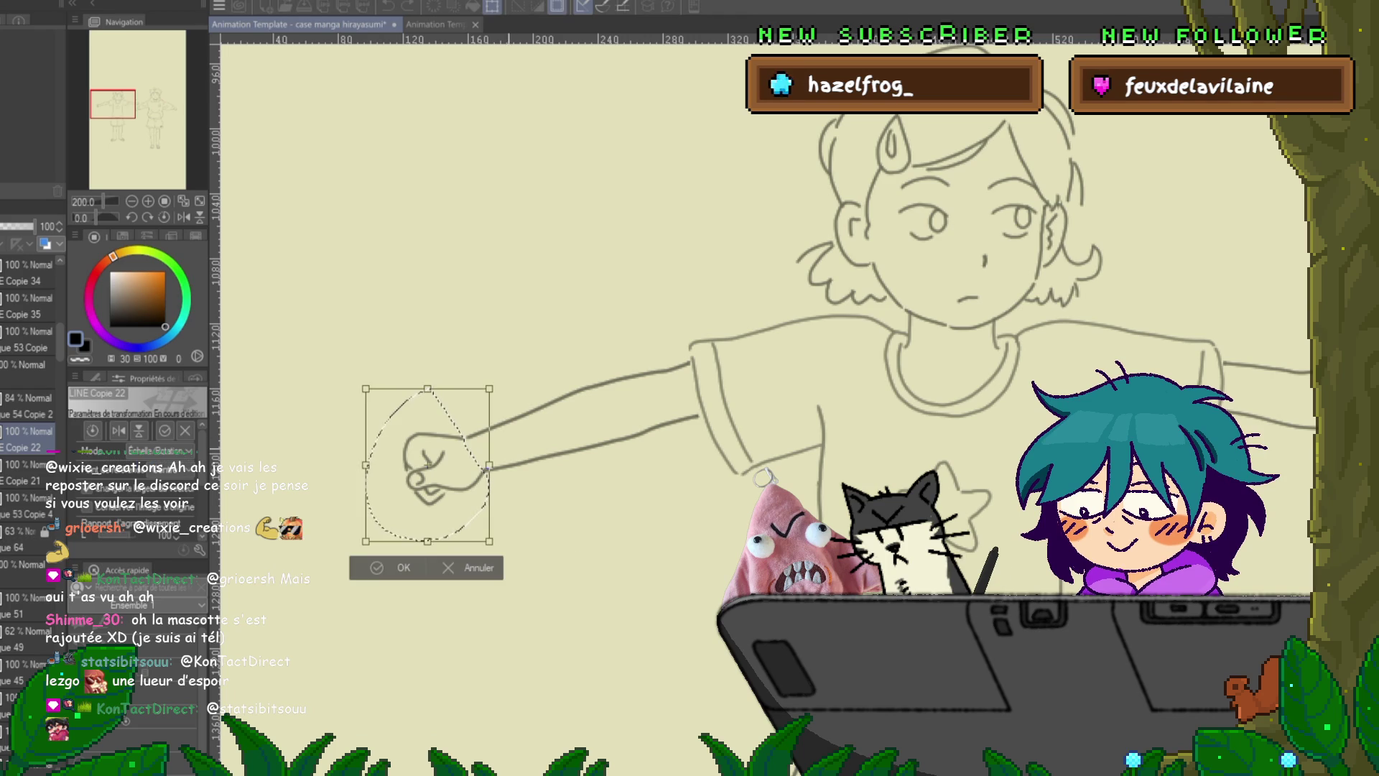
mouse_move(489, 503)
left_mouse_down()
mouse_move(484, 447)
mouse_move(507, 500)
left_mouse_up()
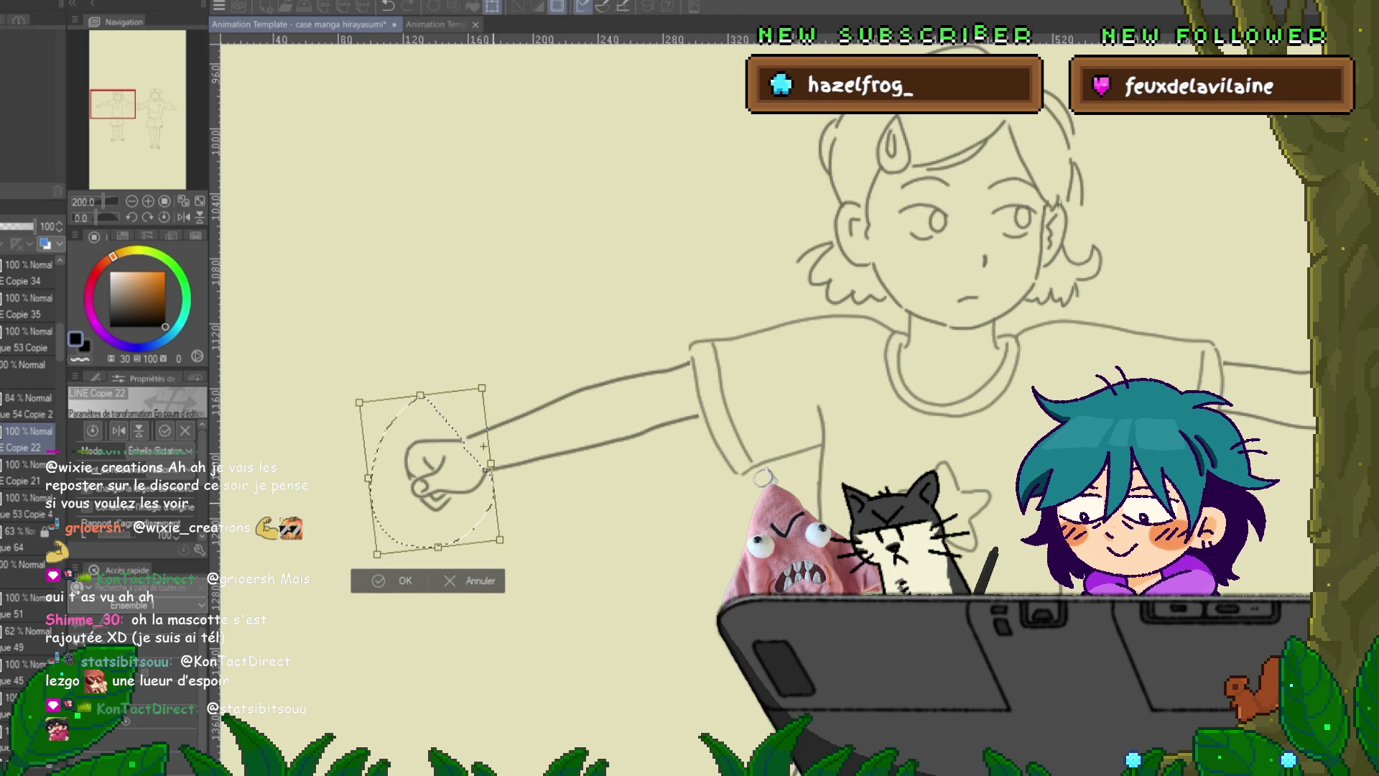
key("Return")
key("ctrl+d")
- Lasso the girl's other fist and rotate it slightly clockwise
left_click_drag(934, 359, 288, 377)
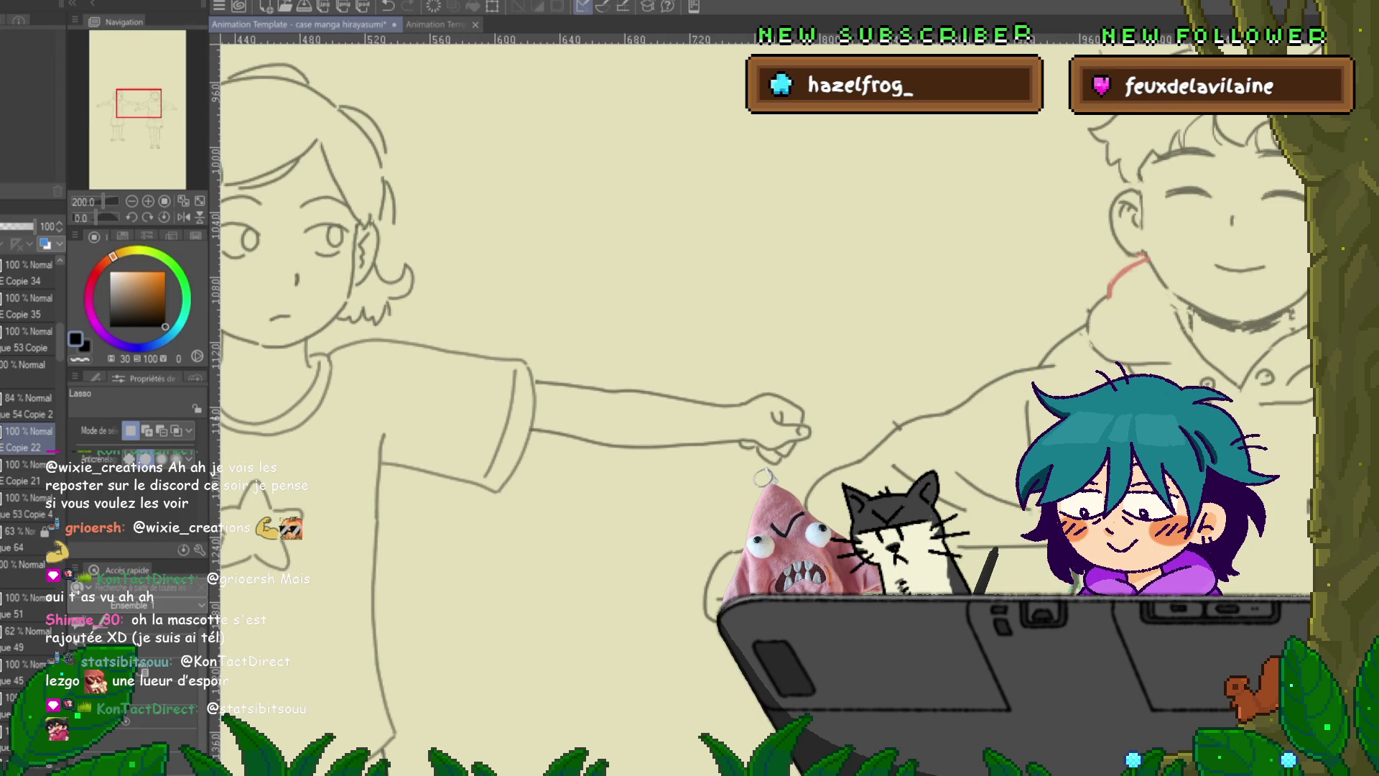
mouse_move(764, 476)
left_mouse_down()
mouse_move(729, 431)
mouse_move(819, 410)
mouse_move(764, 476)
left_mouse_up()
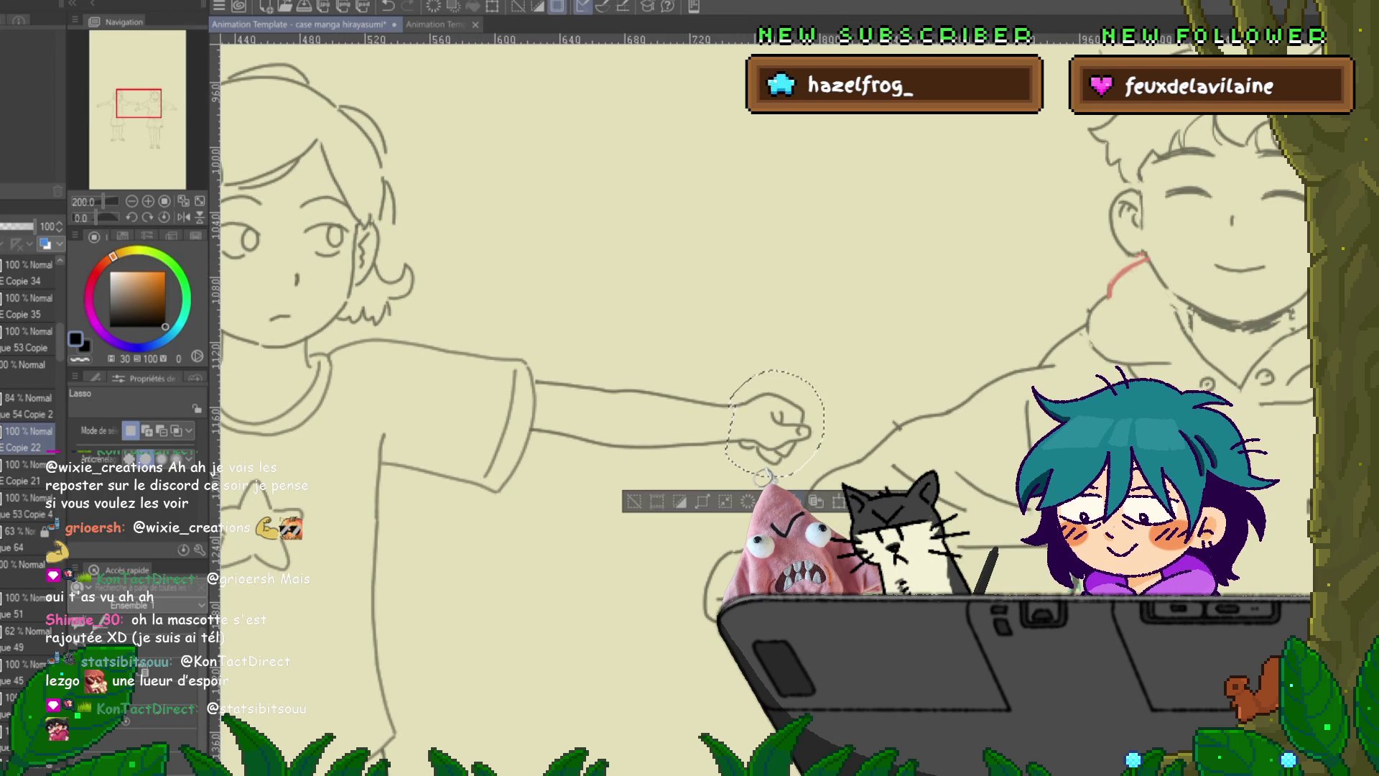
key("ctrl+t")
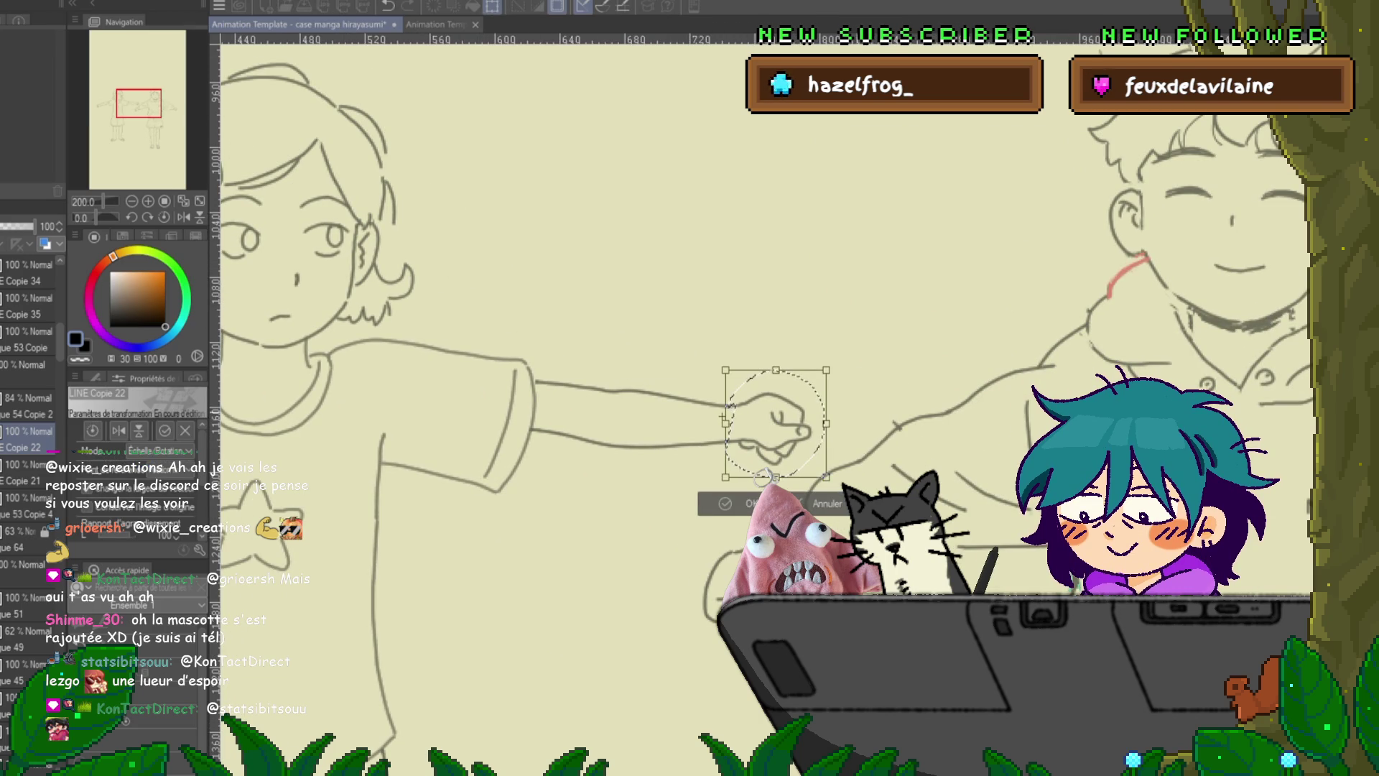
left_click_drag(764, 476, 765, 477)
key("Return")
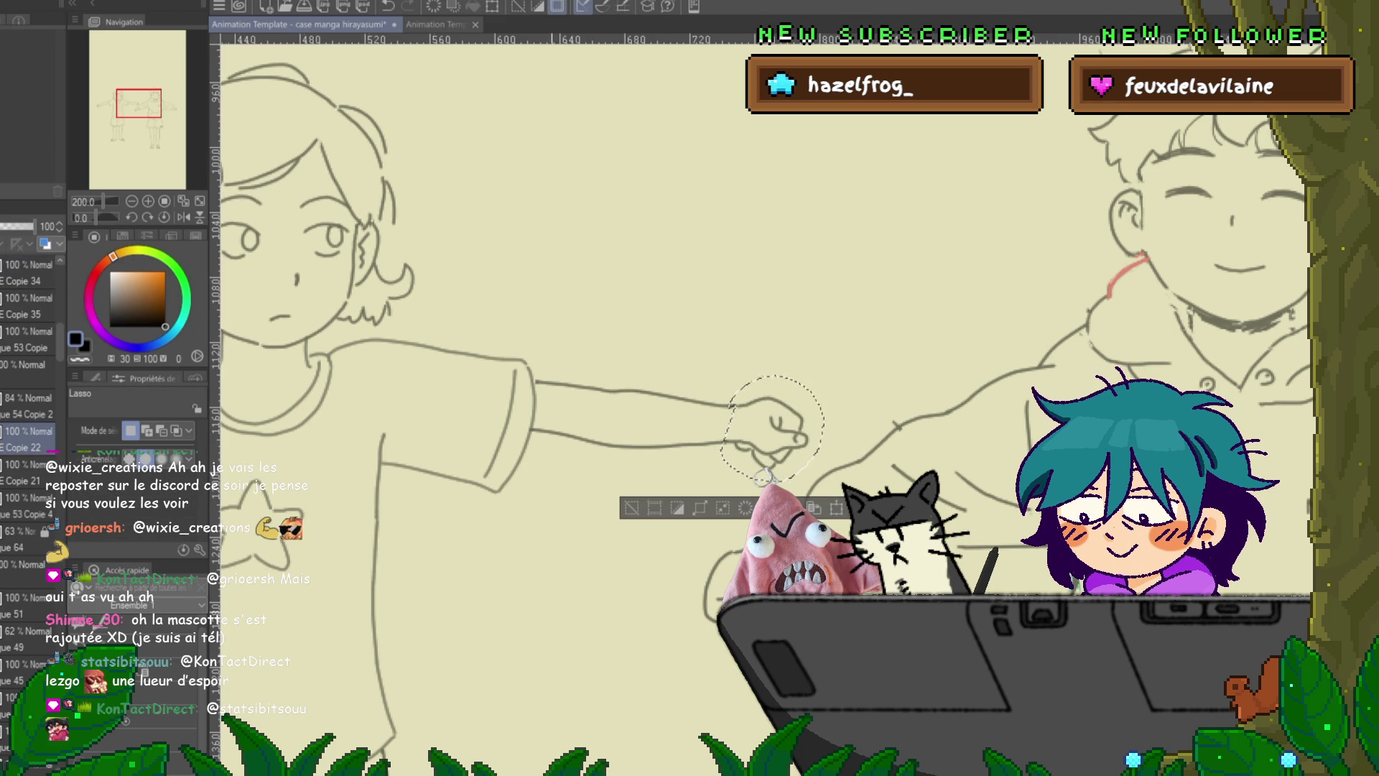
- Compare the girl's legs and waistband between Copie 22 and Copie 34, ending on Copie 34
scroll(763, 476, "left", 4)
scroll(764, 477, "down", 10)
scroll(764, 476, "down", 3)
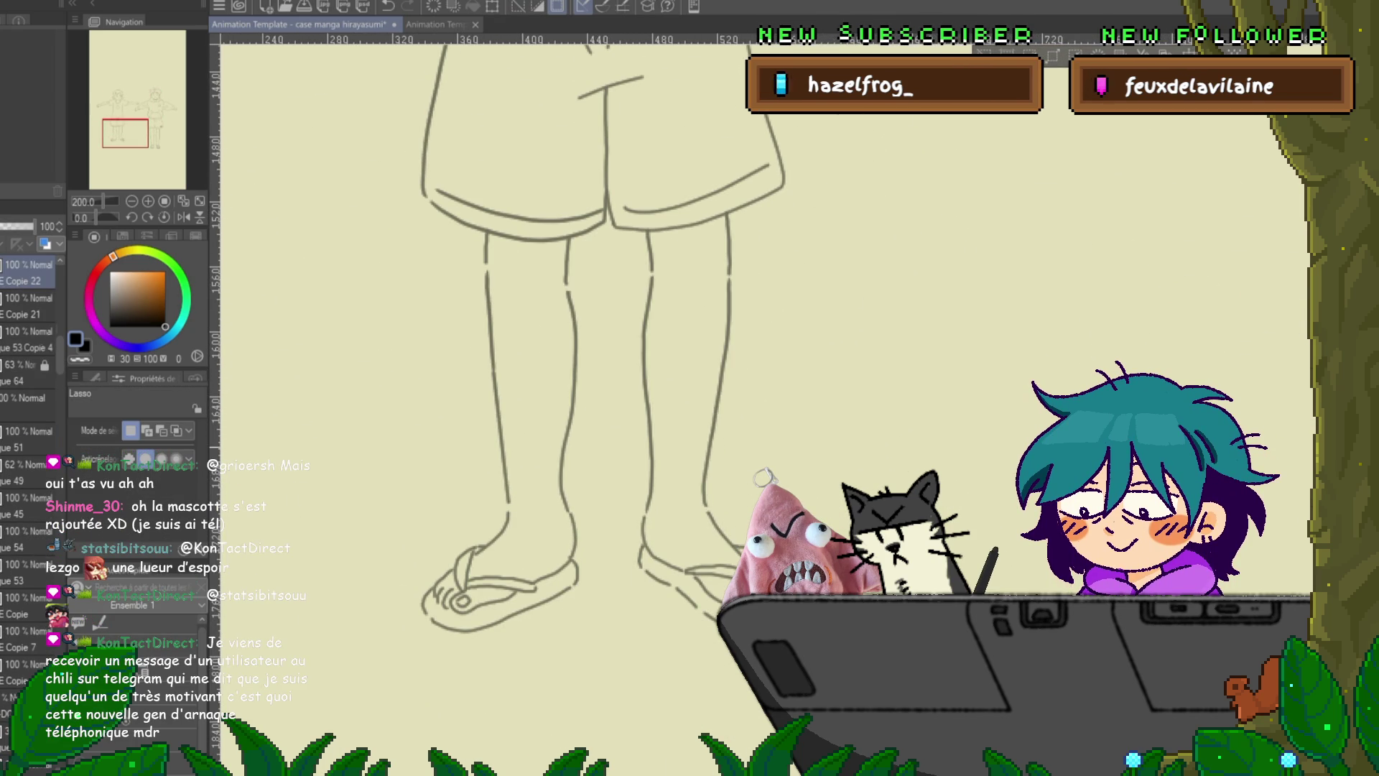
scroll(29, 431, "up", 2)
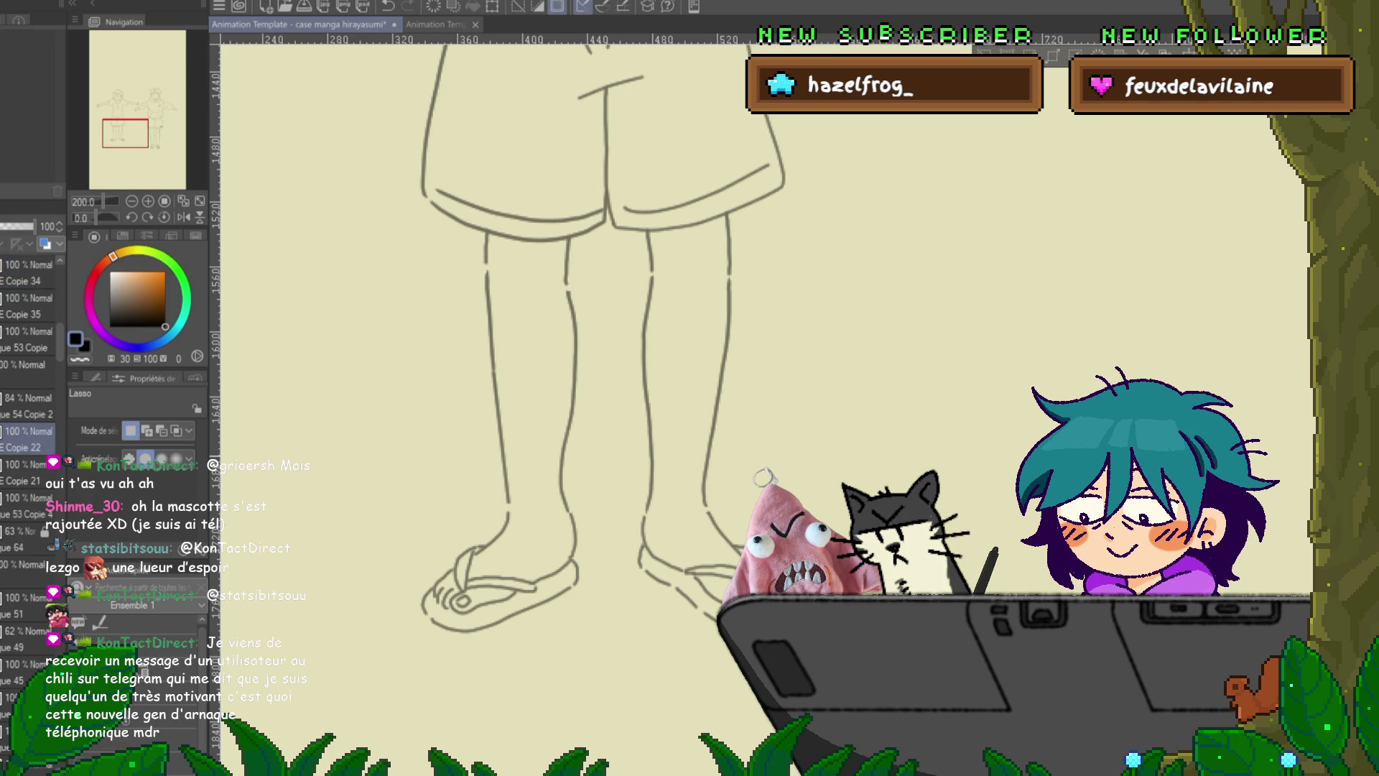
scroll(712, 410, "down", 1)
scroll(711, 481, "up", 1)
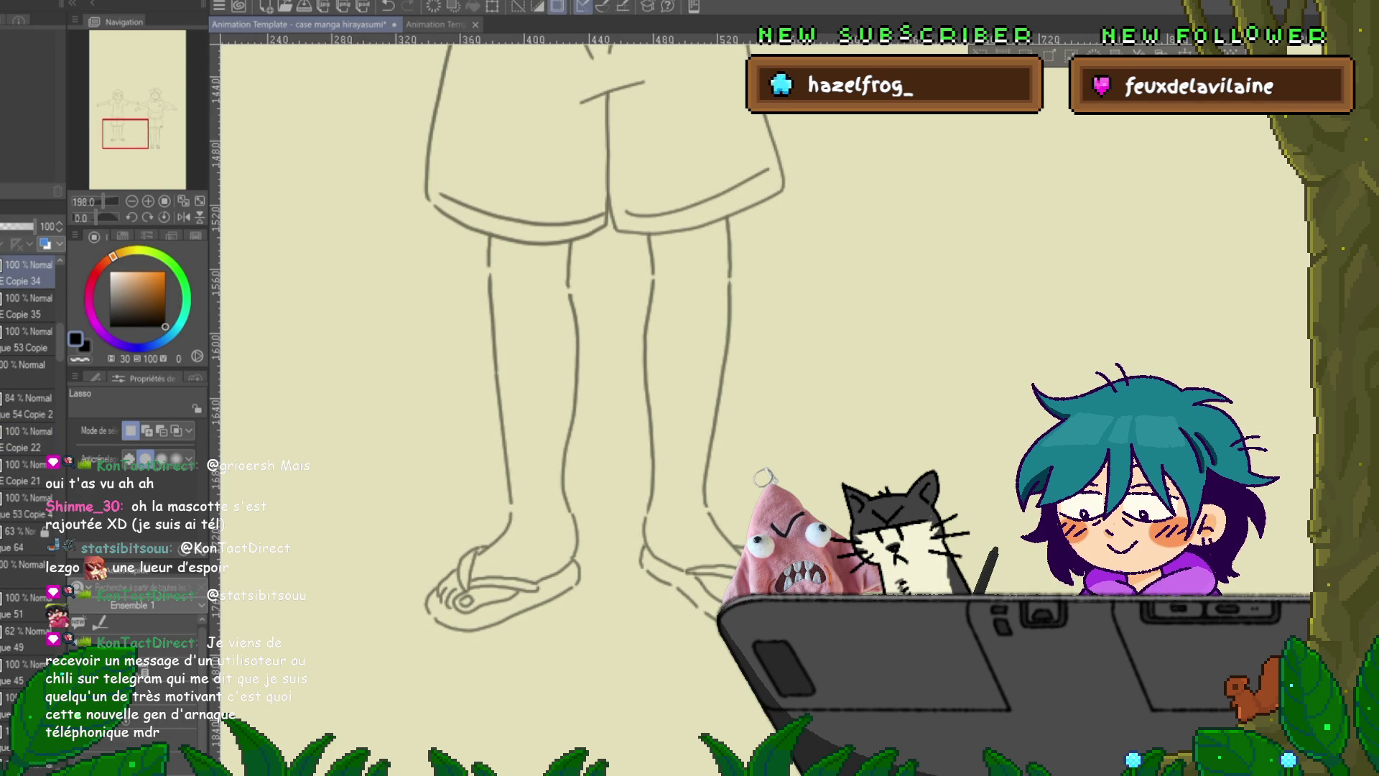
scroll(603, 410, "up", 3)
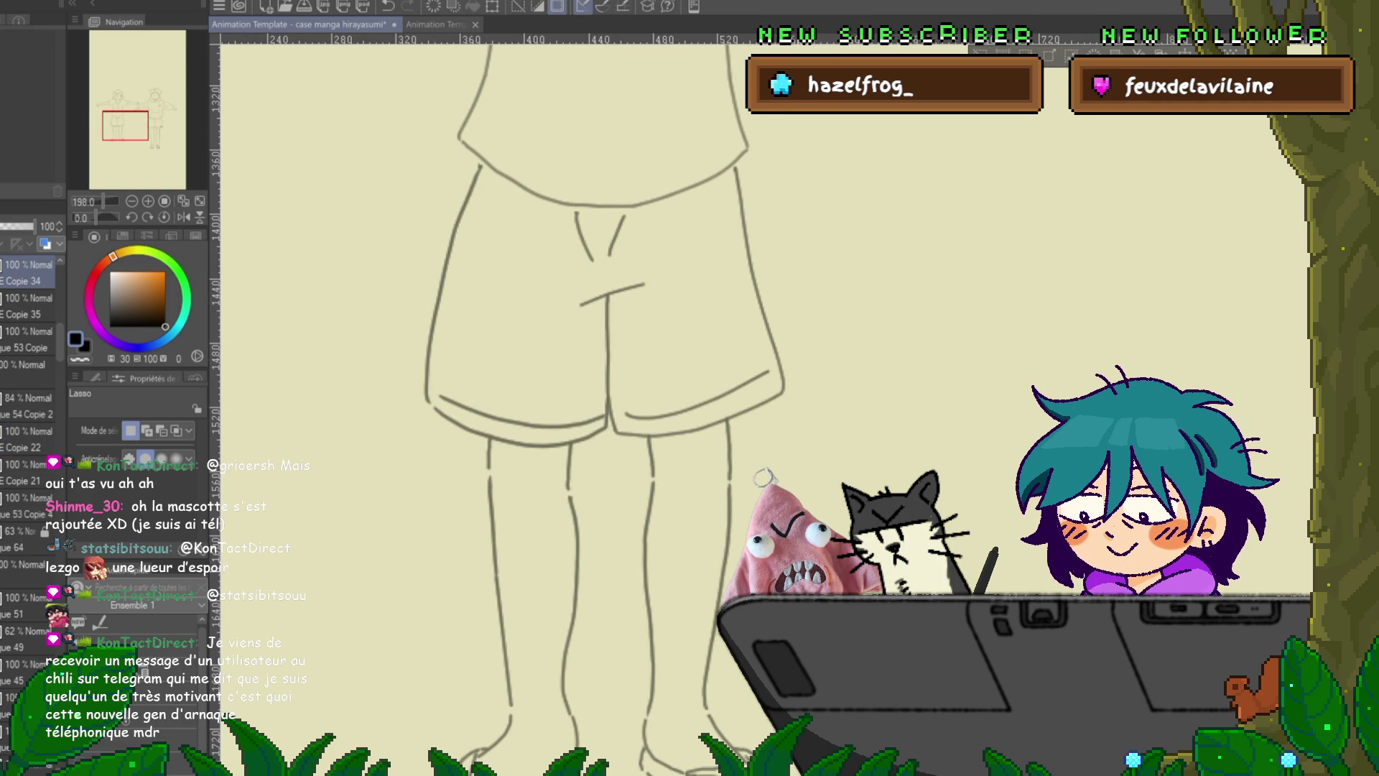
left_click(29, 431)
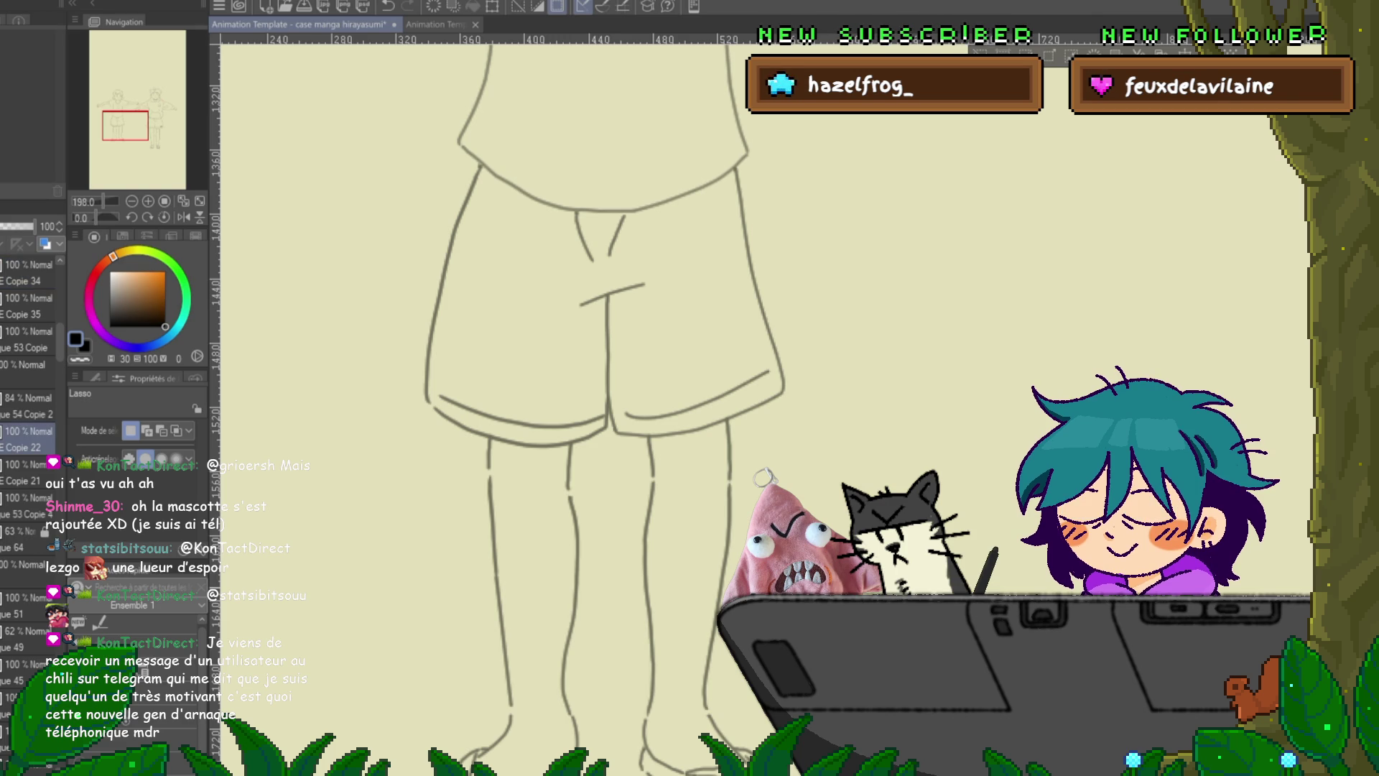
left_click(28, 271)
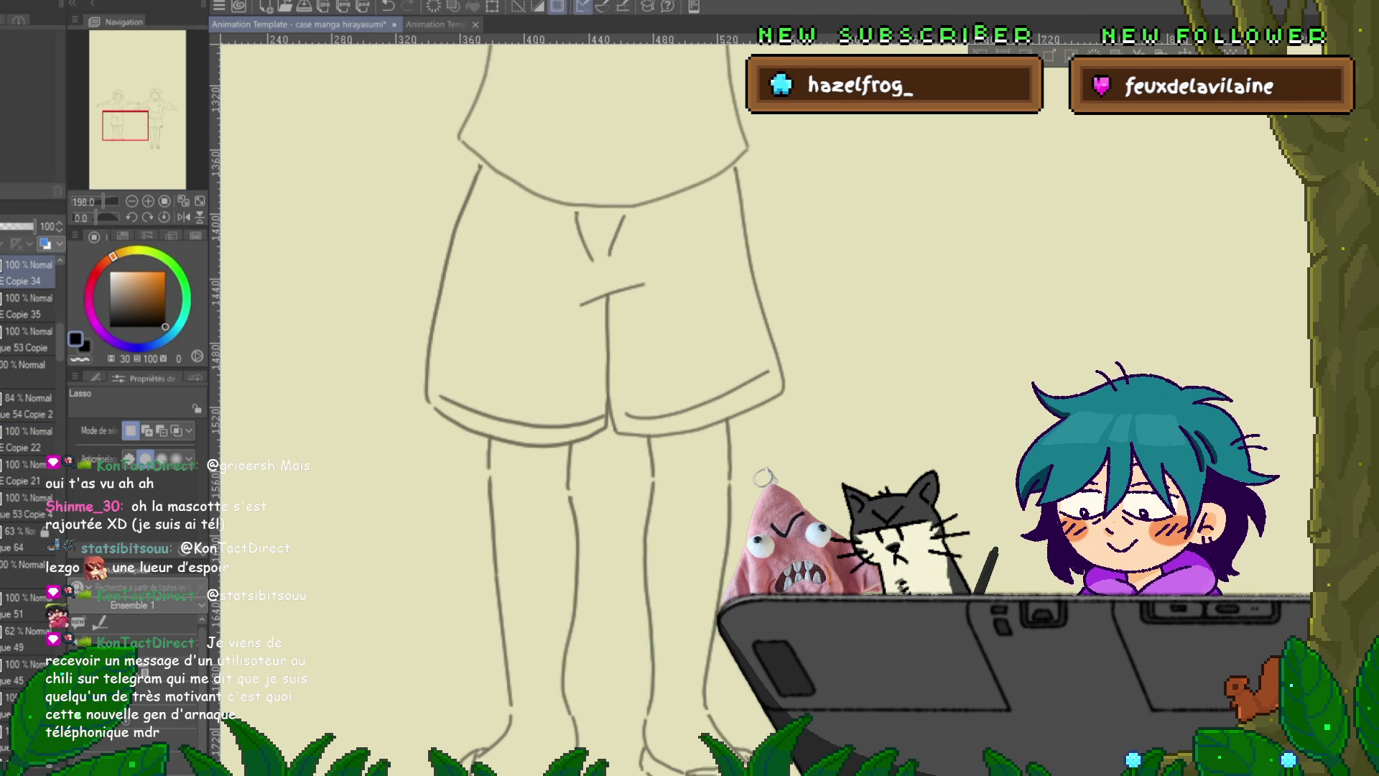
scroll(690, 402, "up", 5)
scroll(689, 402, "down", 4)
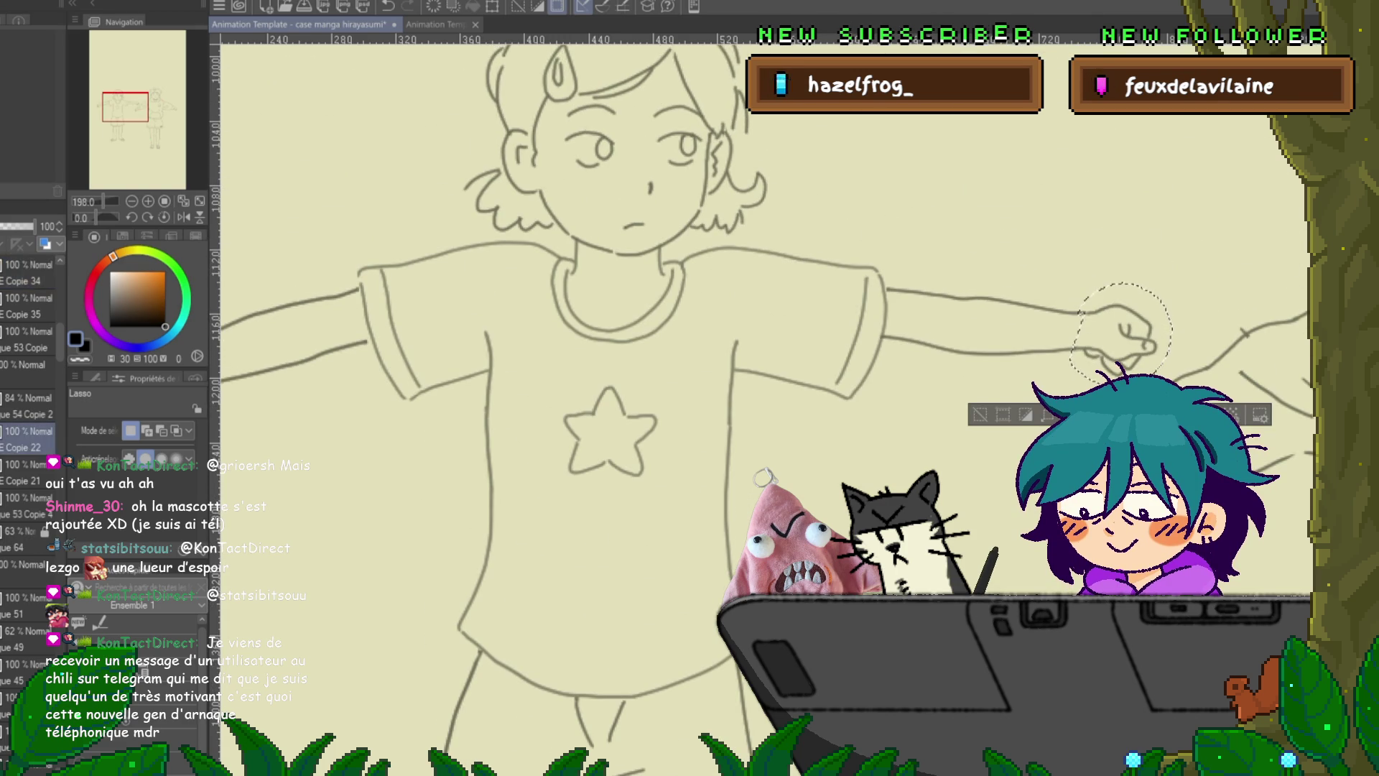
left_click(29, 273)
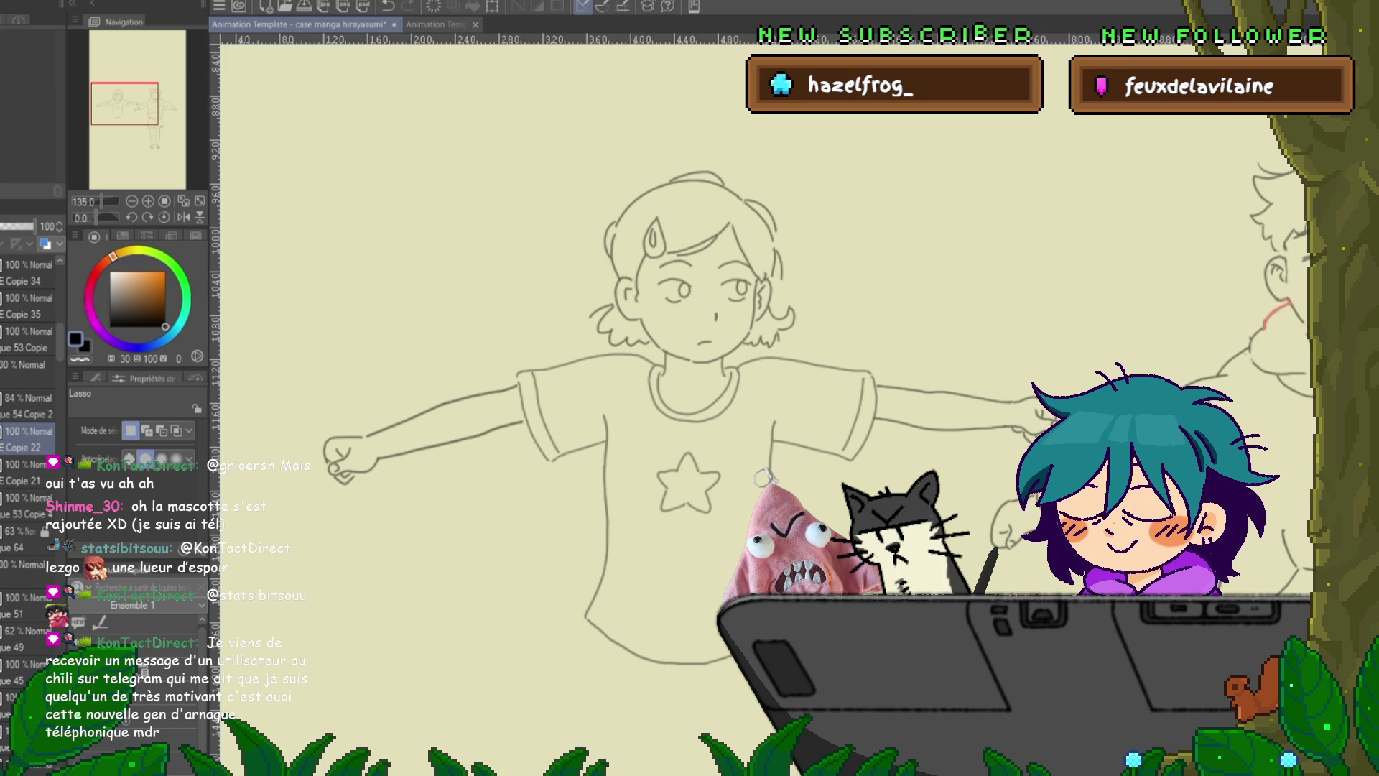
left_click(29, 497)
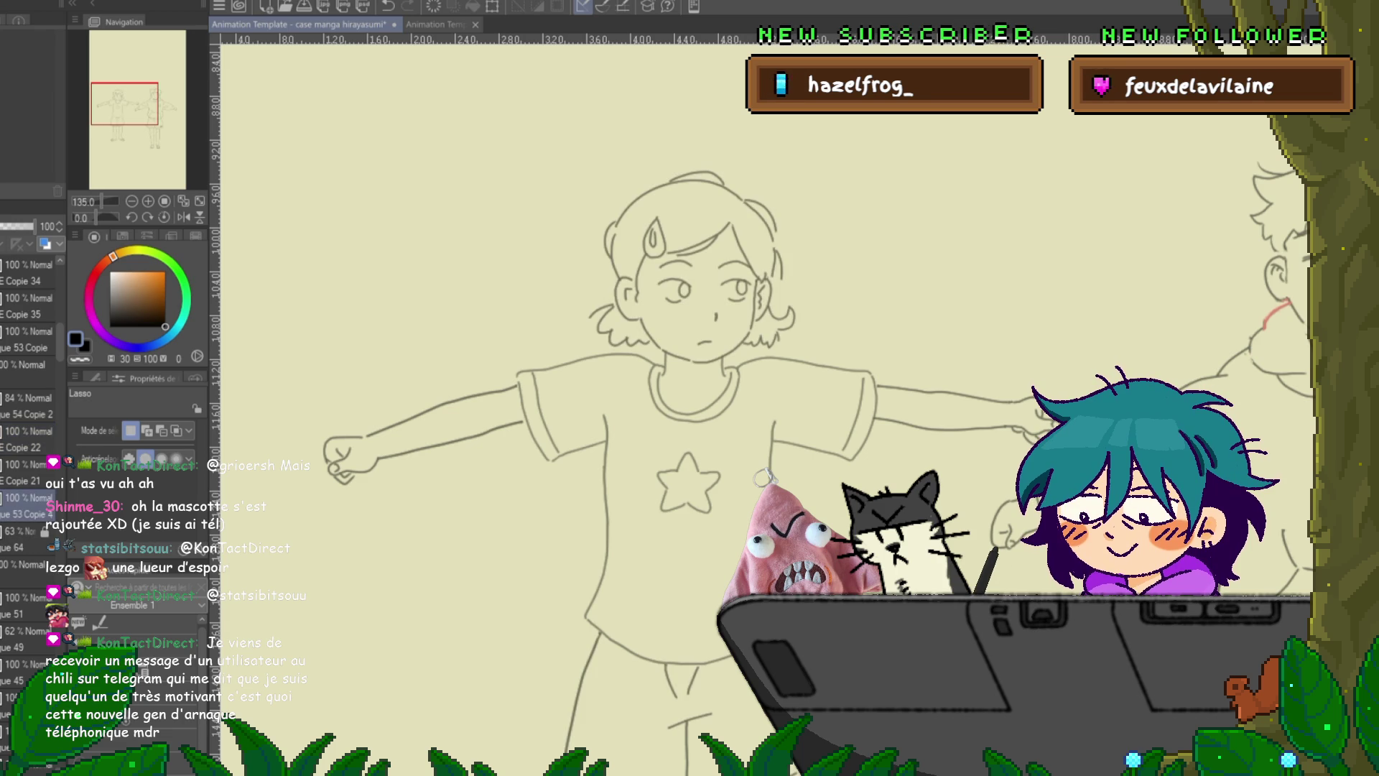
key("ctrl+t")
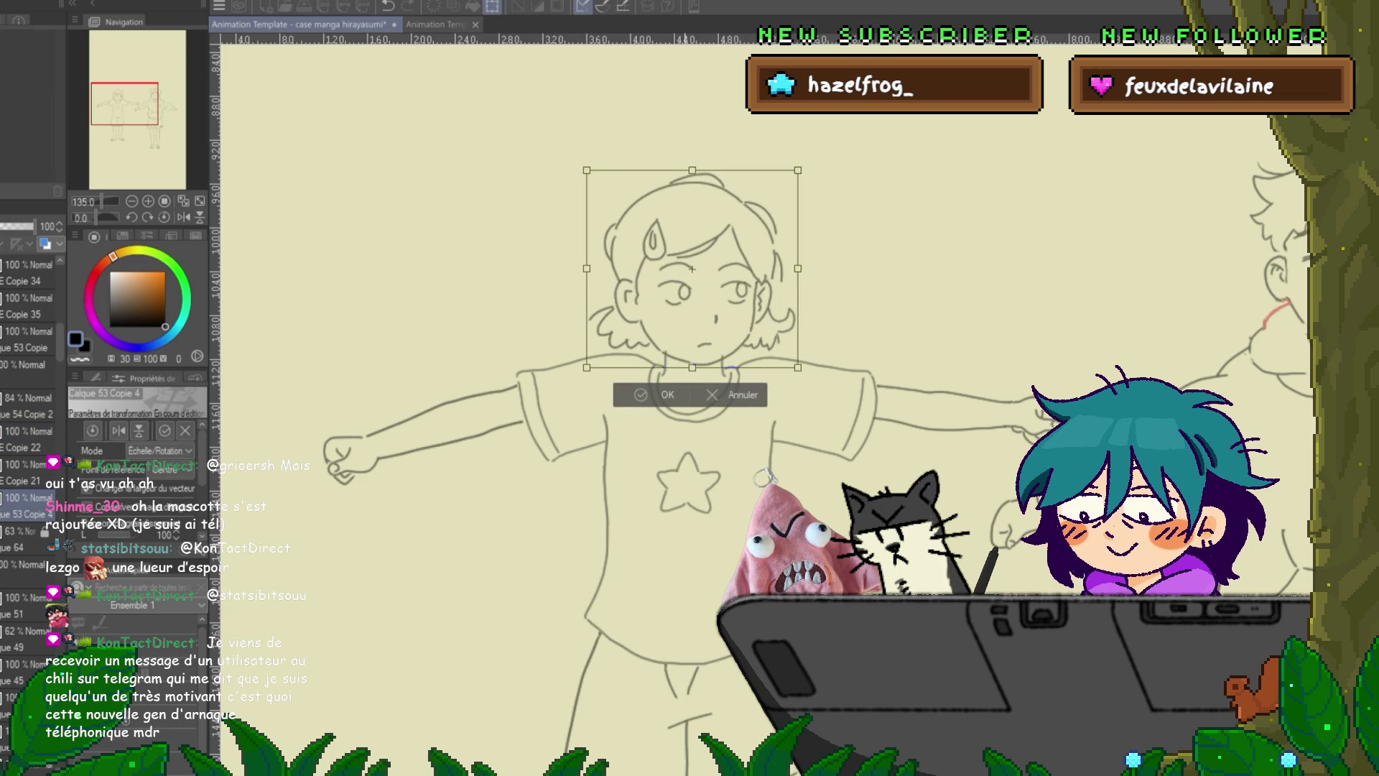
key("Return")
left_click(29, 273)
left_click(29, 505)
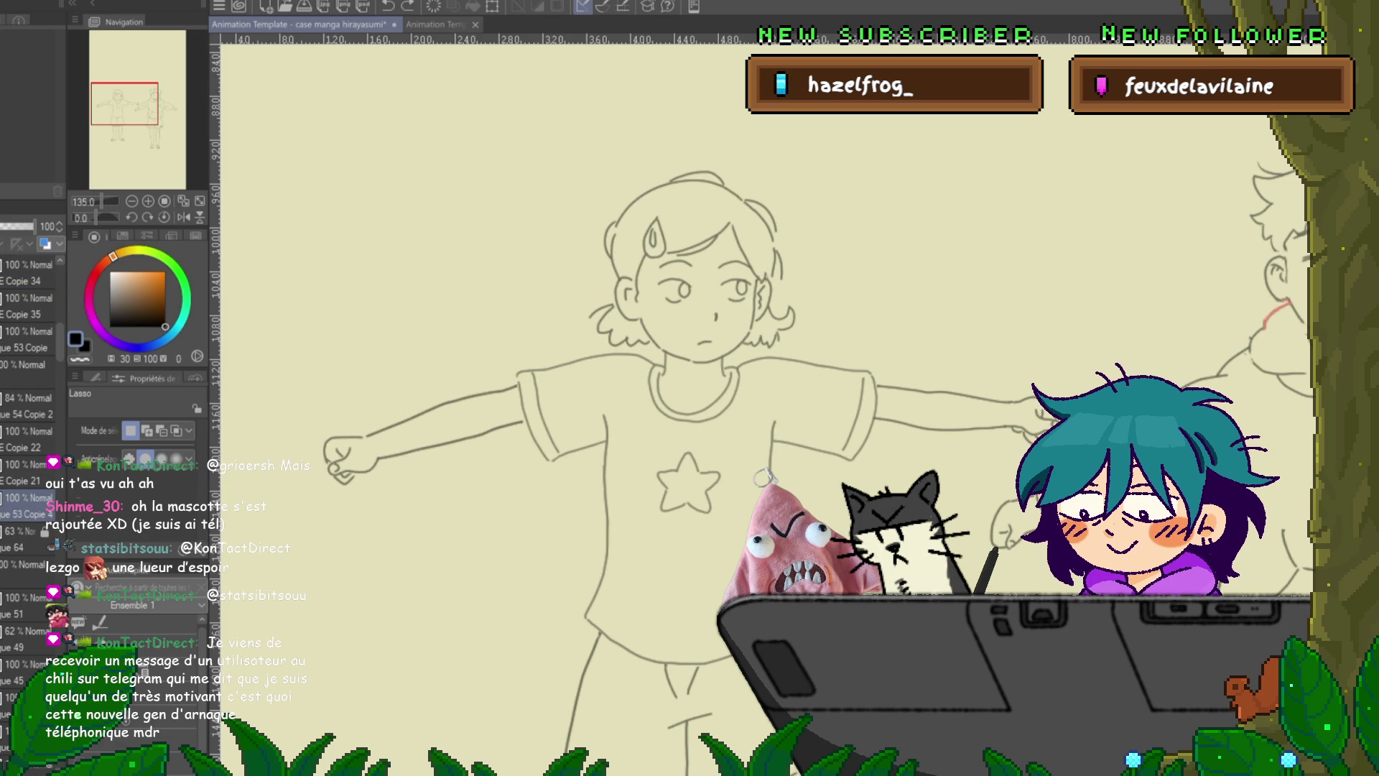
key("ctrl+t")
key("Return")
left_click(29, 273)
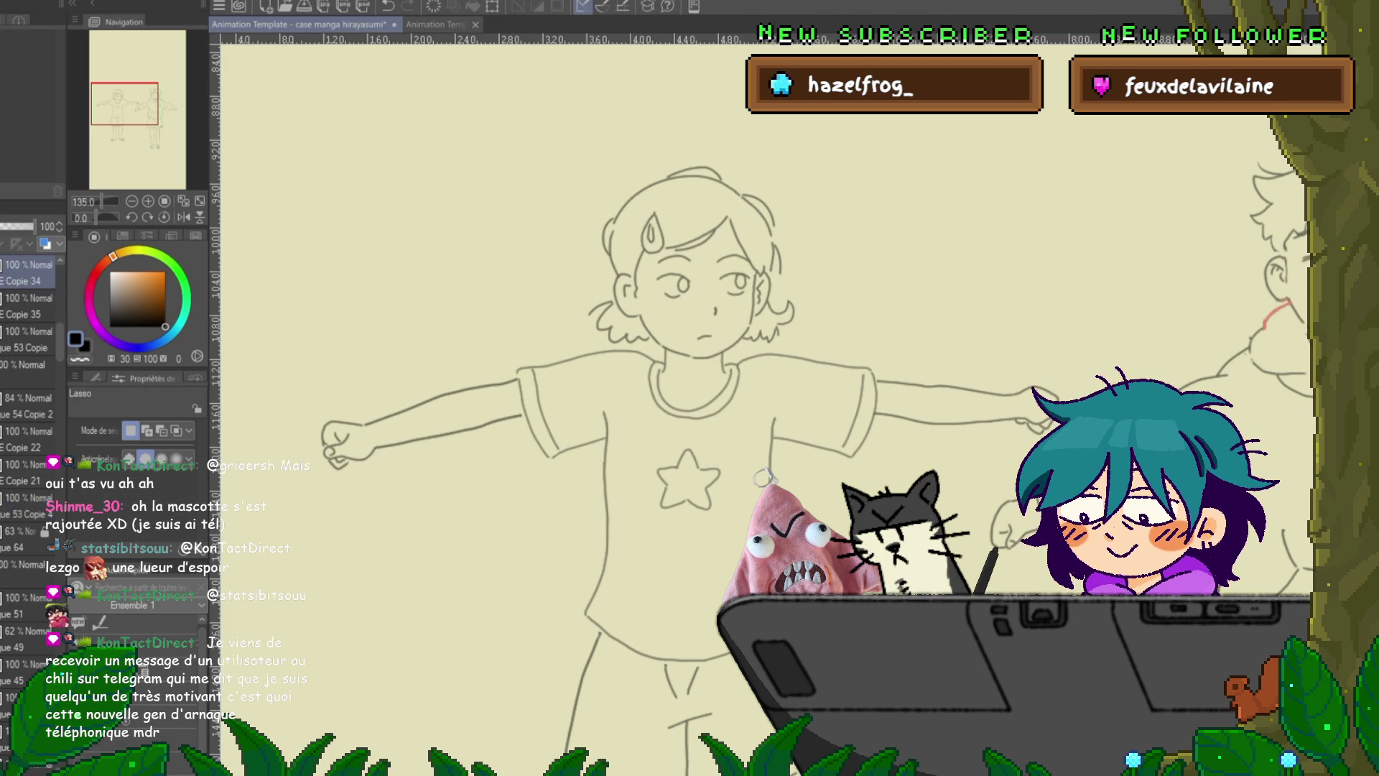
scroll(962, 643, "down", 2)
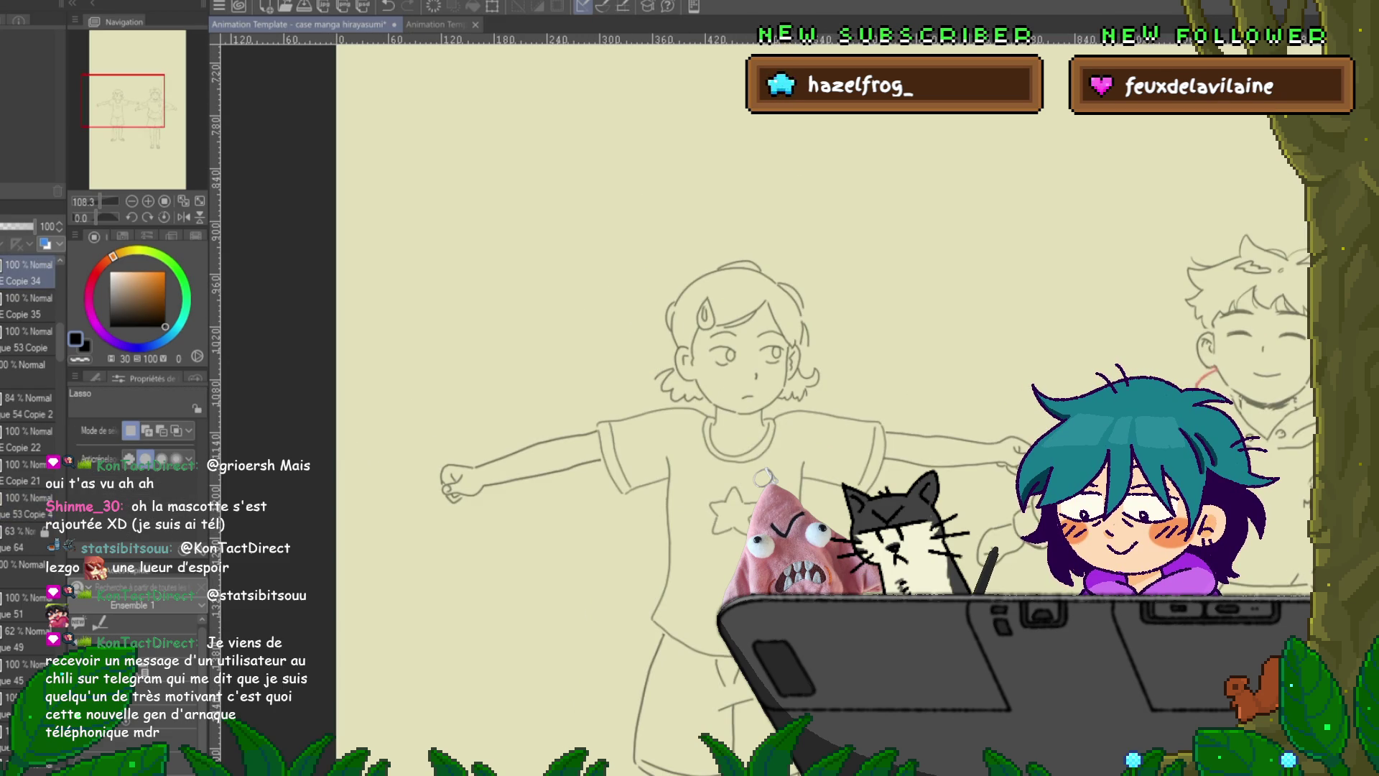
scroll(819, 402, "down", 3)
left_click(29, 505)
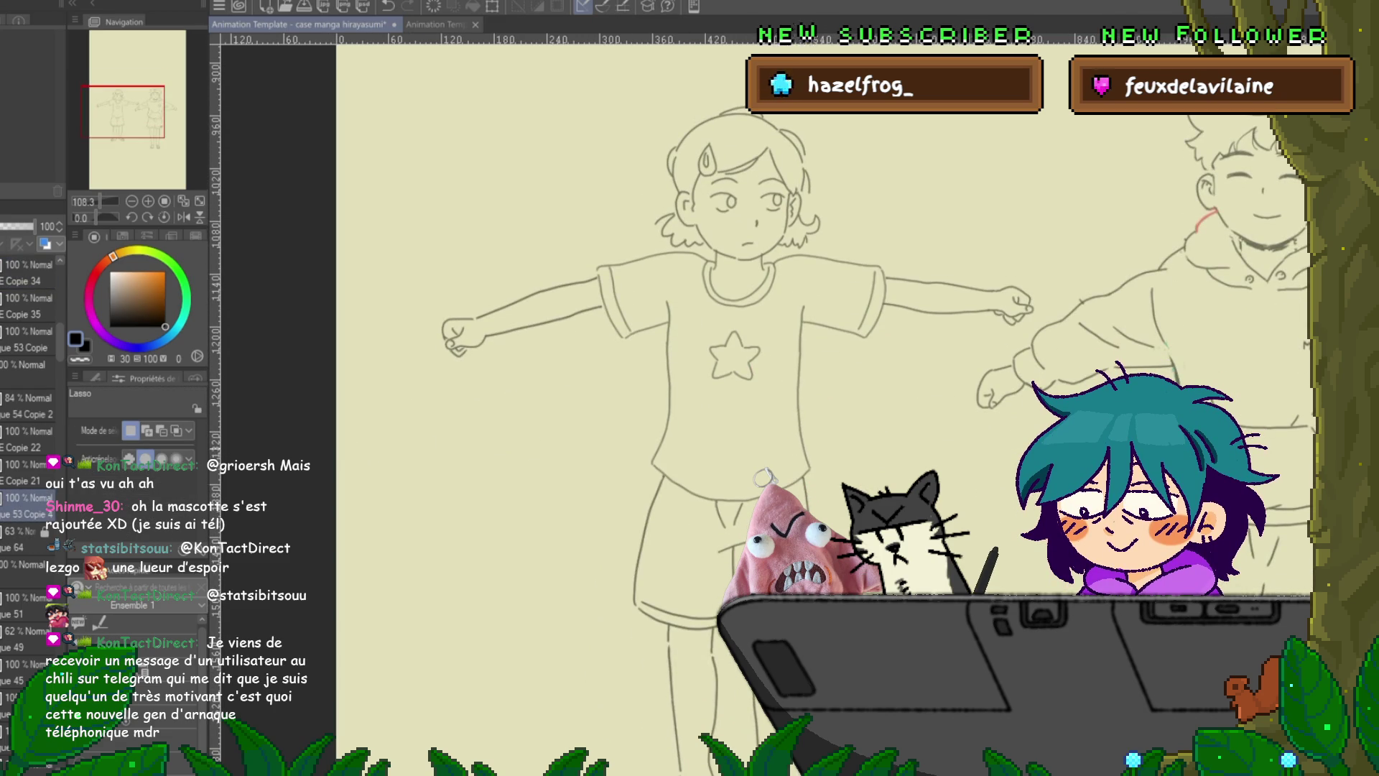
scroll(763, 476, "down", 3)
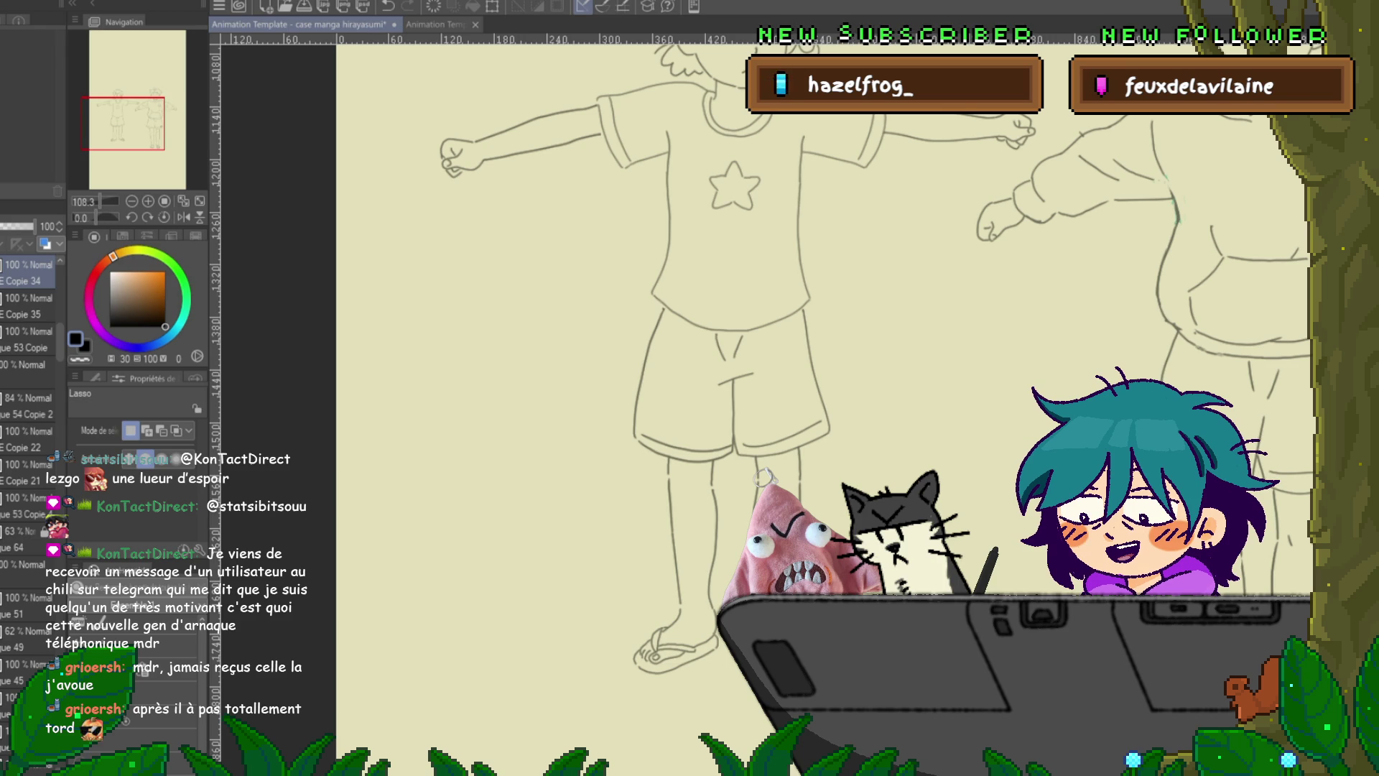
- Save the animation file and pan toward the figures' legs
key("ctrl+s")
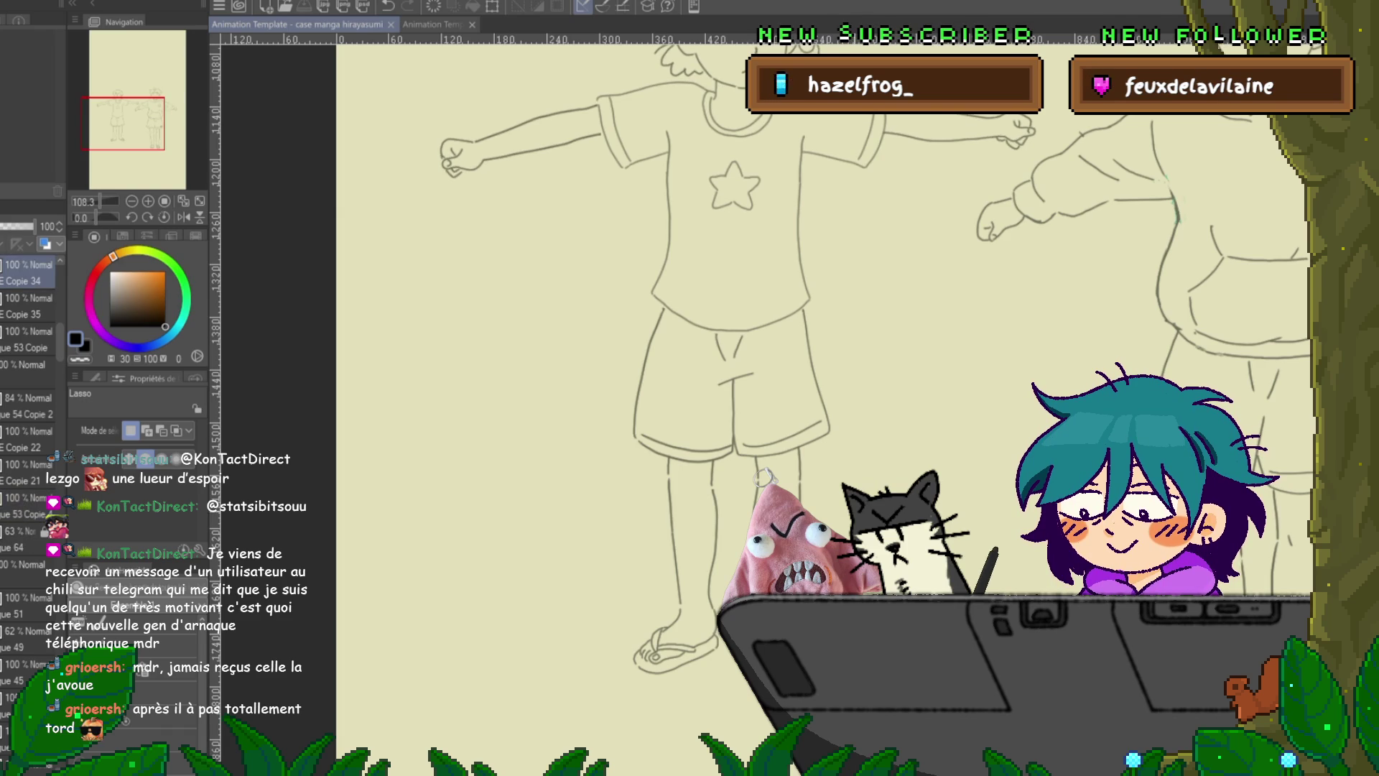
left_click_drag(718, 360, 625, 284)
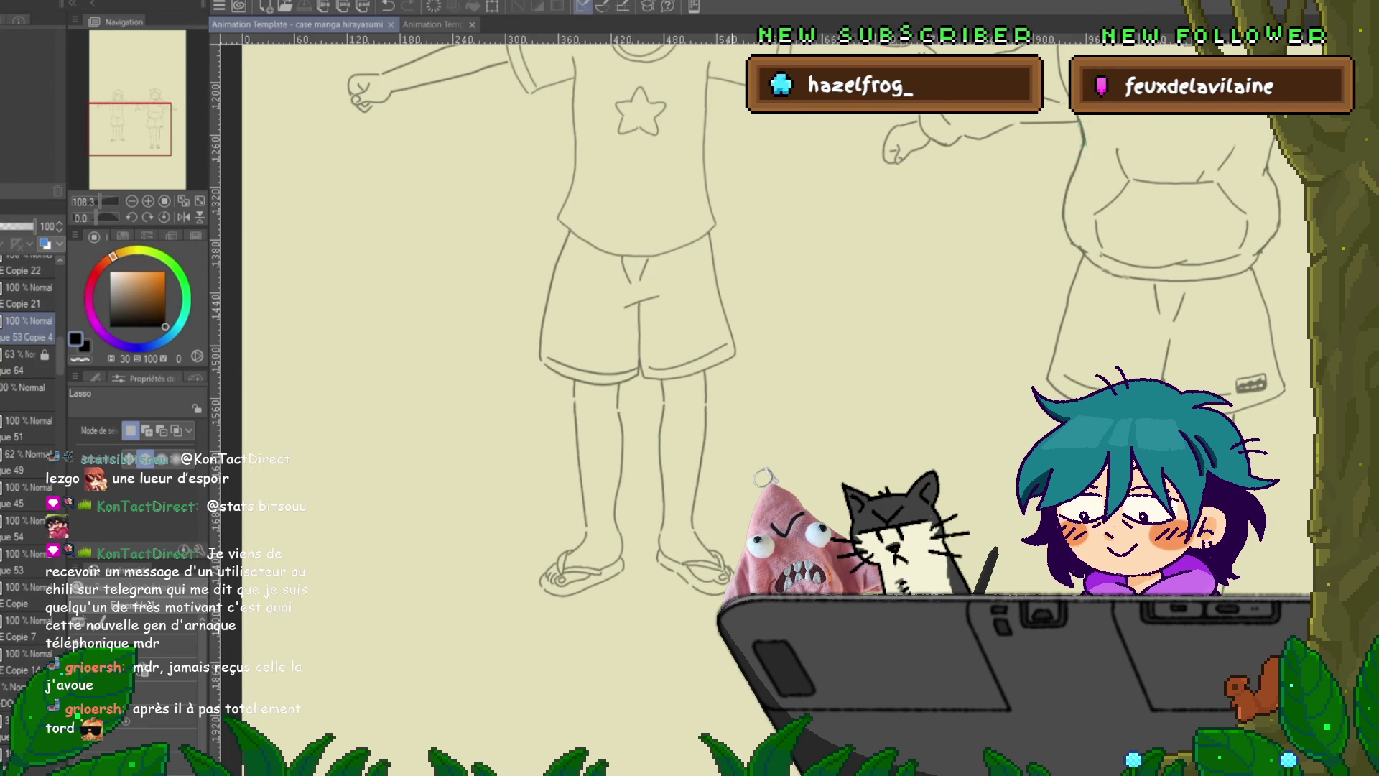
scroll(712, 633, "up", 3)
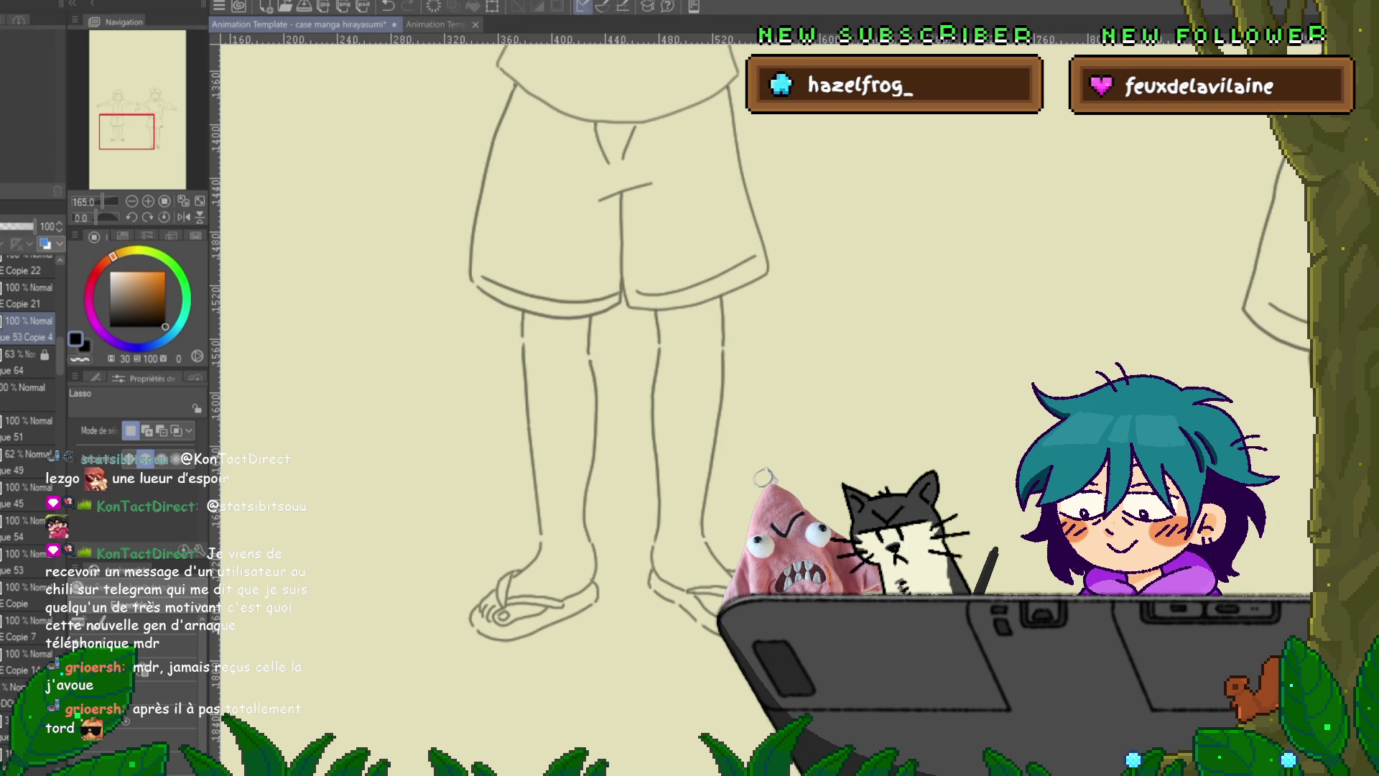
scroll(29, 381, "up", 5)
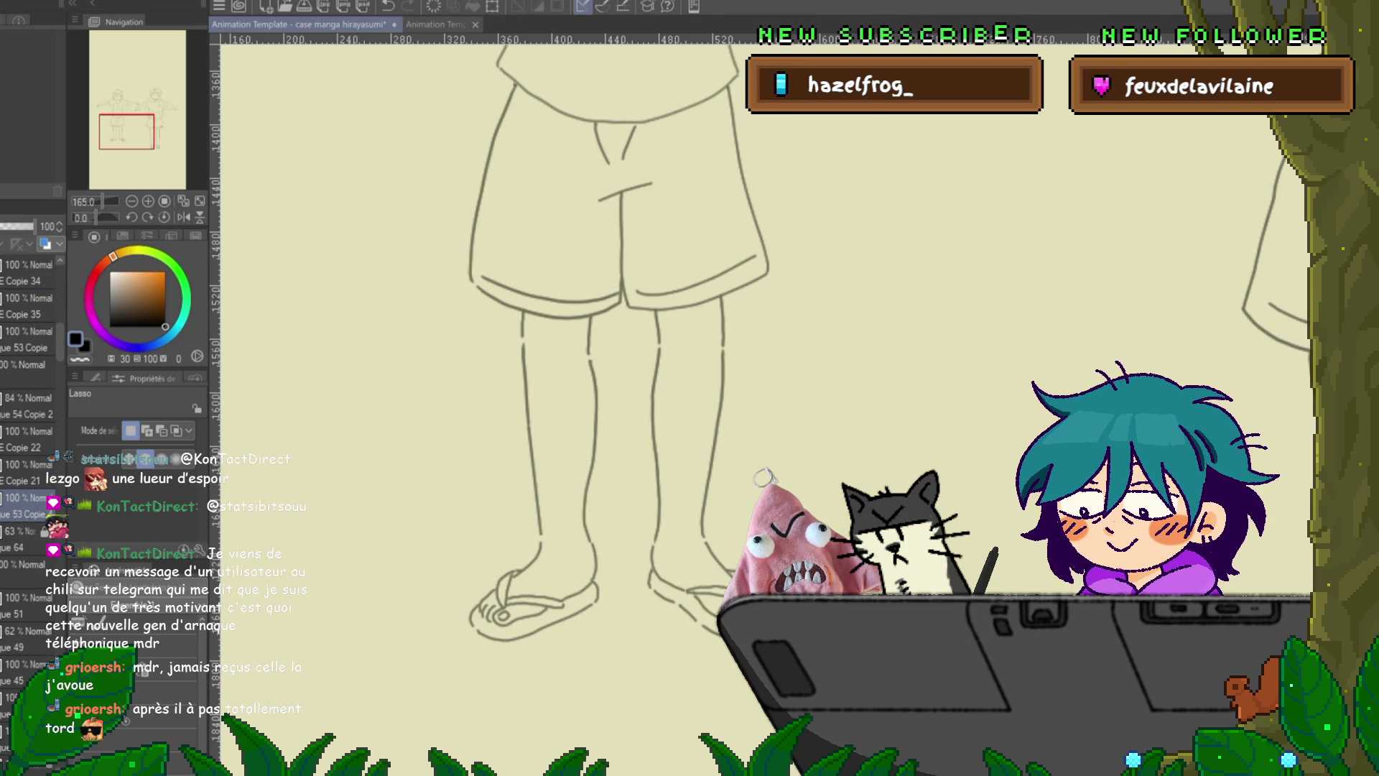
- On the Copie 21 layer, redraw part of the shirt hem and the shorts' left side
left_click(27, 472)
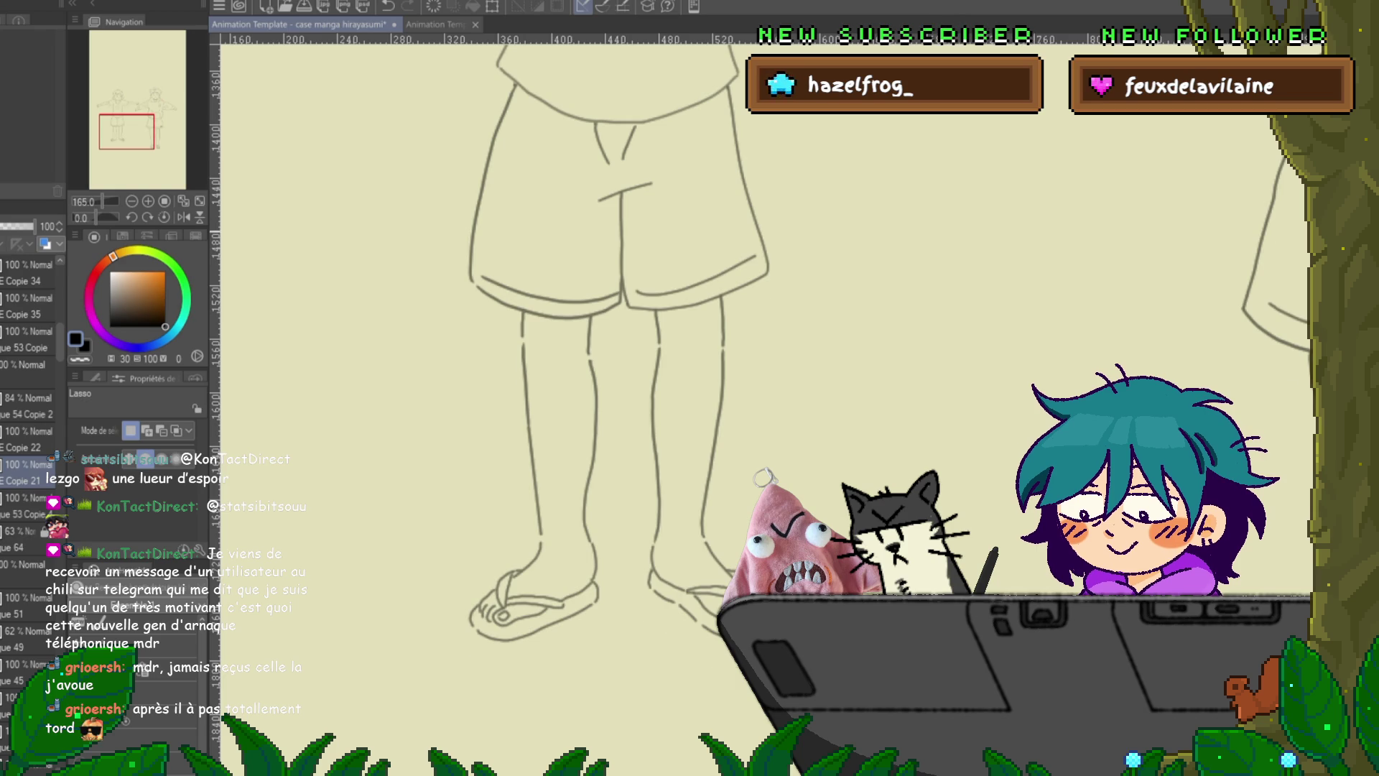
scroll(618, 402, "up", 3)
left_click_drag(678, 247, 731, 231)
mouse_move(545, 223)
left_mouse_down()
mouse_move(437, 398)
mouse_move(512, 467)
mouse_move(582, 473)
mouse_move(711, 460)
mouse_move(798, 424)
mouse_move(772, 237)
mouse_move(729, 230)
left_mouse_up()
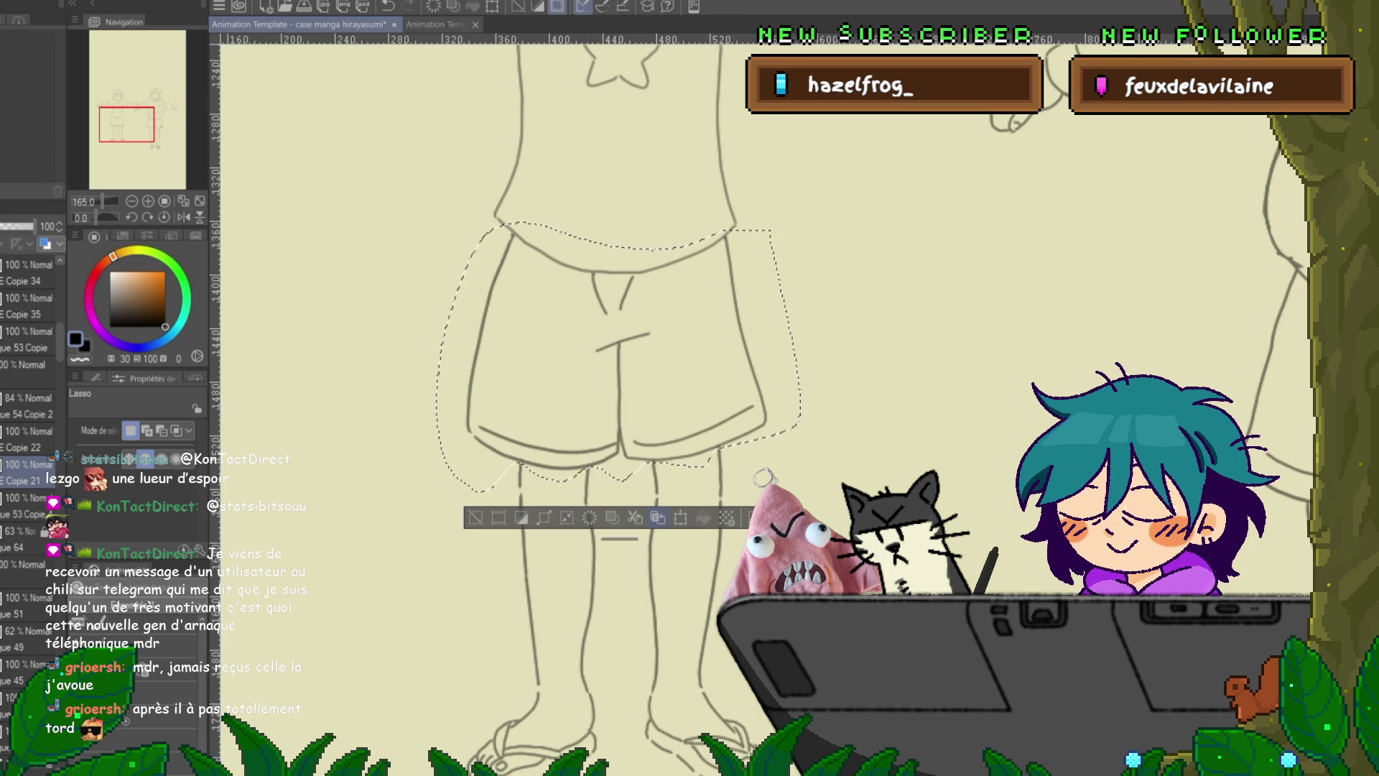
- Copy the selected shorts onto the new layer Copie 36 and delete the original lines
key("ctrl+c")
key("ctrl+v")
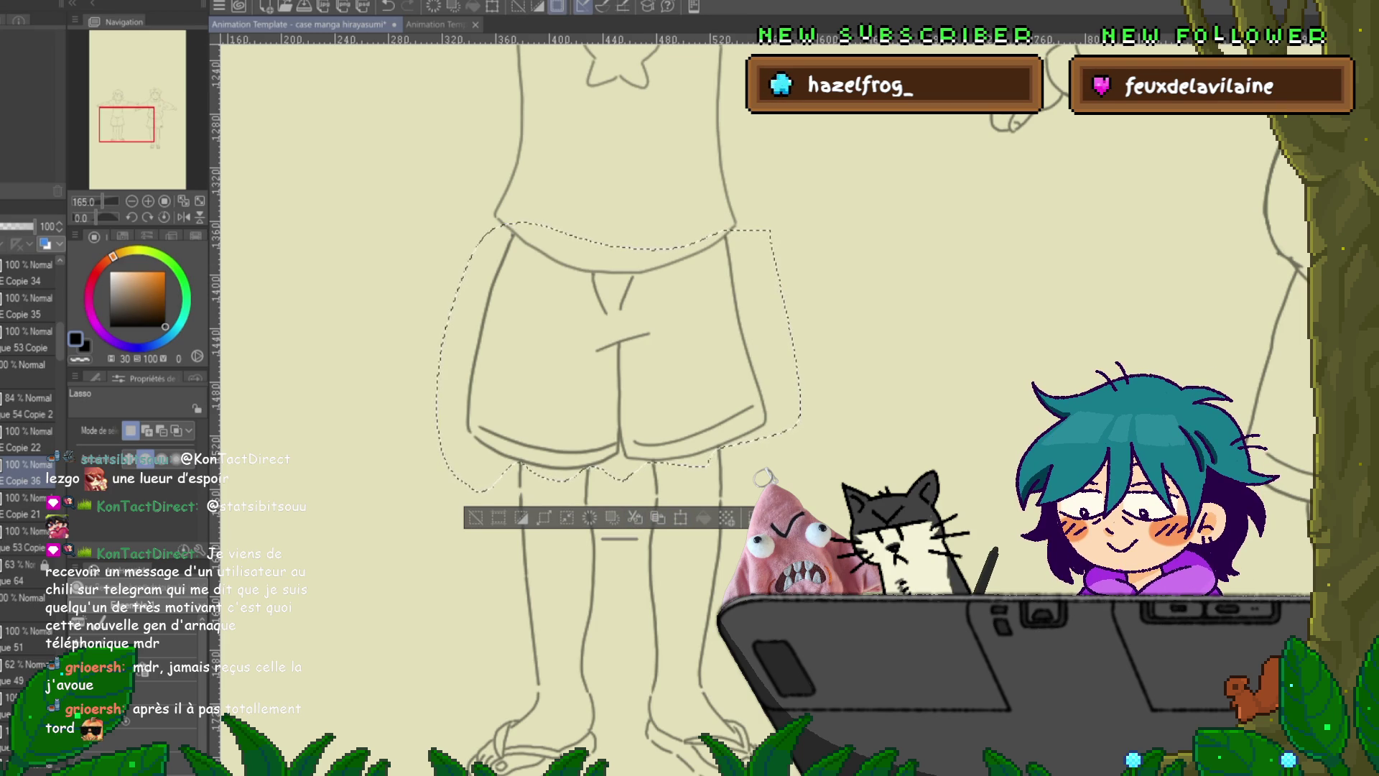
key("Delete")
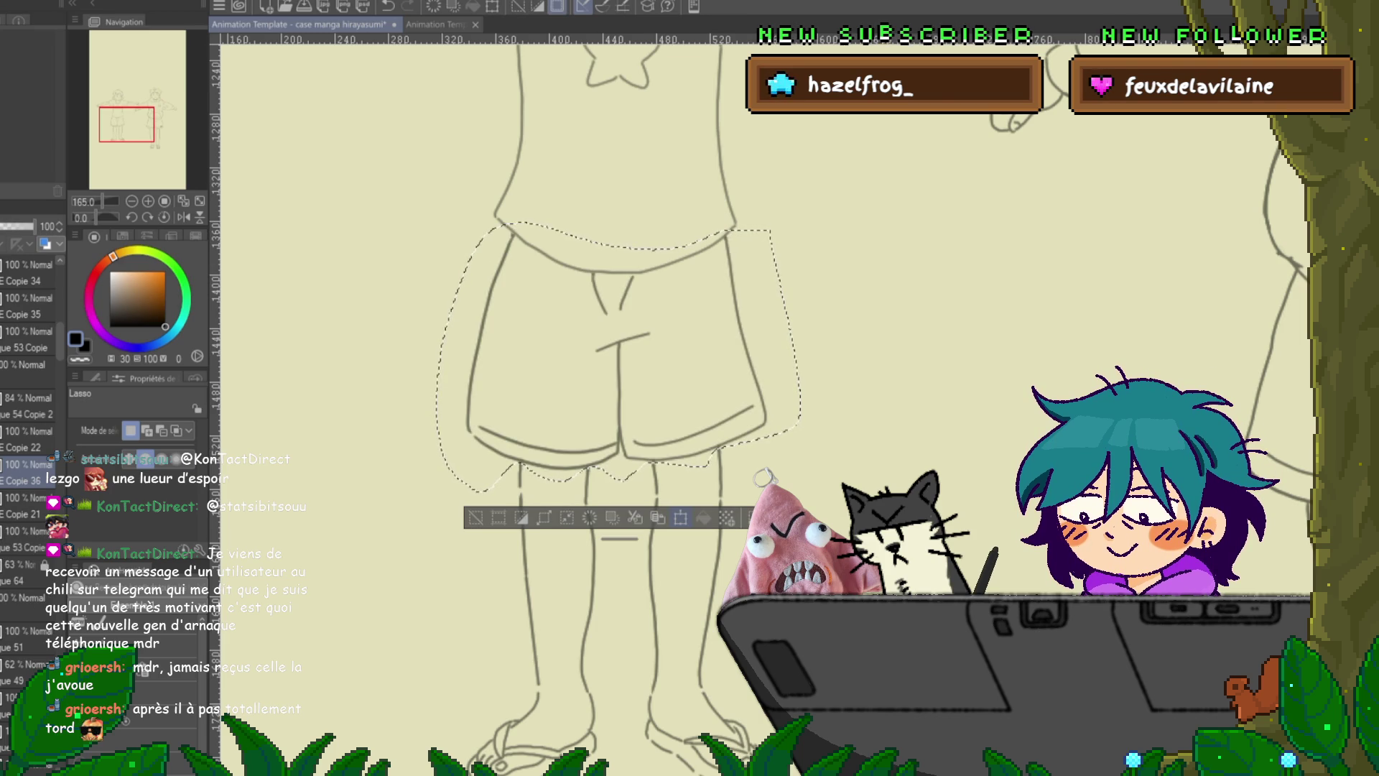
- Transform the shorts so they sit slightly higher above the knees, then deselect
key("ctrl+t")
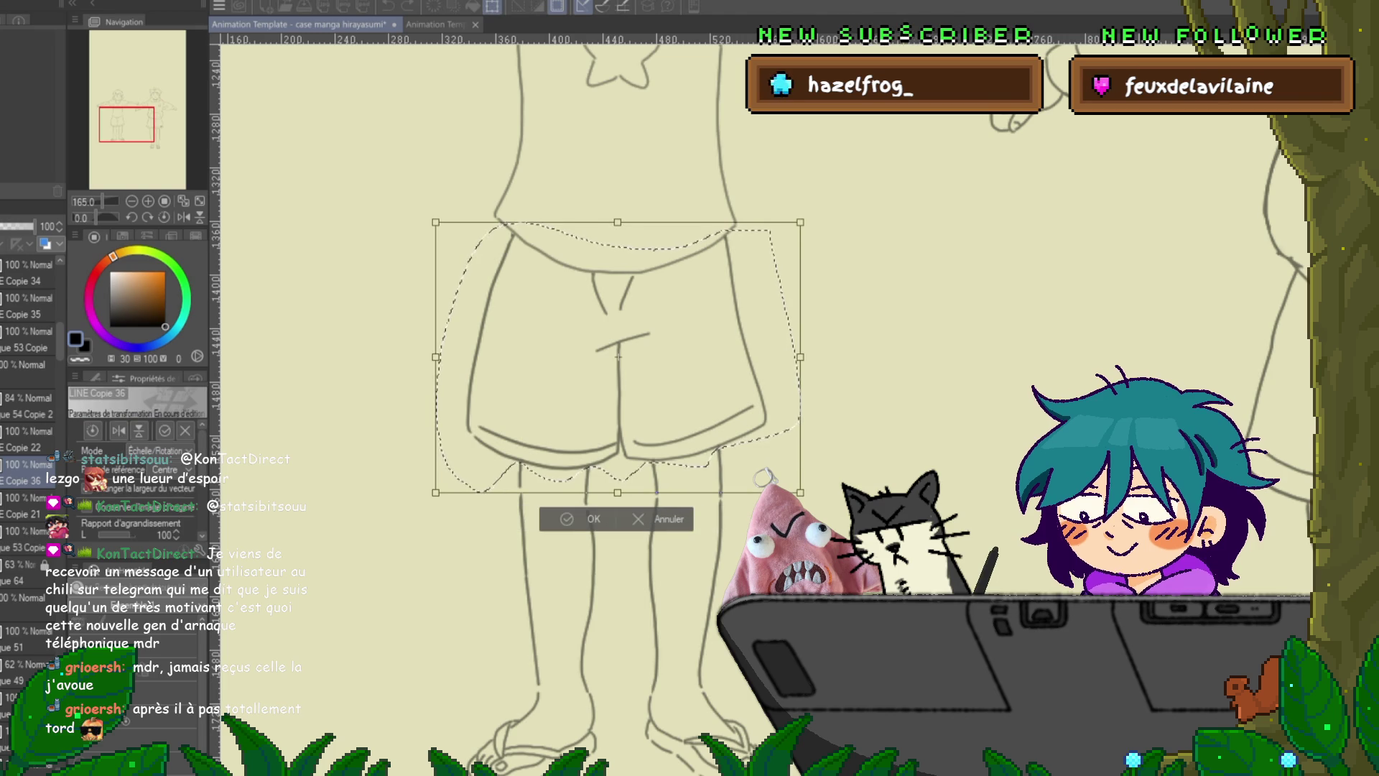
key("Return")
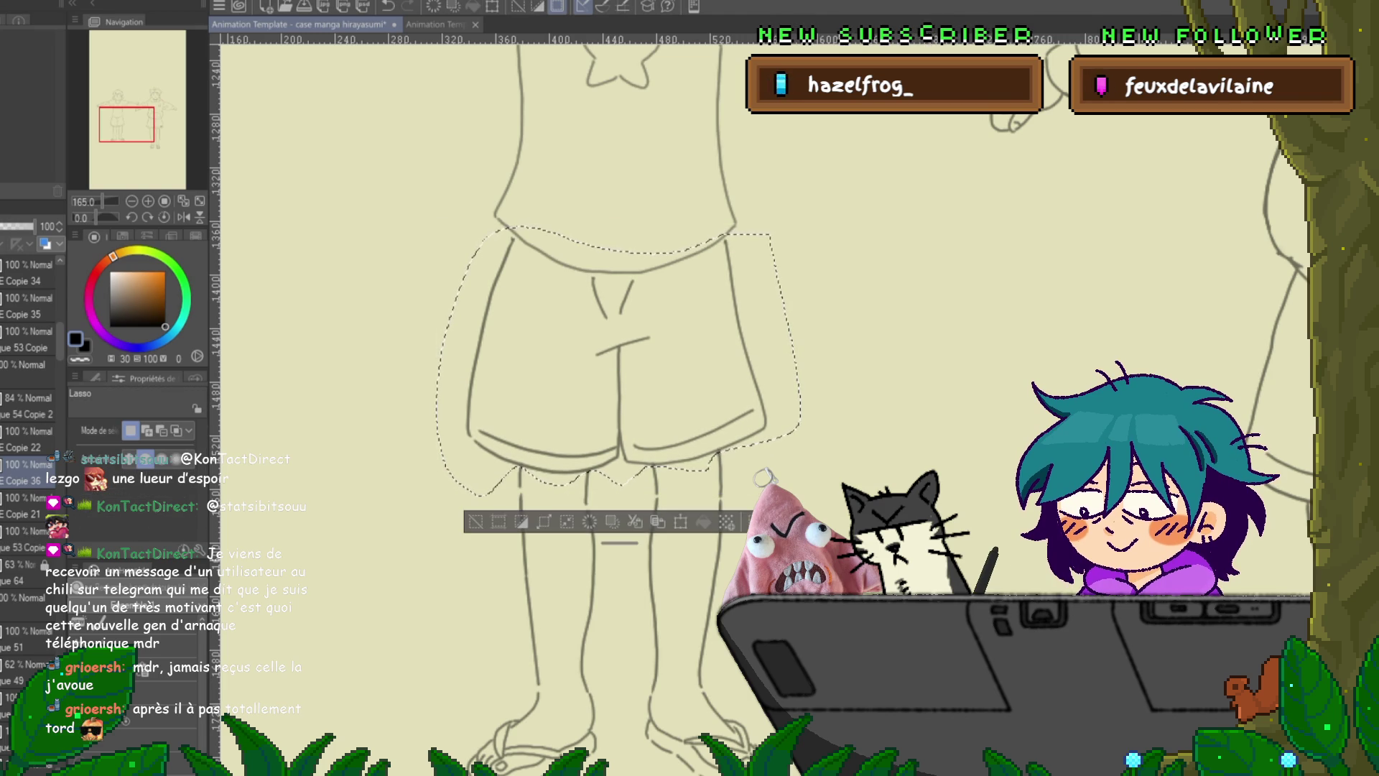
scroll(28, 467, "down", 3)
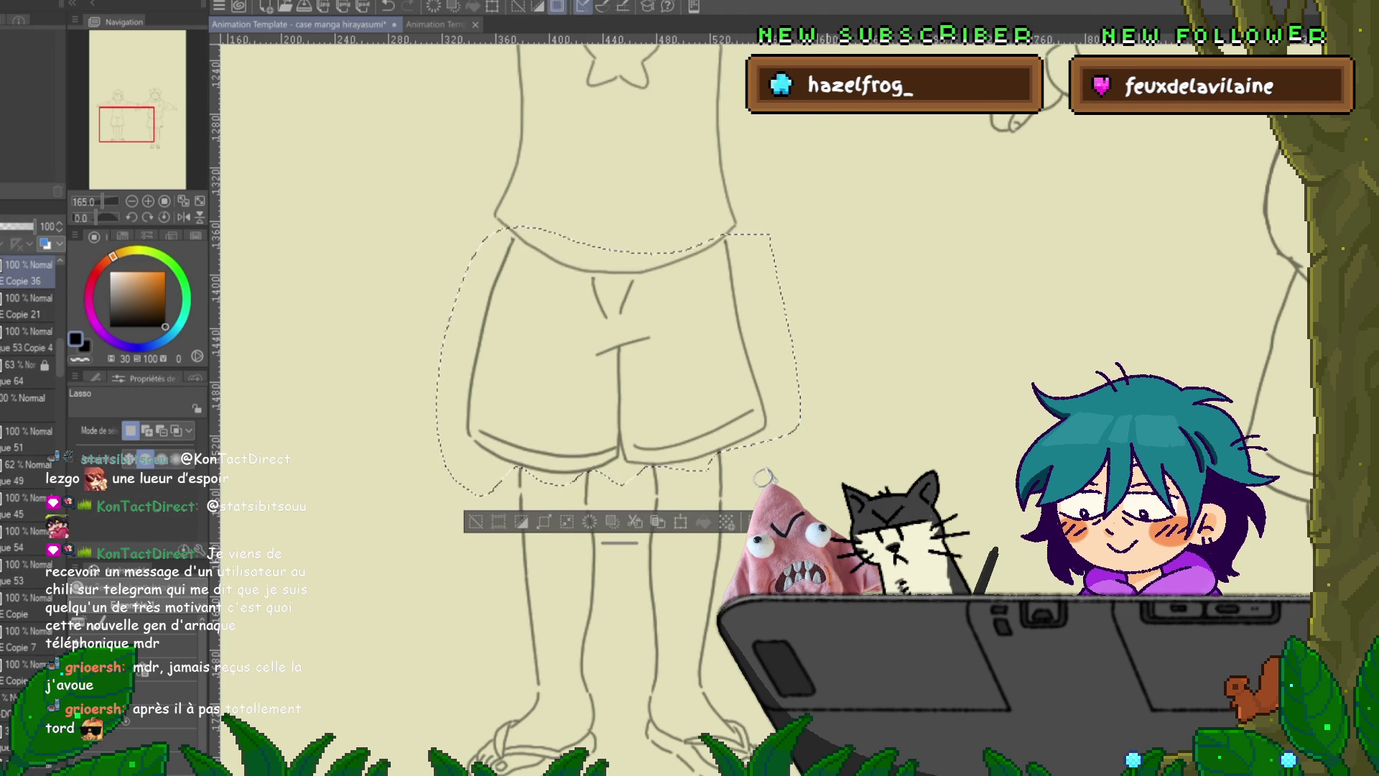
scroll(29, 467, "up", 3)
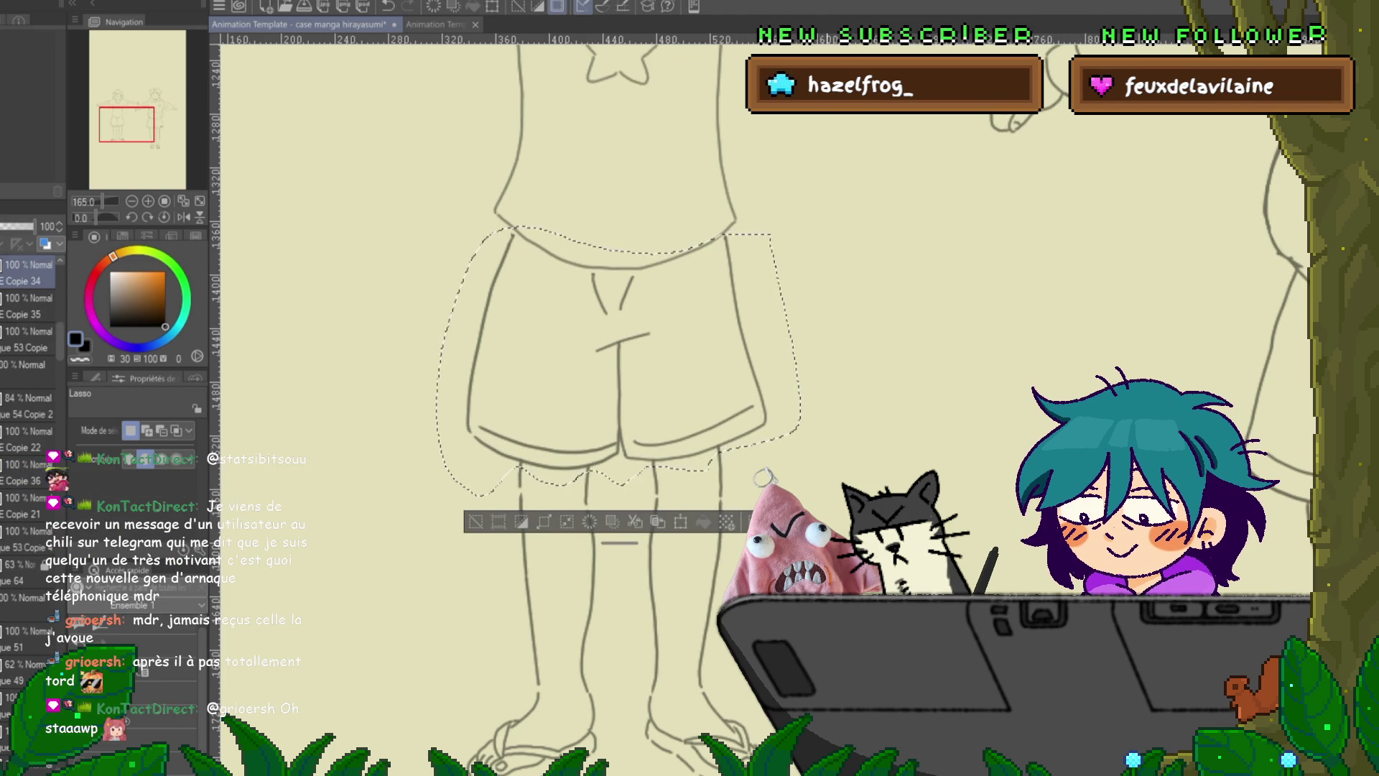
scroll(28, 467, "down", 3)
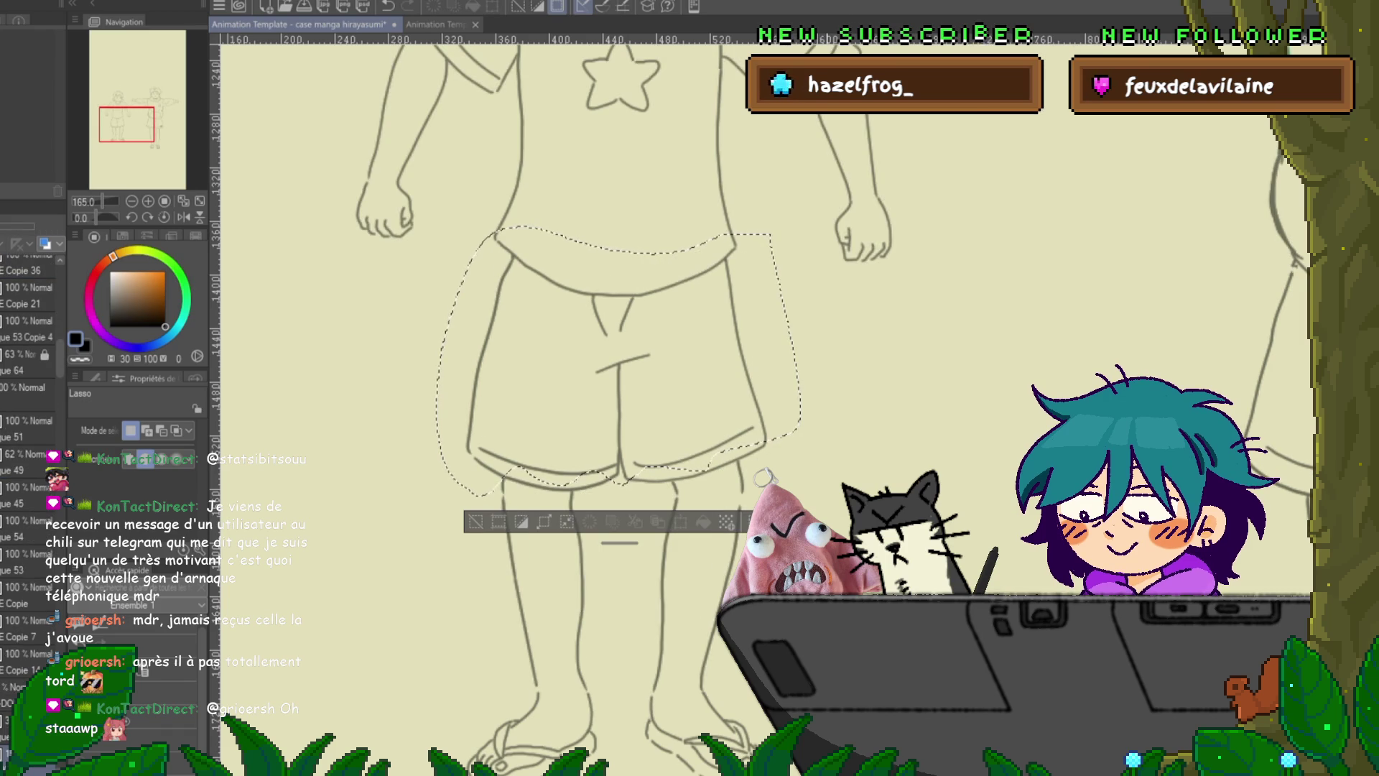
scroll(29, 467, "up", 1)
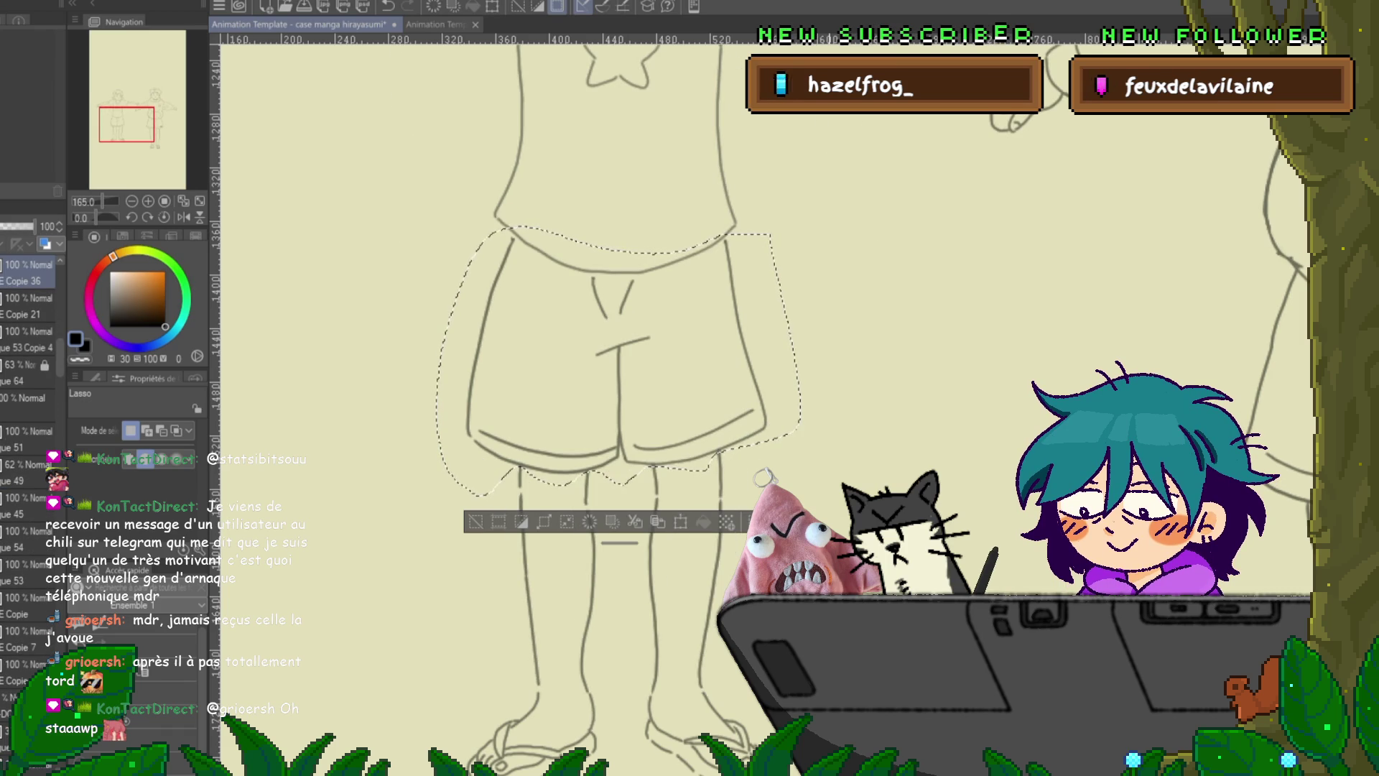
scroll(29, 467, "down", 1)
scroll(29, 467, "up", 1)
scroll(29, 466, "down", 1)
scroll(29, 467, "up", 5)
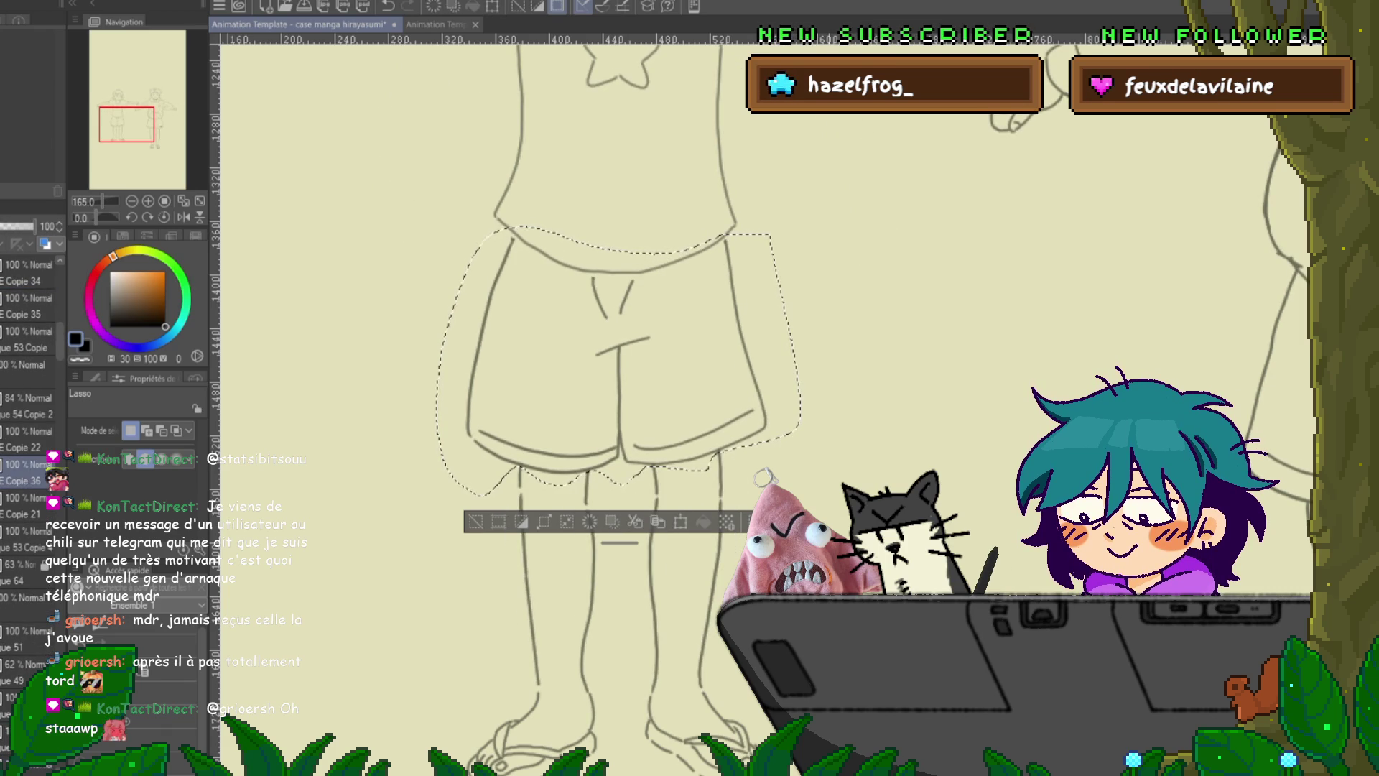
scroll(29, 466, "down", 5)
scroll(29, 467, "up", 5)
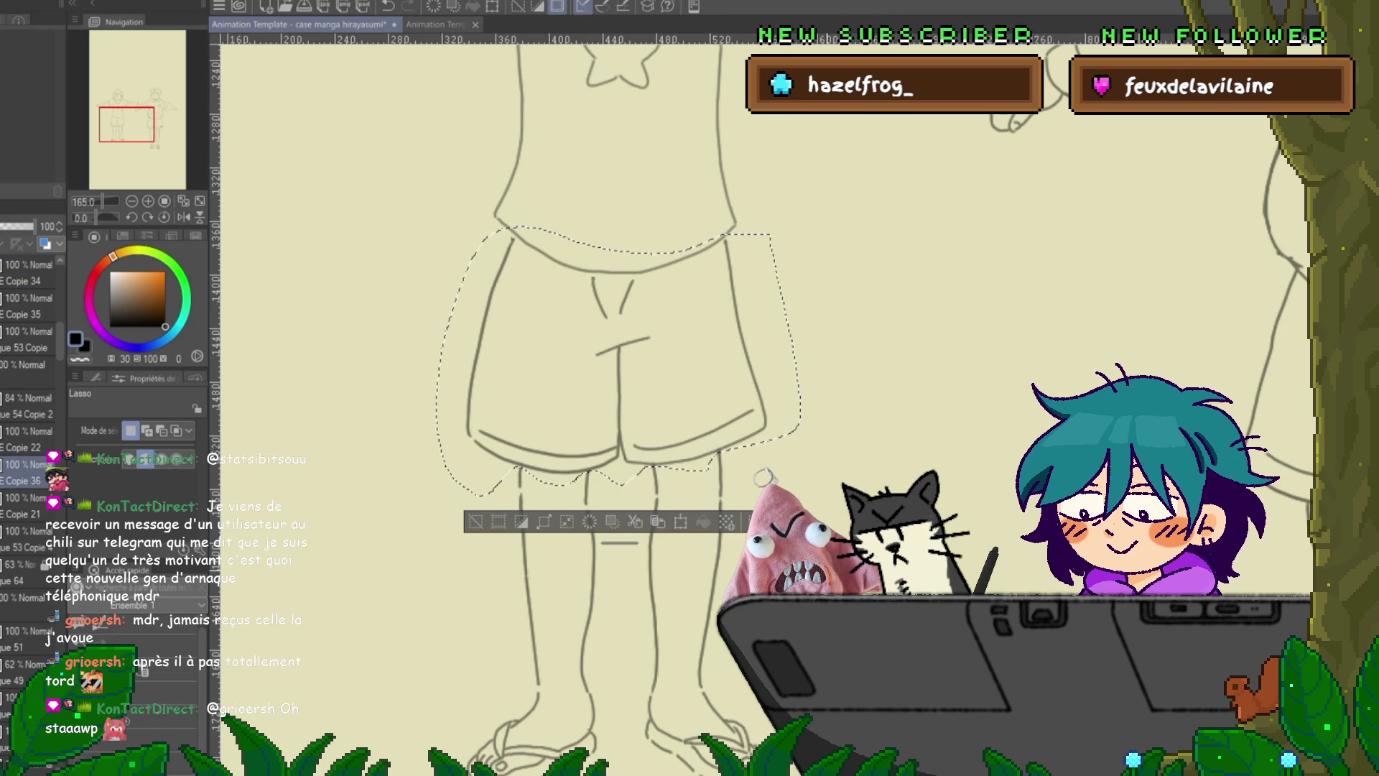
key("ctrl+d")
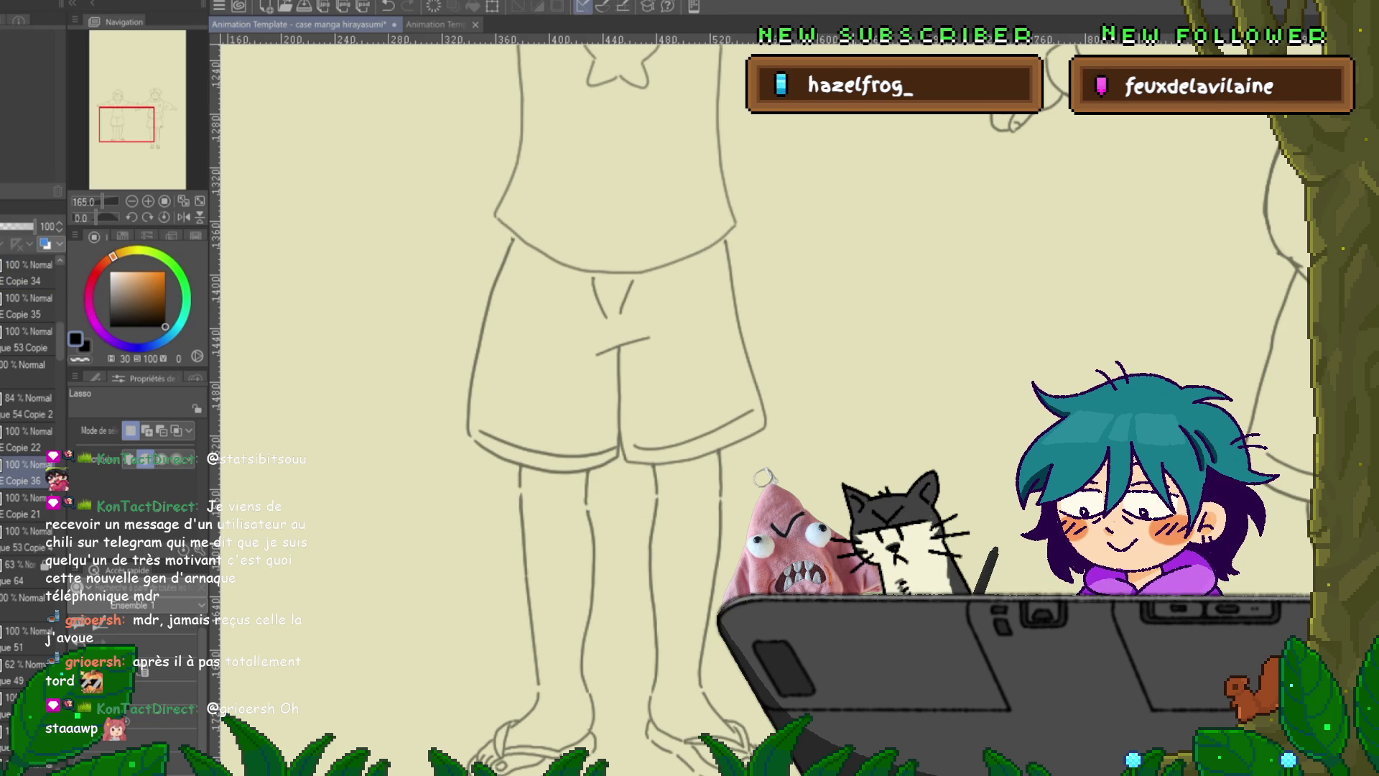
- With the Control Point tool, pull the top of the shorts' left side line slightly upward
key("y")
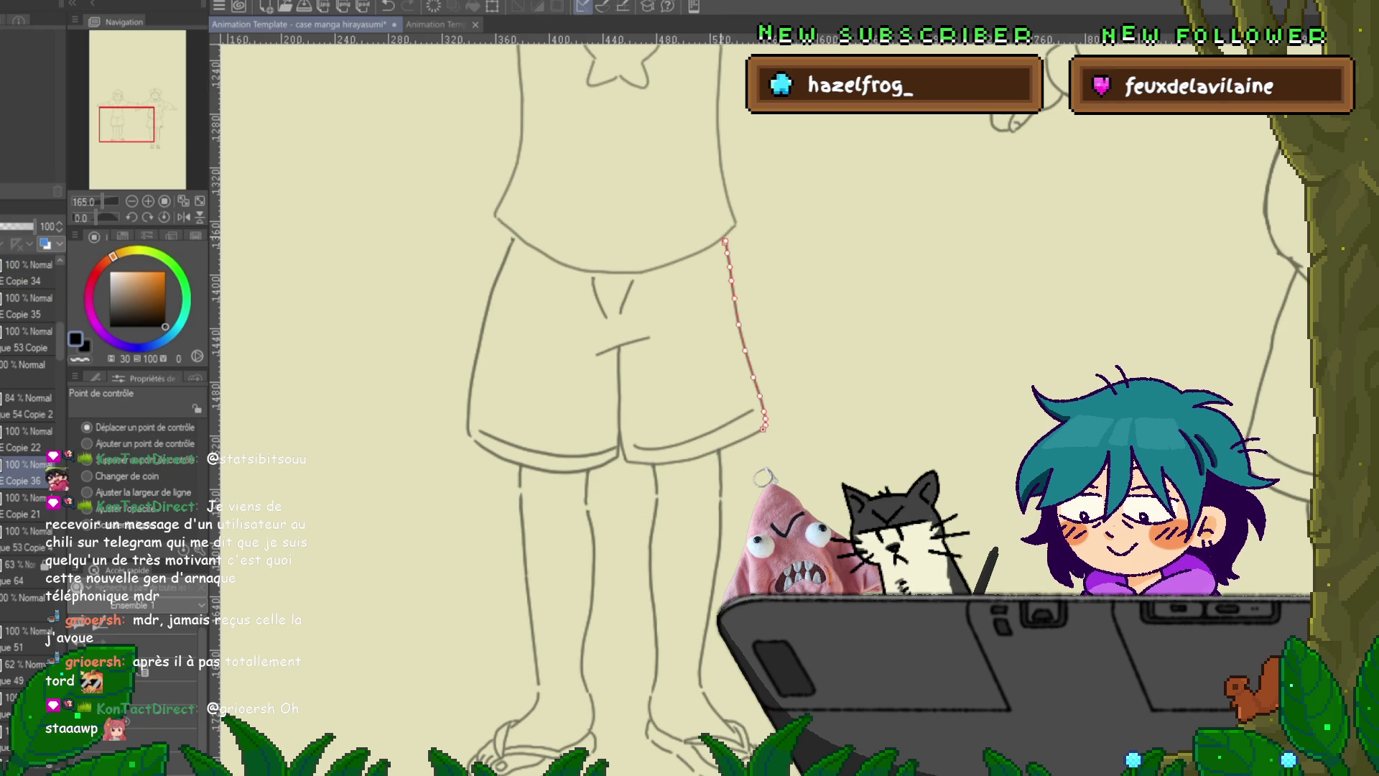
left_click(744, 338)
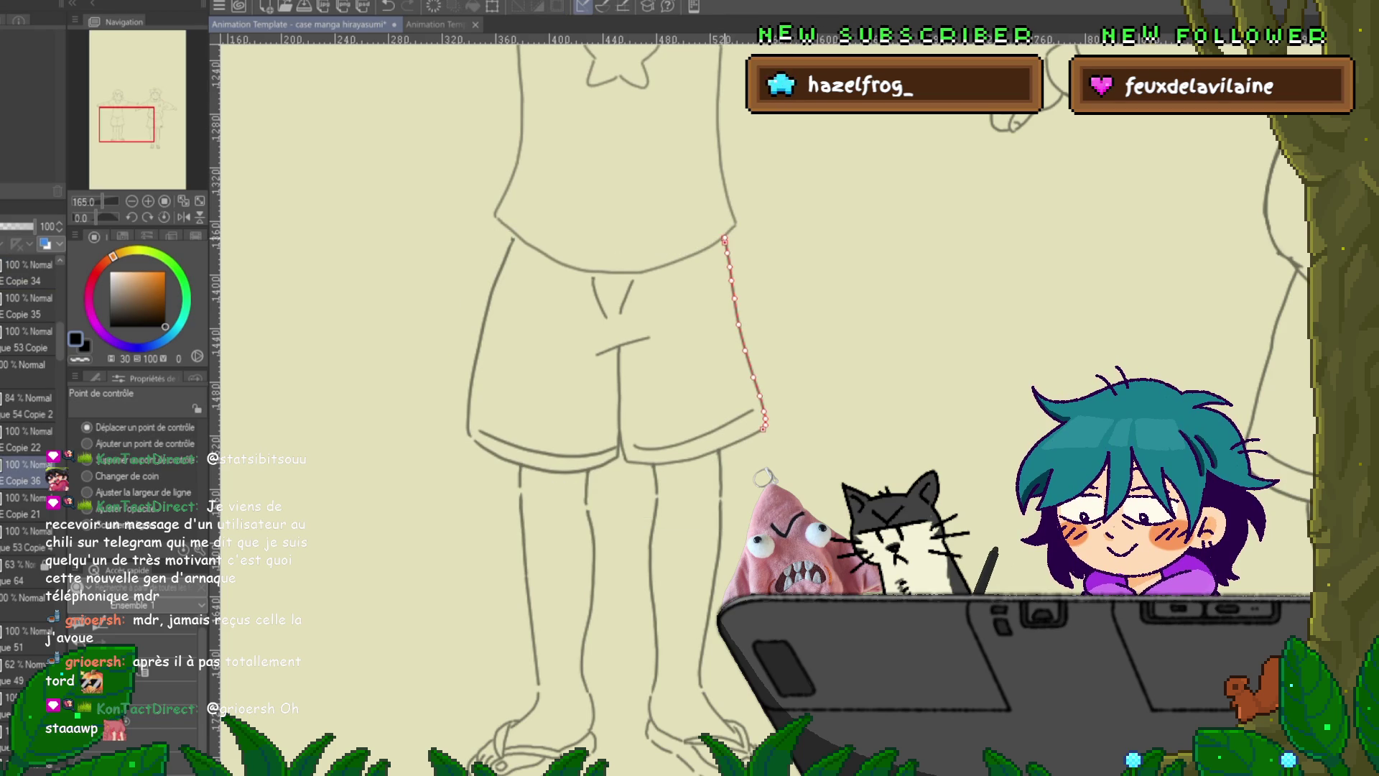
left_click(481, 338)
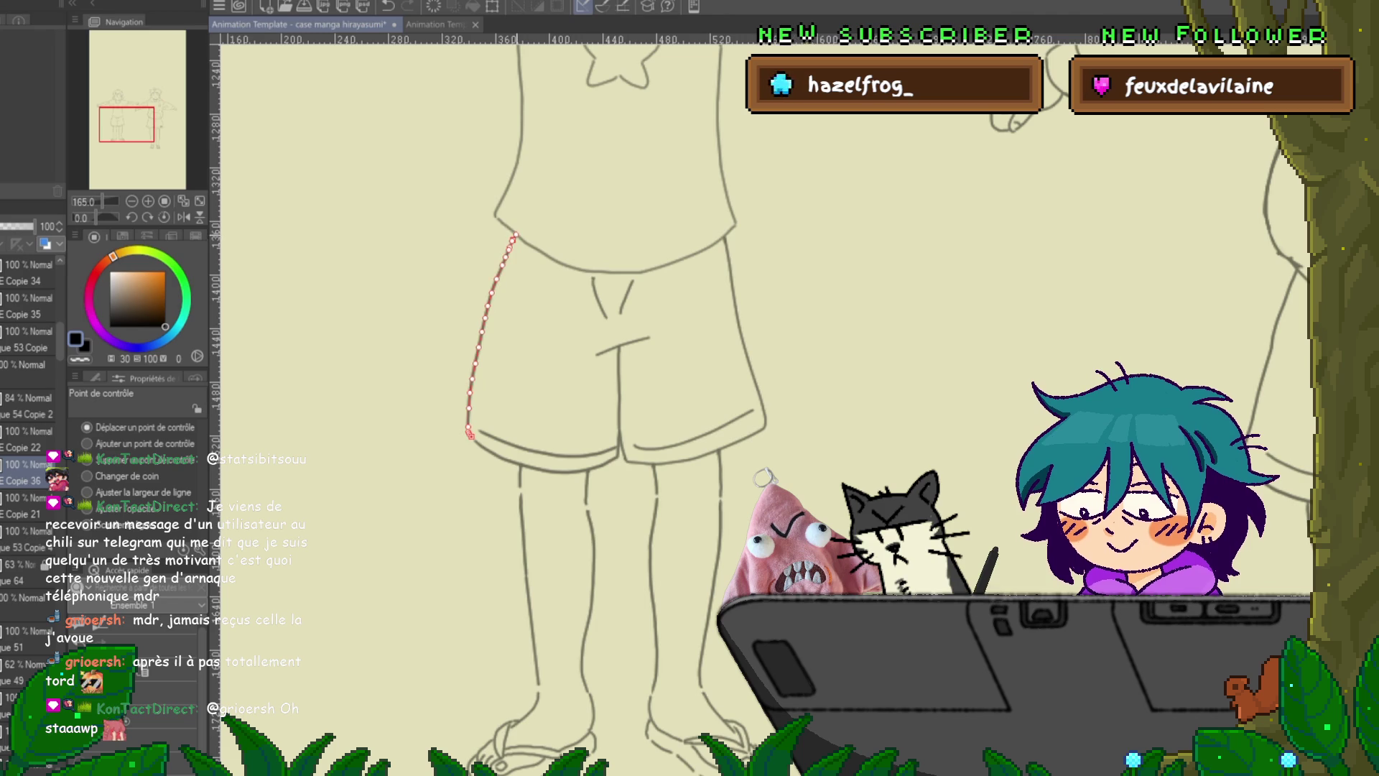
left_click_drag(512, 239, 516, 234)
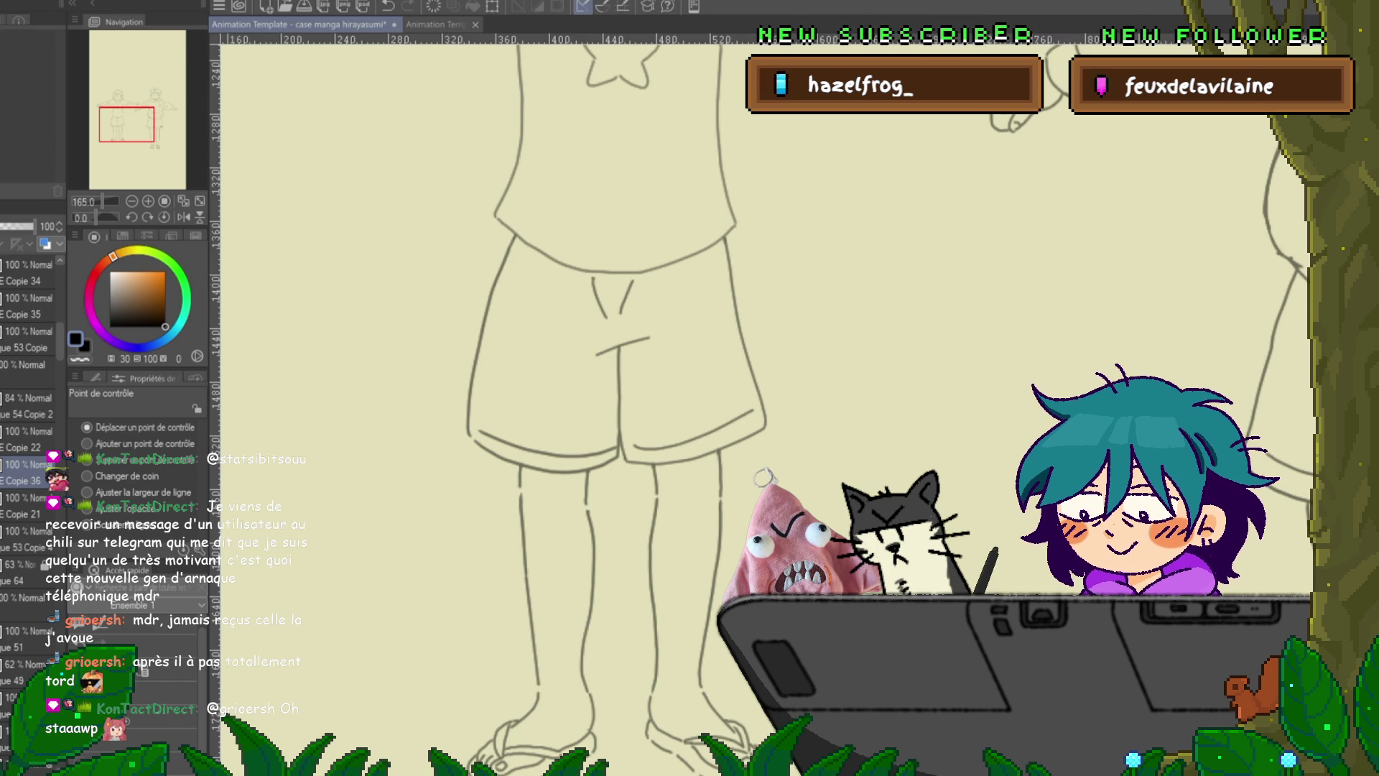
- Play back the animation, recheck both shorts side lines, and deselect
key("space")
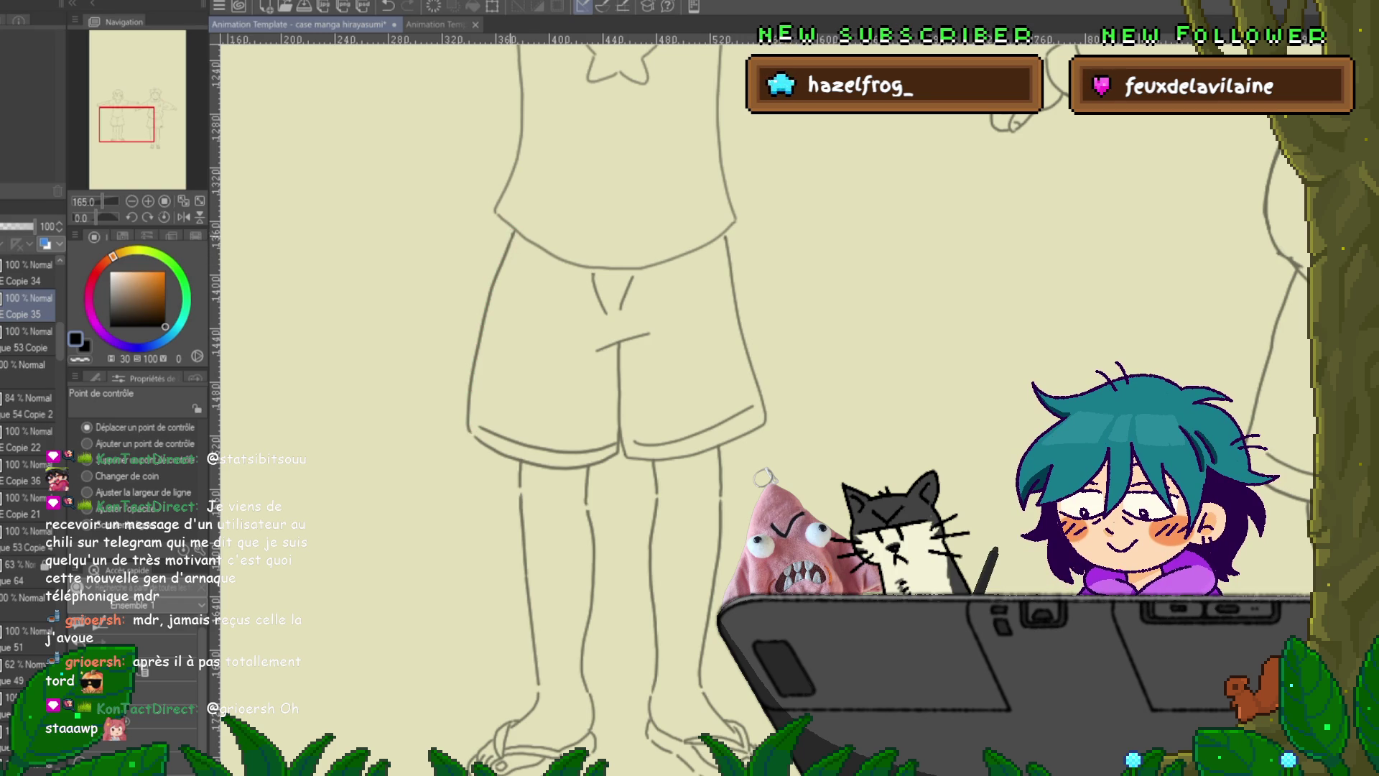
left_click(745, 346)
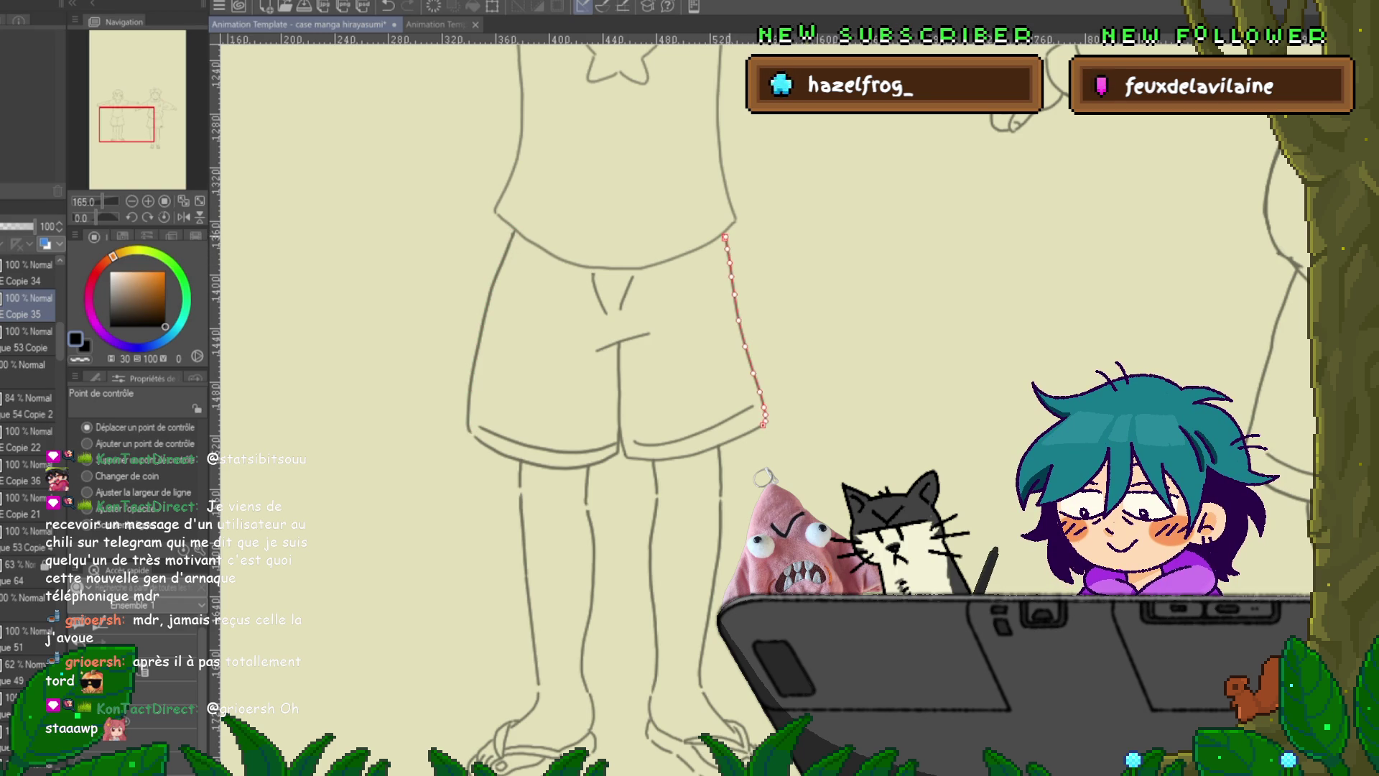
left_click(482, 331)
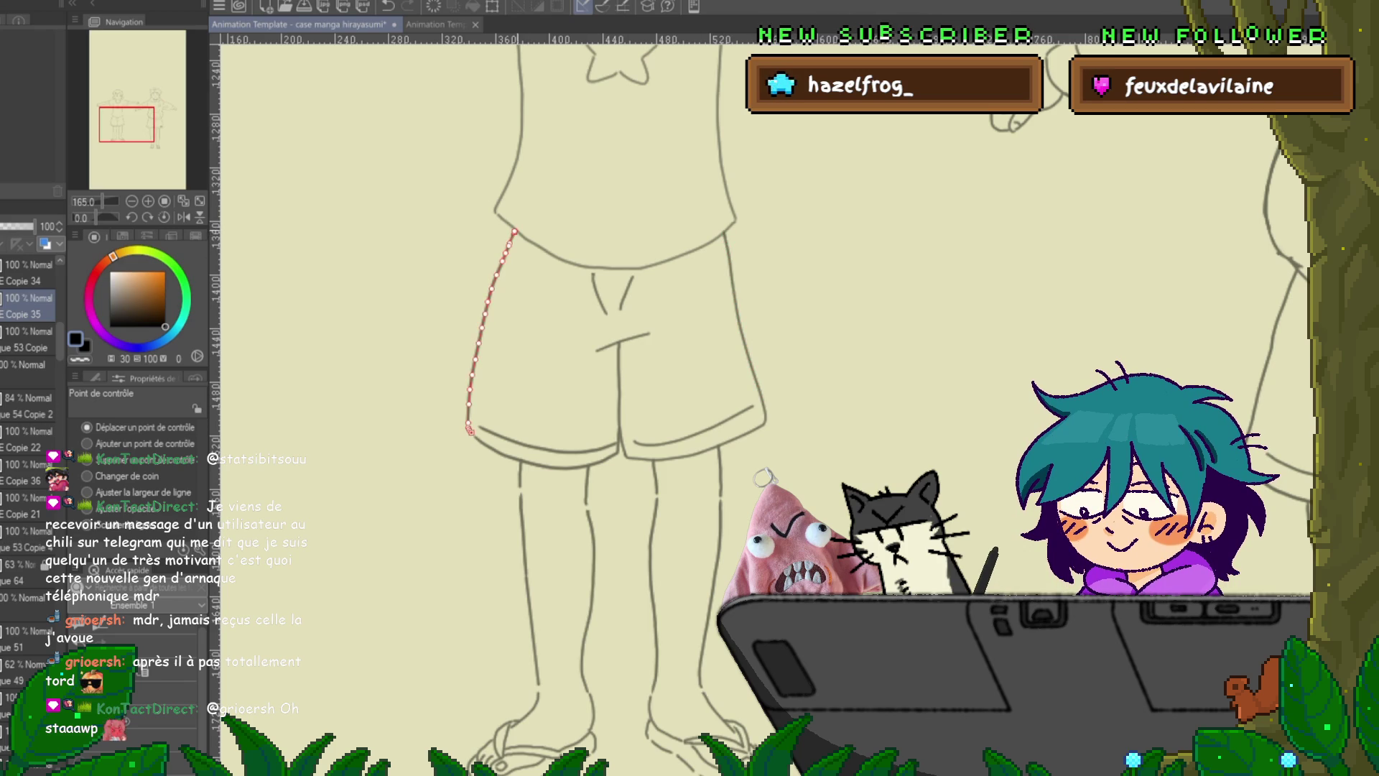
key("ctrl+d")
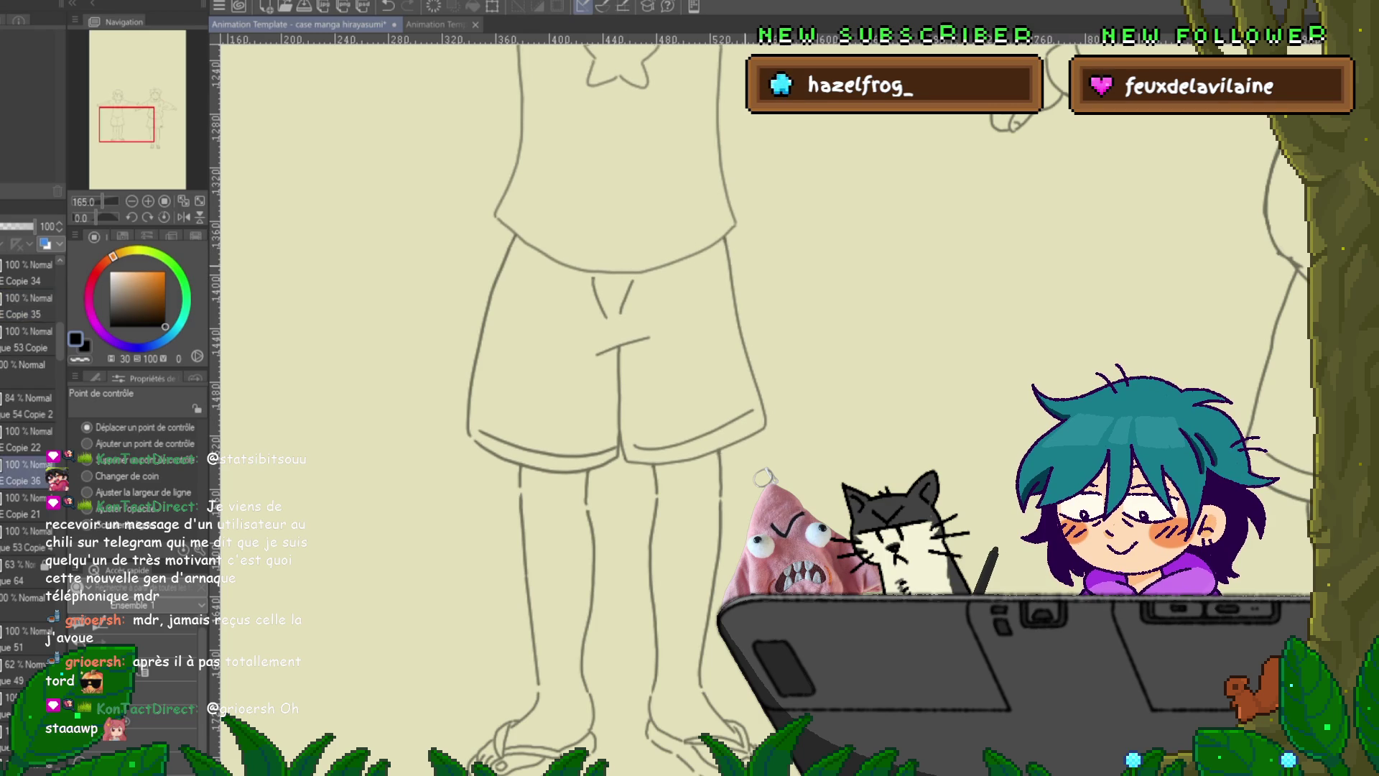
scroll(596, 359, "down", 3)
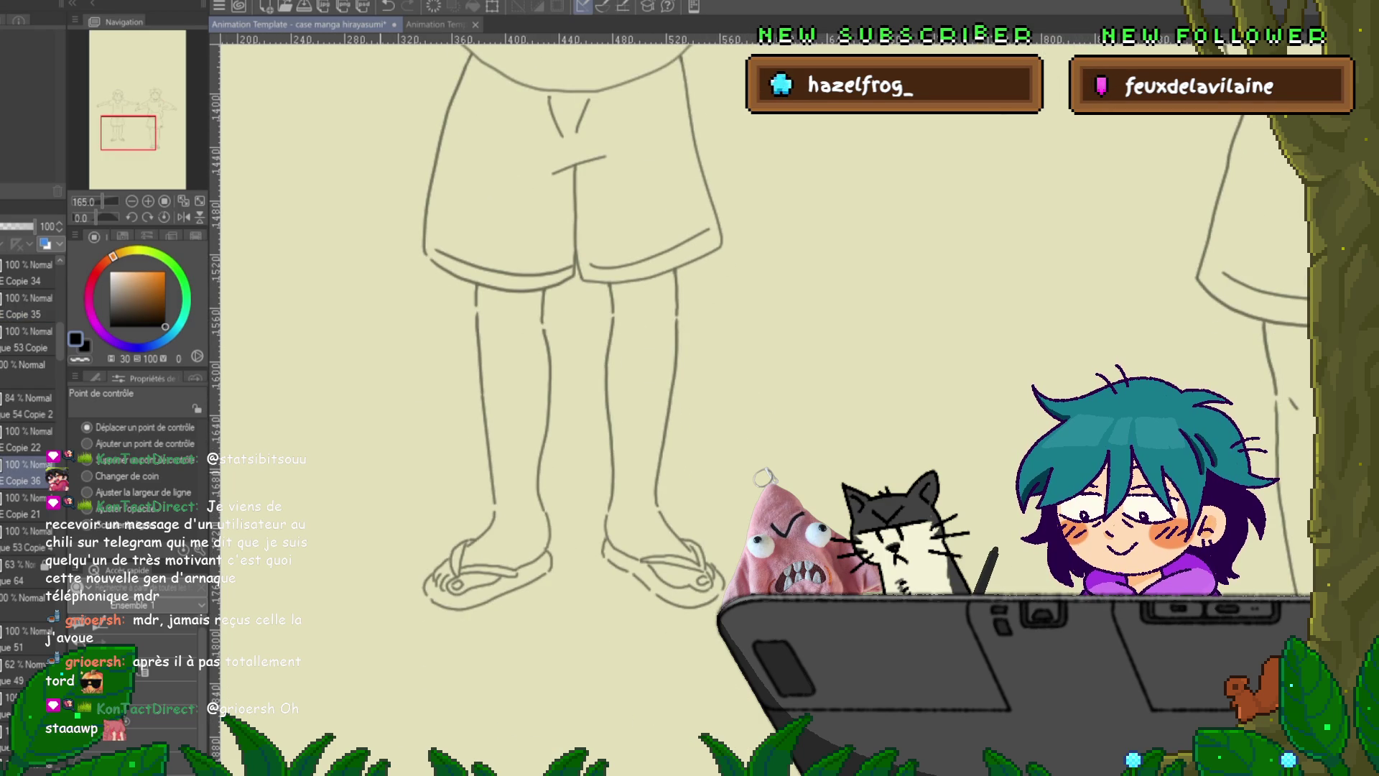
- With onion skin on, lasso the left leg and rotate it around the ankle
key("o")
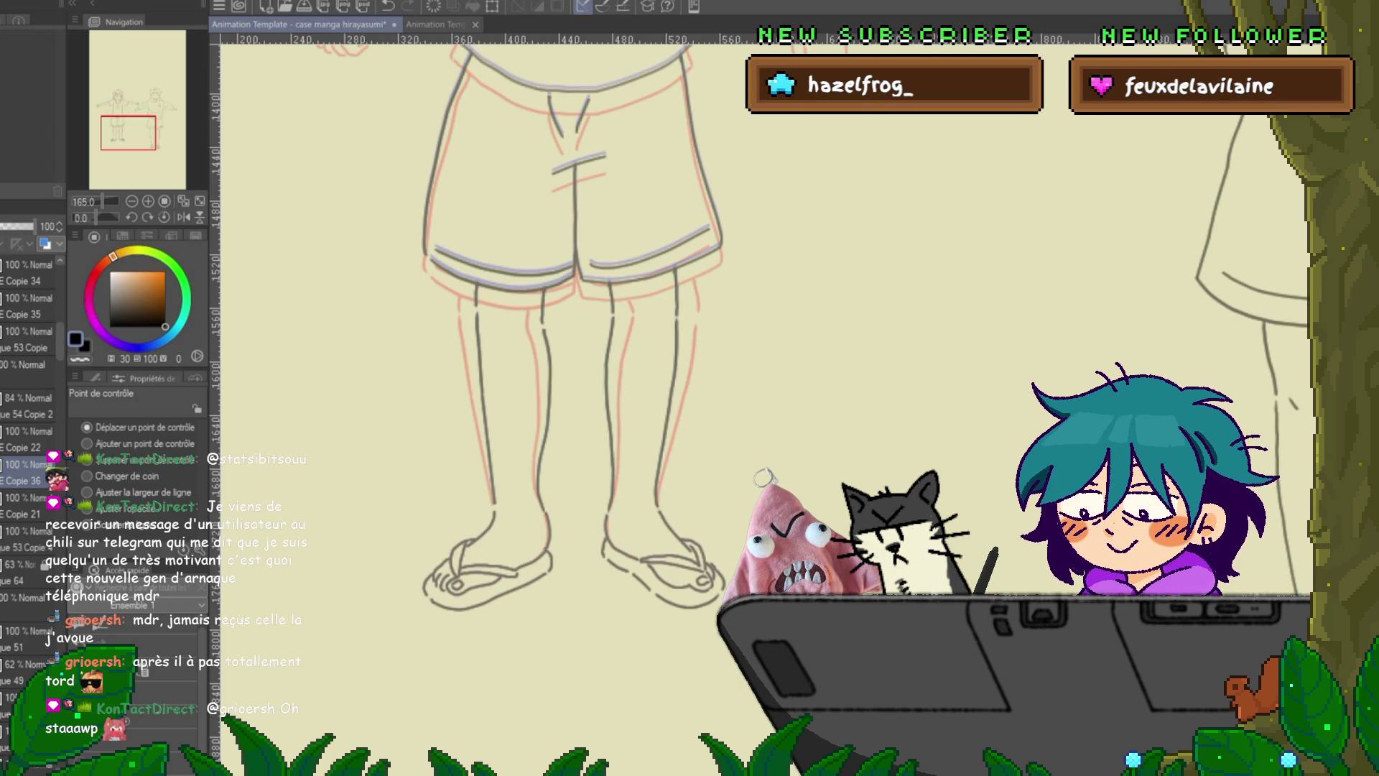
key("m")
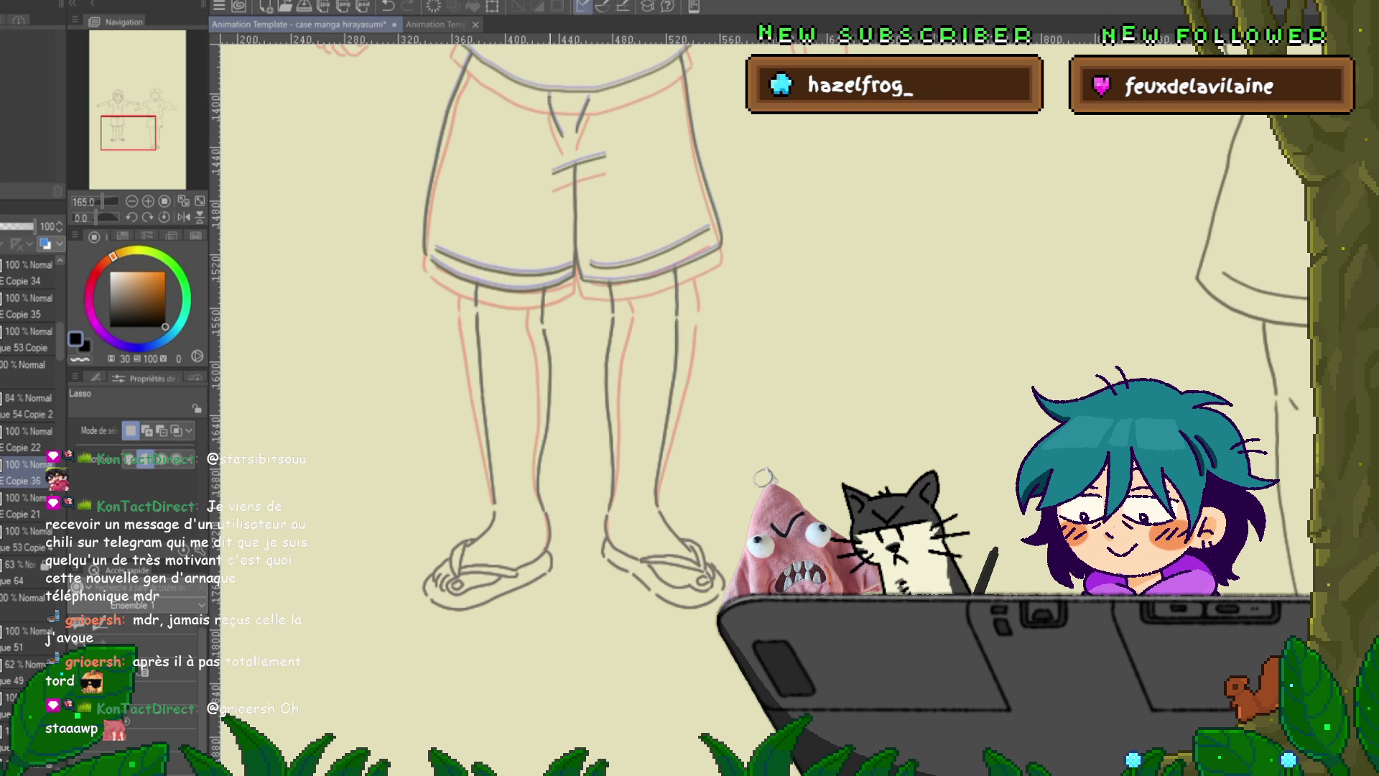
left_click_drag(547, 514, 454, 272)
left_click_drag(557, 269, 548, 514)
key("ctrl+t")
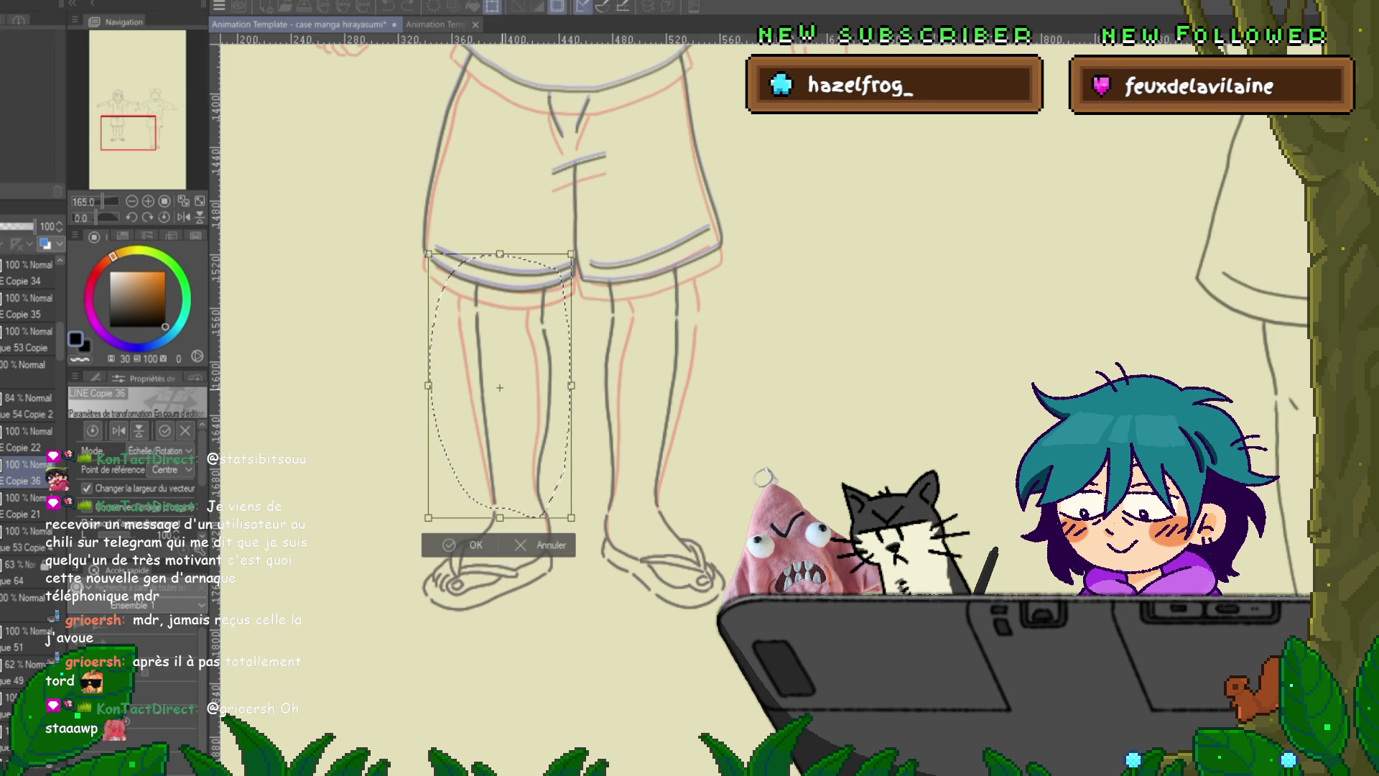
left_click_drag(499, 385, 518, 513)
left_click_drag(438, 237, 428, 242)
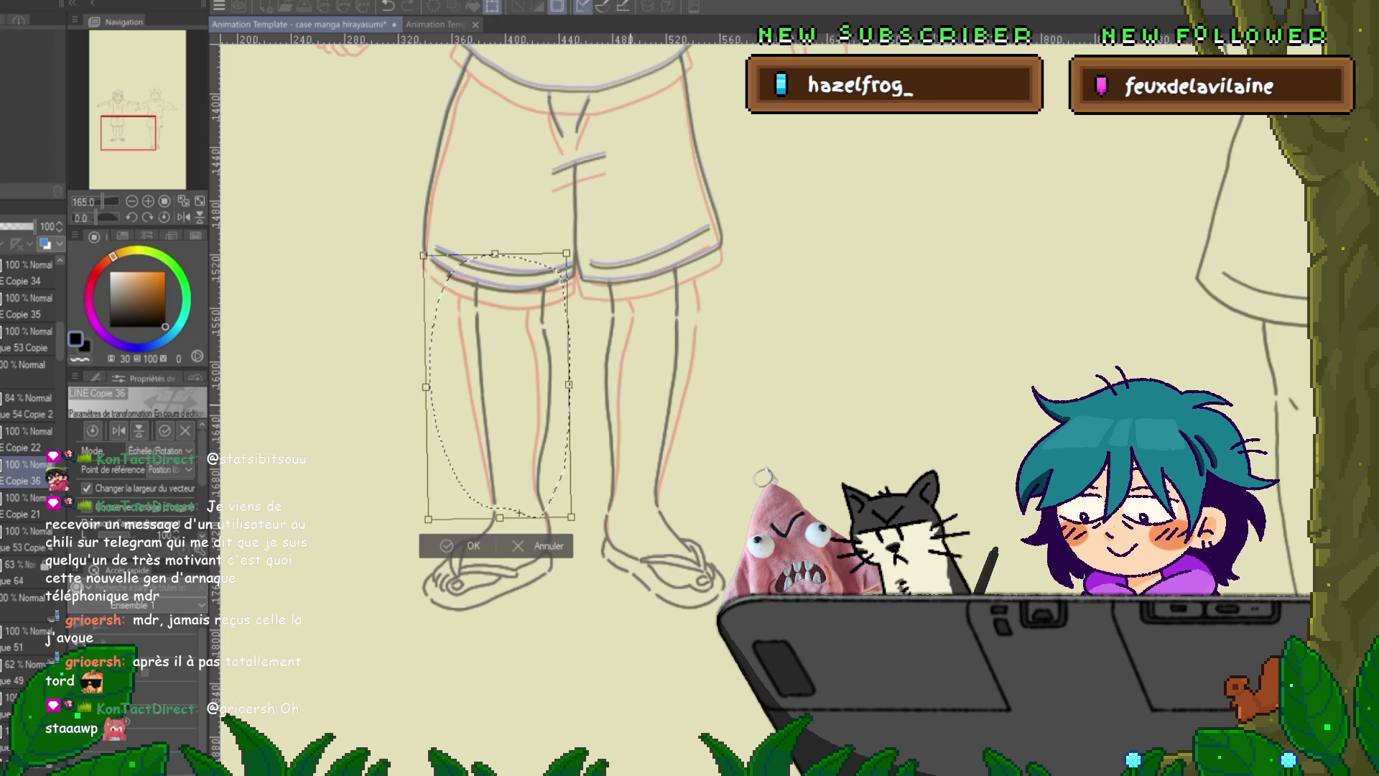
key("Return")
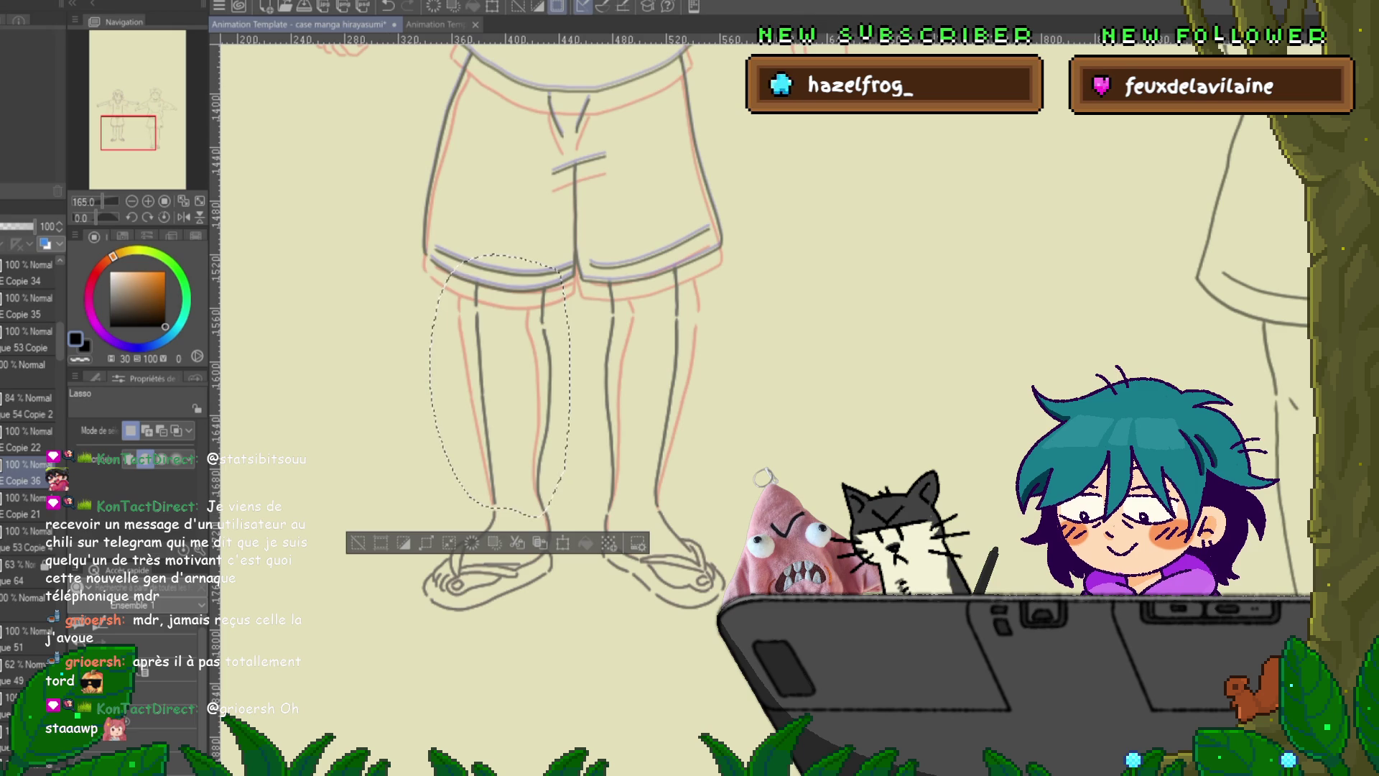
- On the Copie 21 layer, rotate the leg to match the adjusted one
left_click(29, 505)
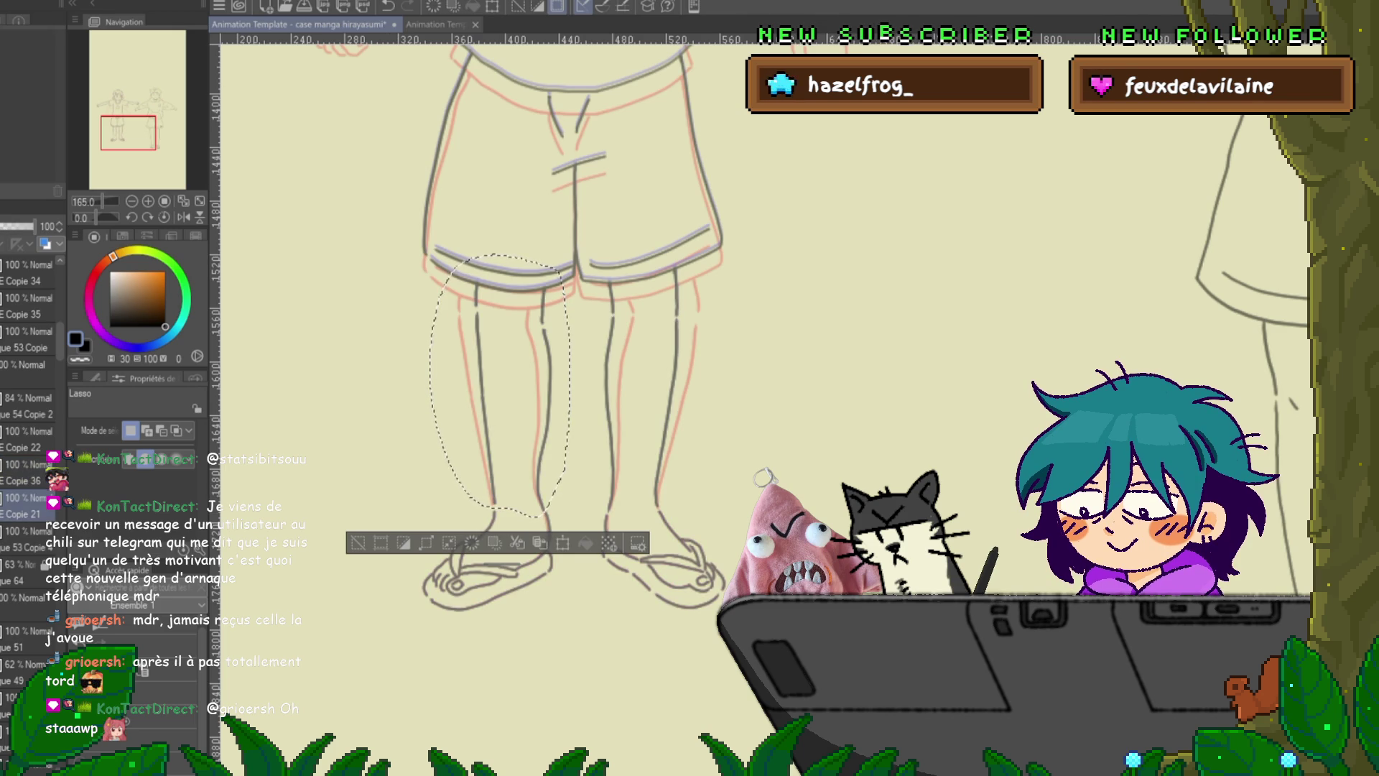
key("ctrl+t")
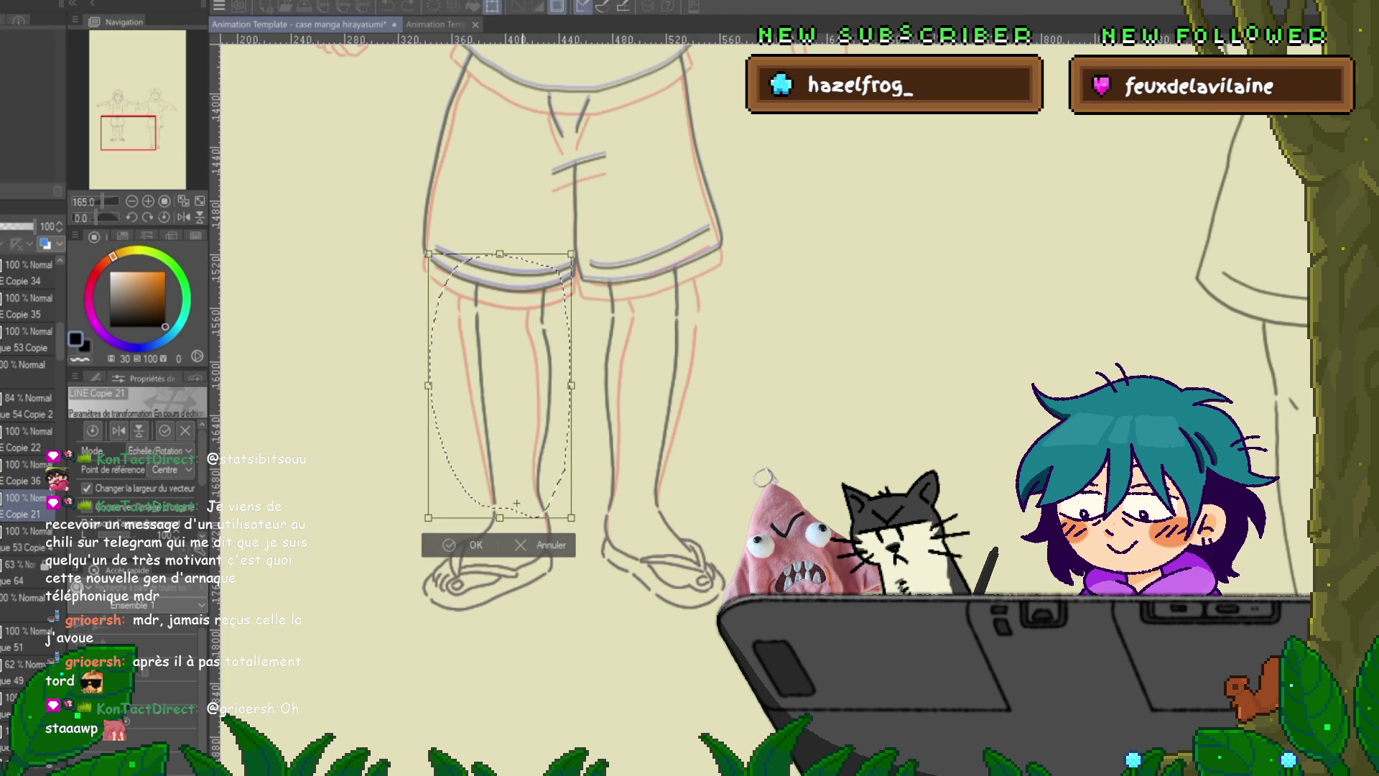
left_click_drag(517, 500, 520, 512)
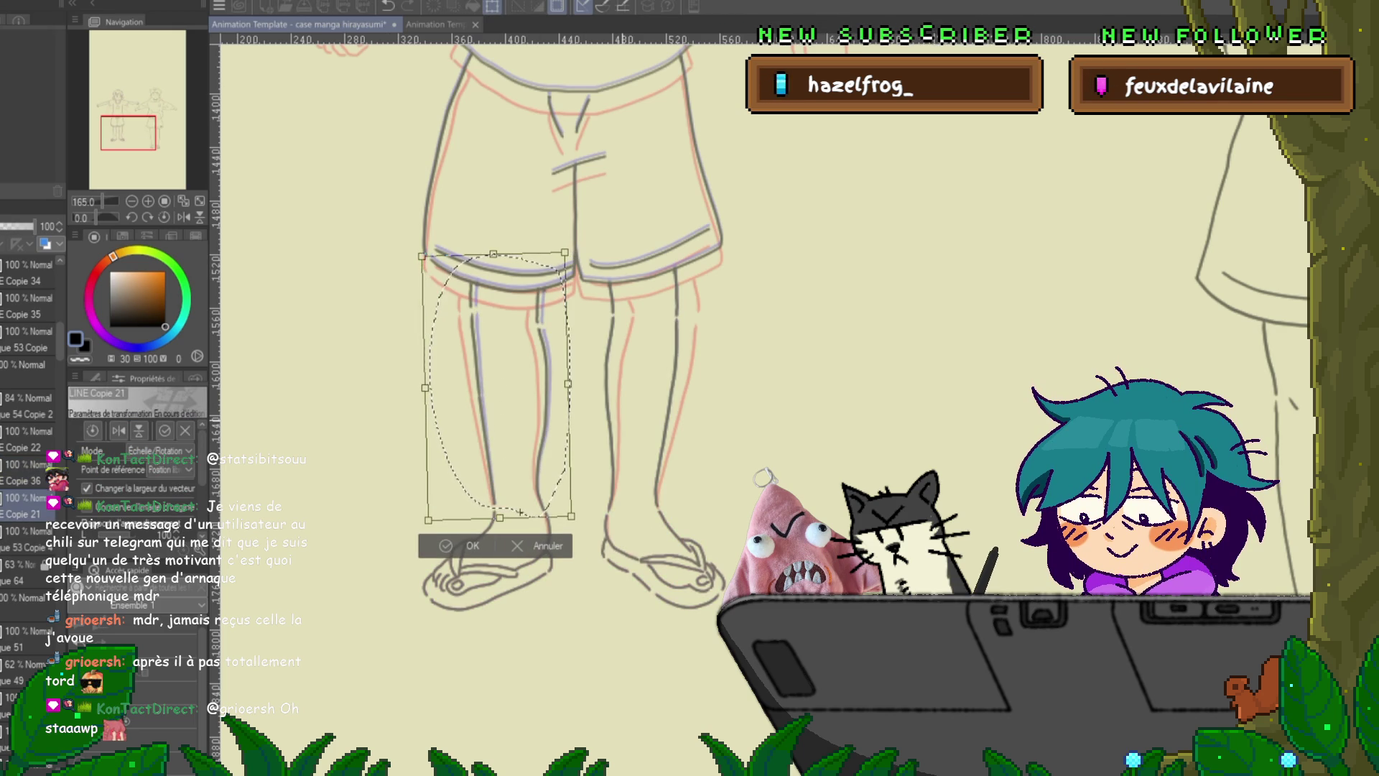
key("Return")
- Lasso the right leg and tilt its top rightward, then deselect and step through frames
mouse_move(602, 279)
left_mouse_down()
mouse_move(696, 286)
mouse_move(583, 446)
left_mouse_up()
mouse_move(595, 506)
left_mouse_down()
mouse_move(645, 528)
mouse_move(650, 518)
mouse_move(696, 286)
left_mouse_up()
key("ctrl+t")
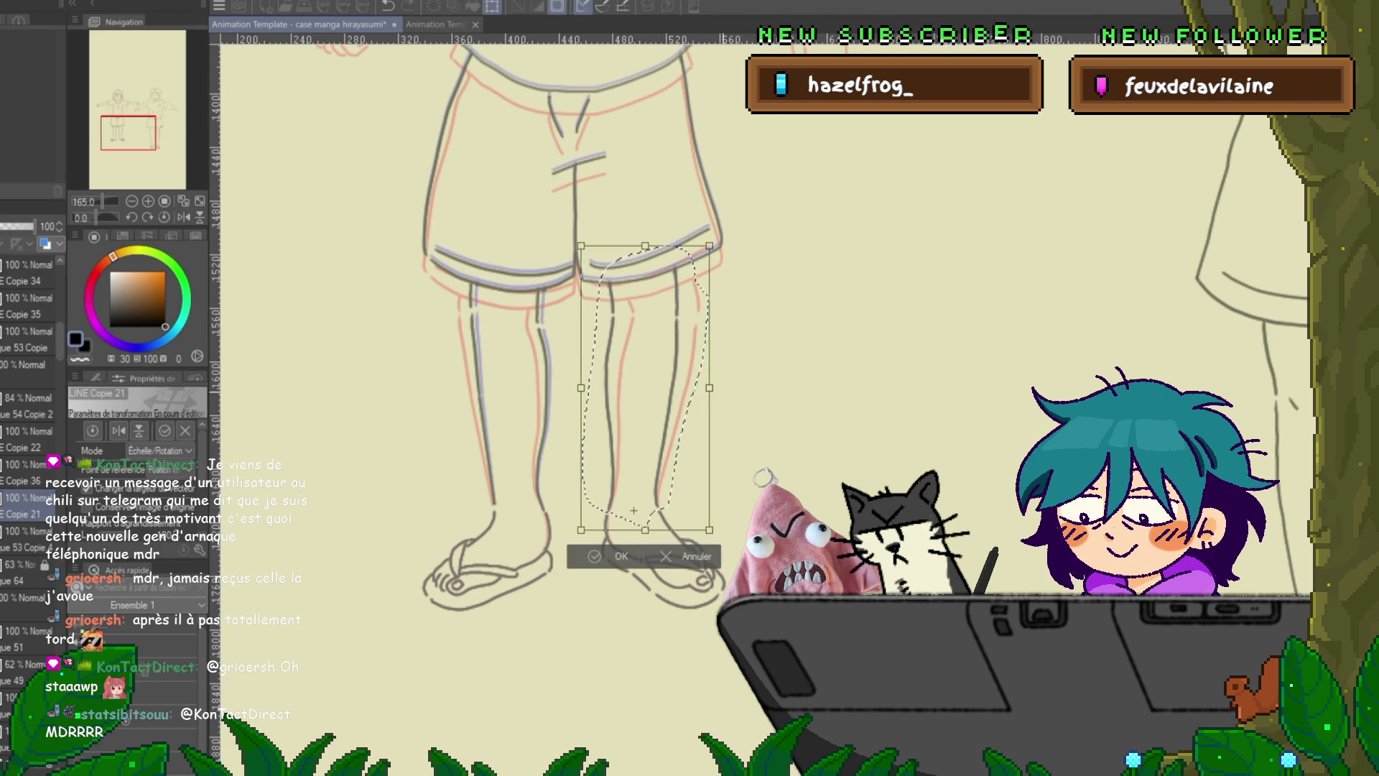
left_click_drag(709, 245, 717, 247)
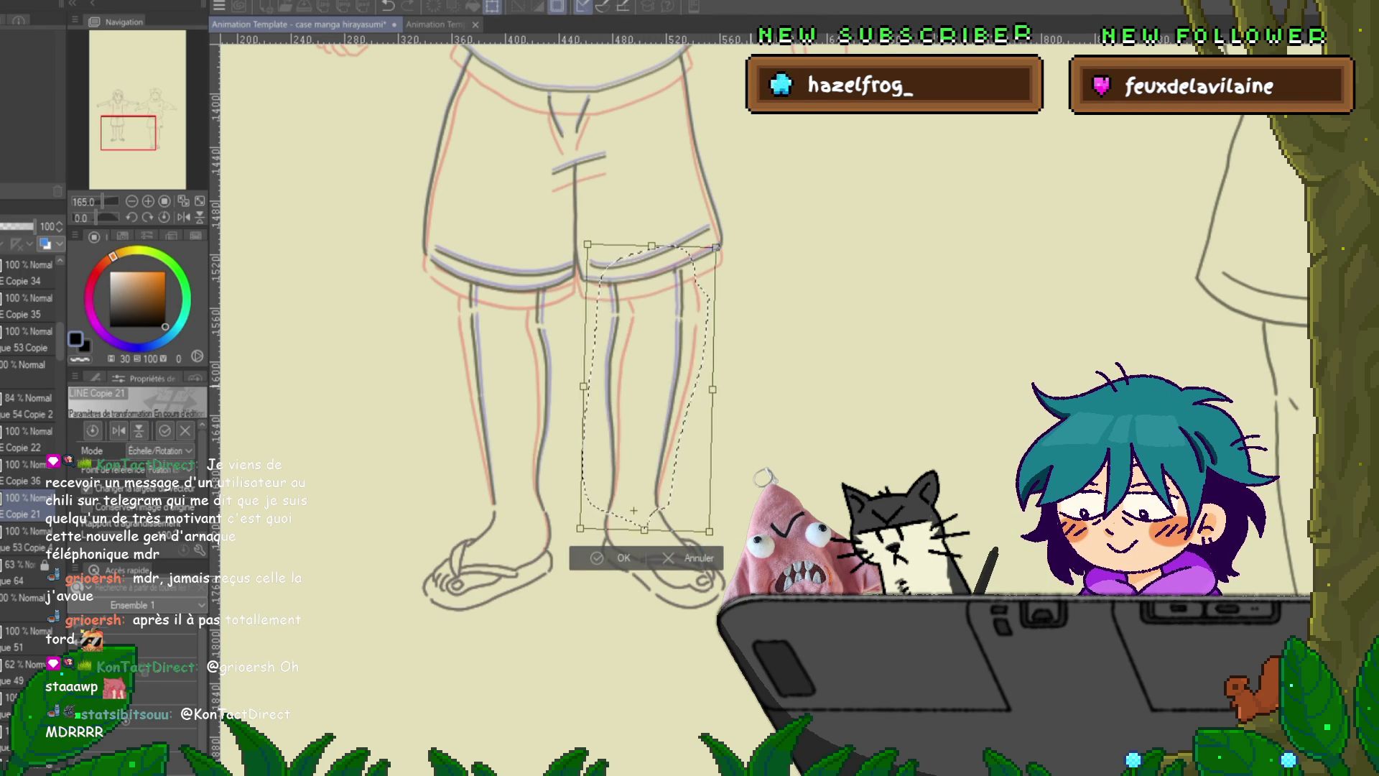
key("Return")
key("ctrl+Right")
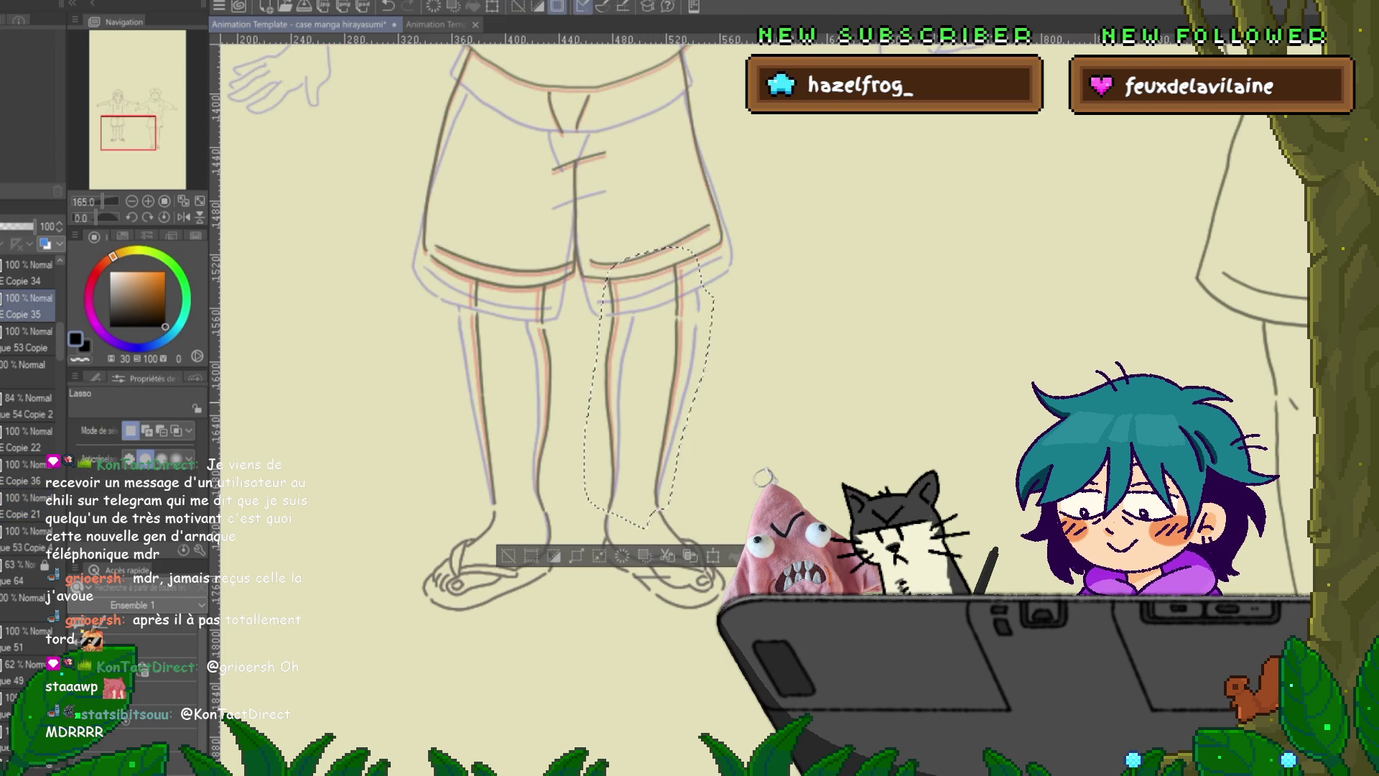
scroll(574, 359, "up", 2)
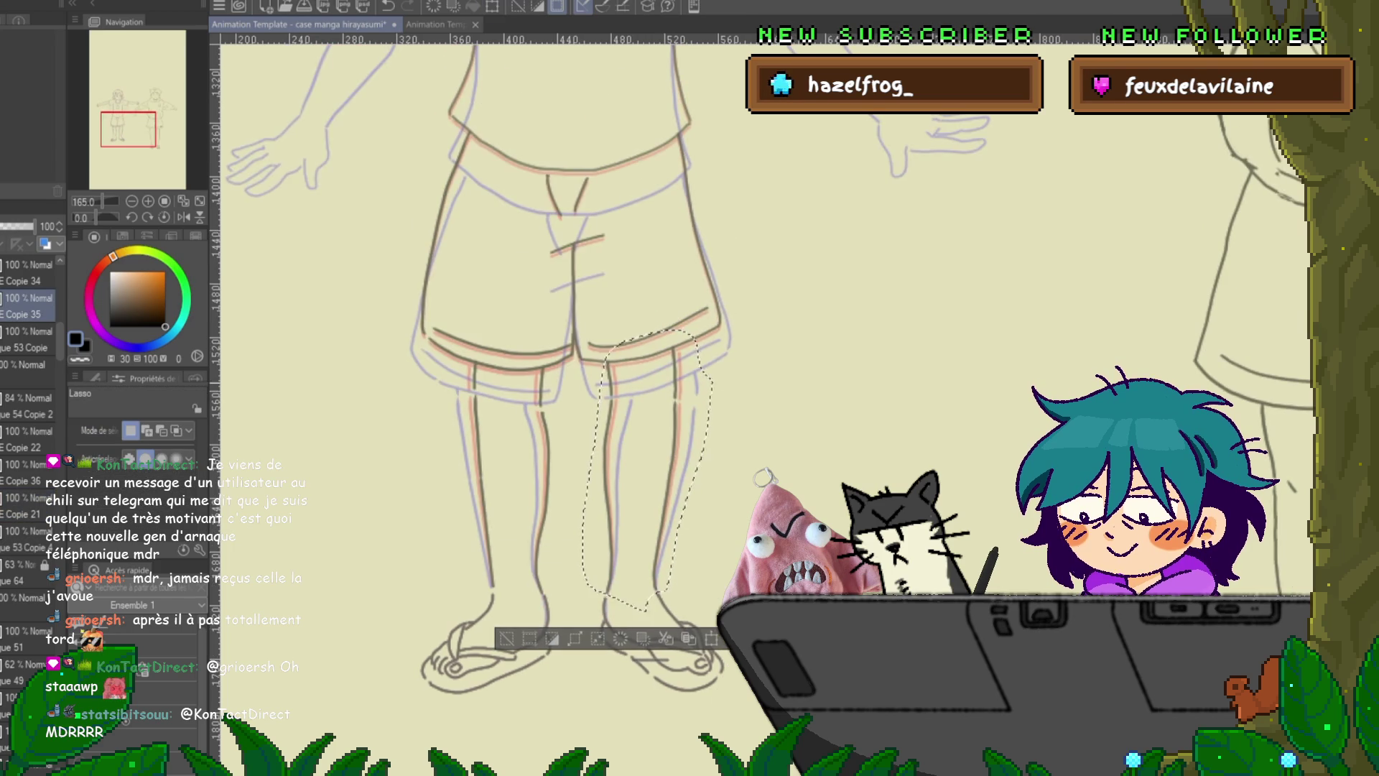
key("ctrl+d")
key("ctrl+Right")
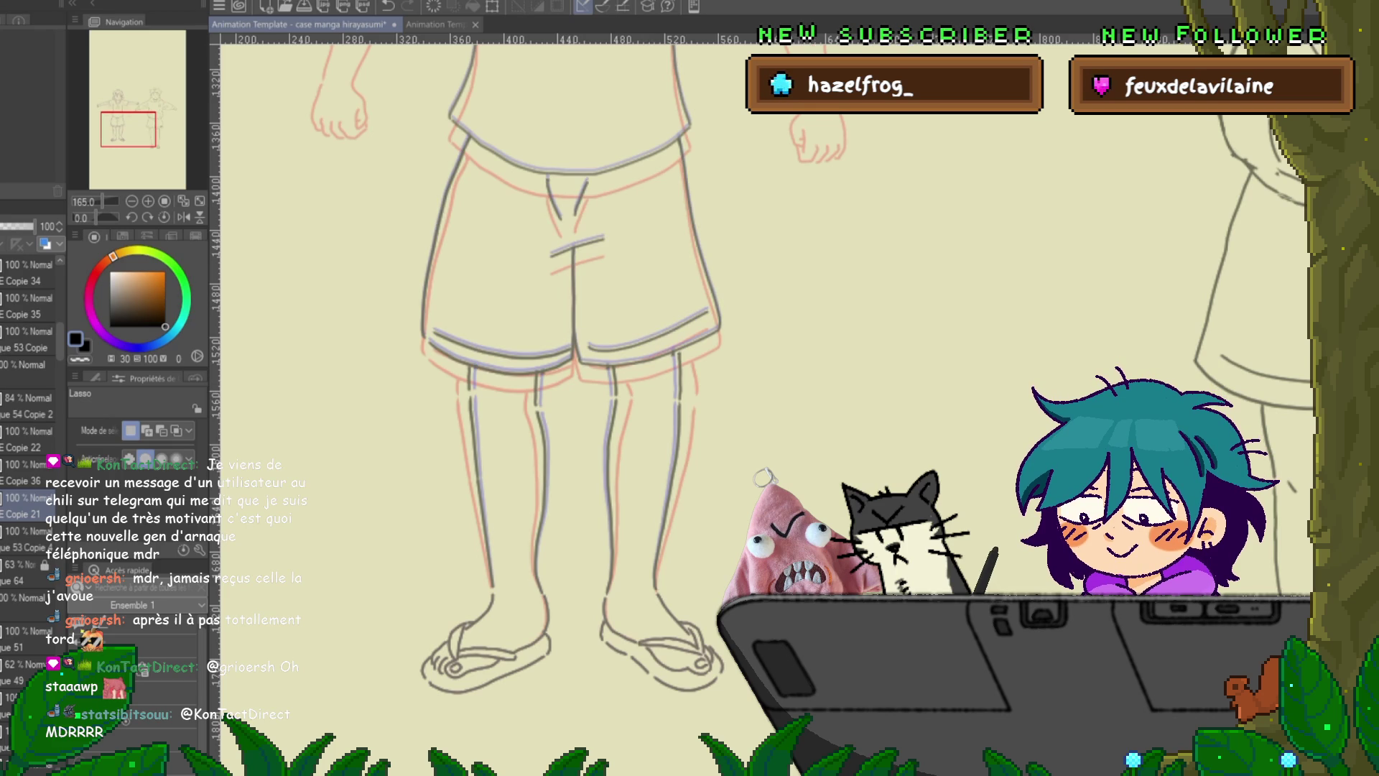
- On the Copie 21 layer, pick the right and left leg lines with the Control Point tool
left_click(21, 472)
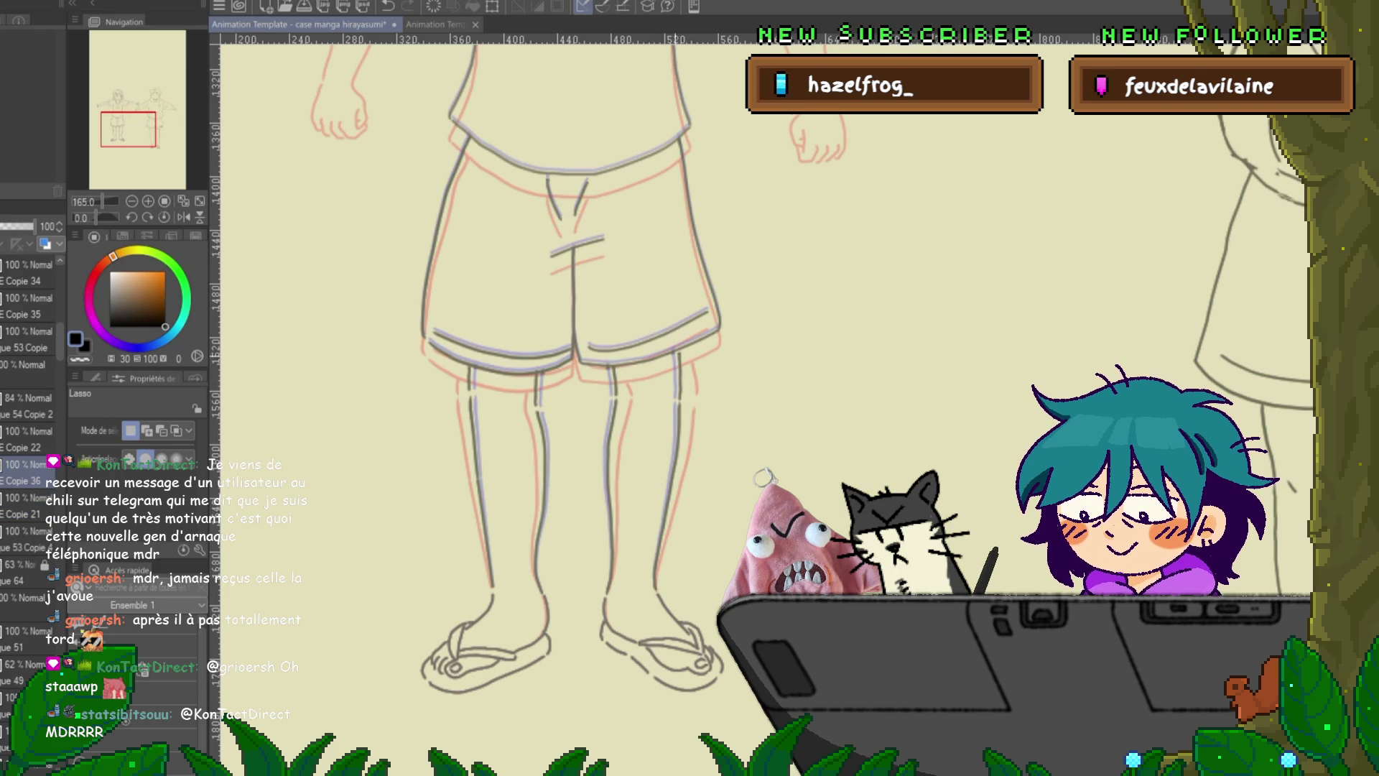
left_click(22, 505)
key("y")
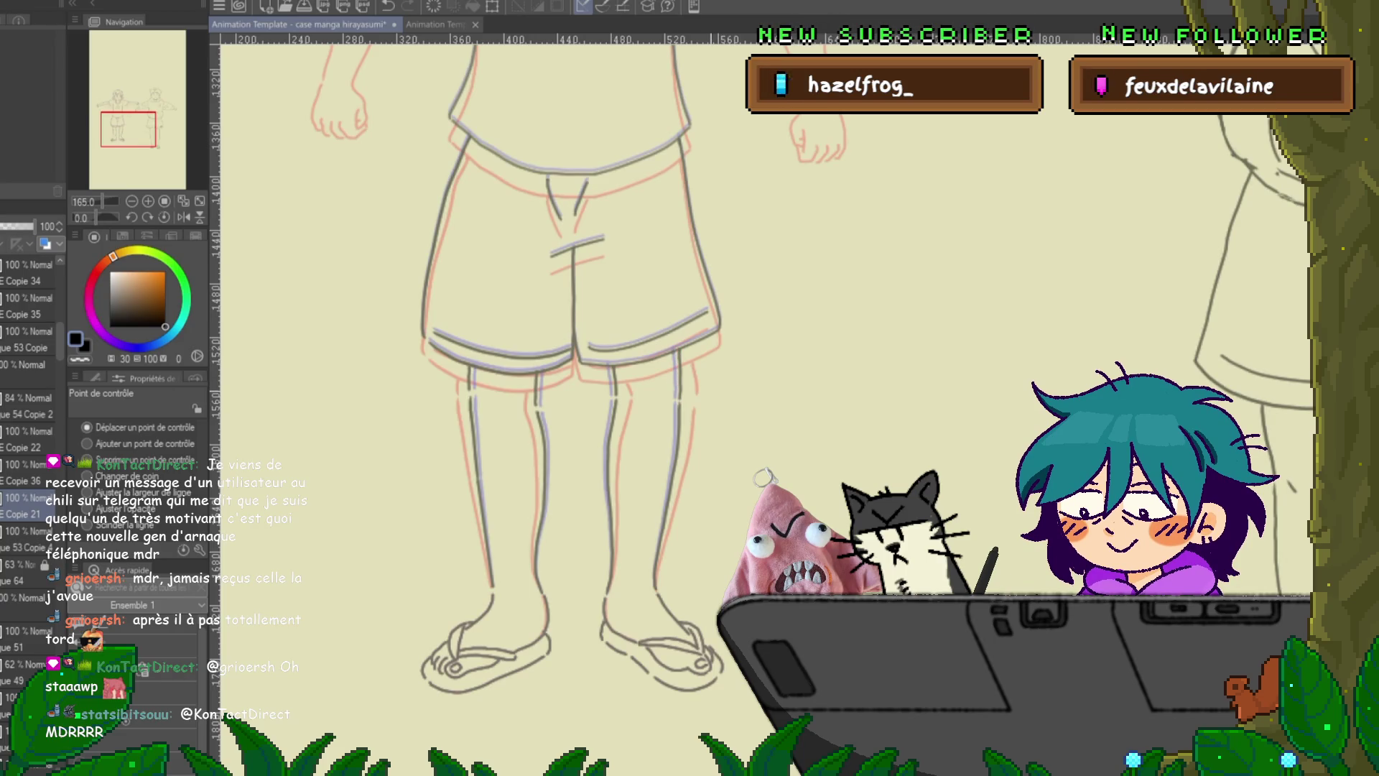
scroll(29, 431, "down", 3)
key("ctrl+Right")
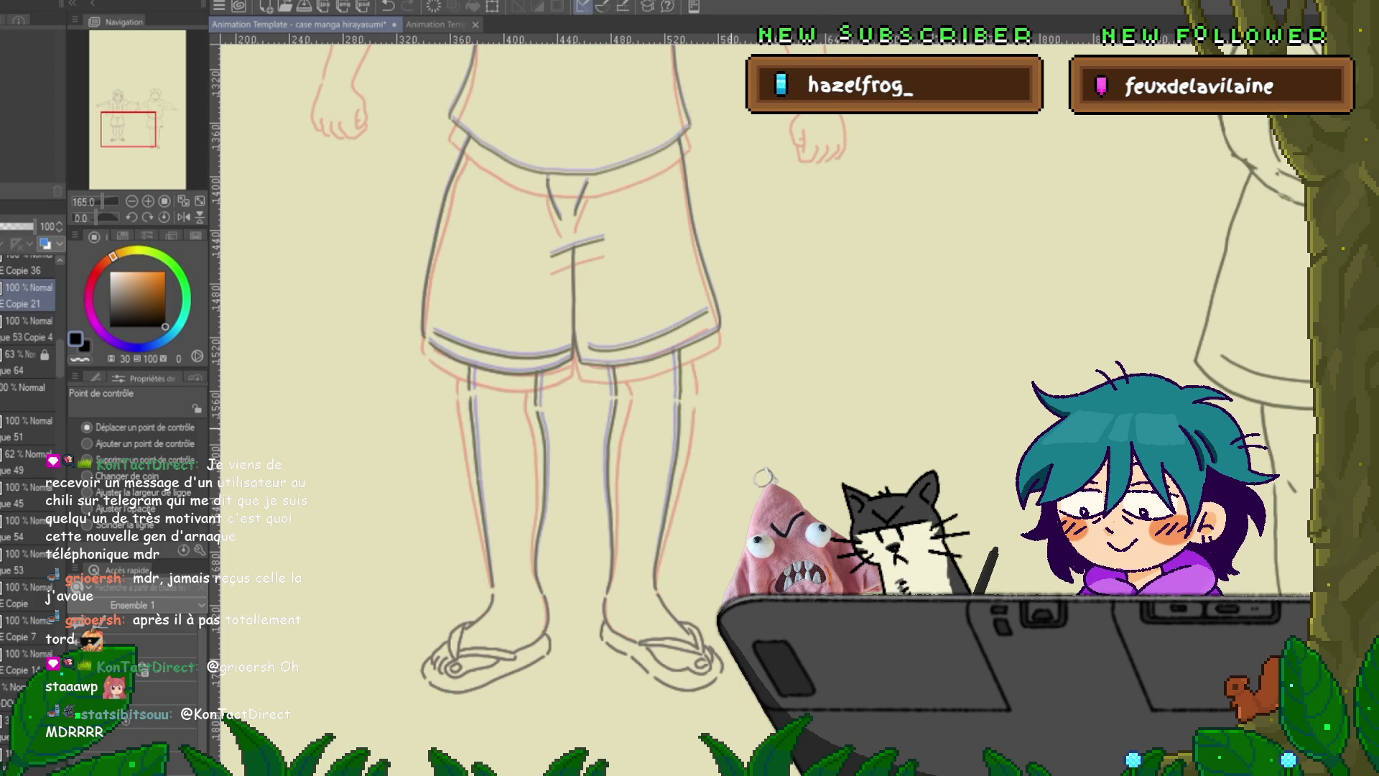
scroll(29, 460, "down", 2)
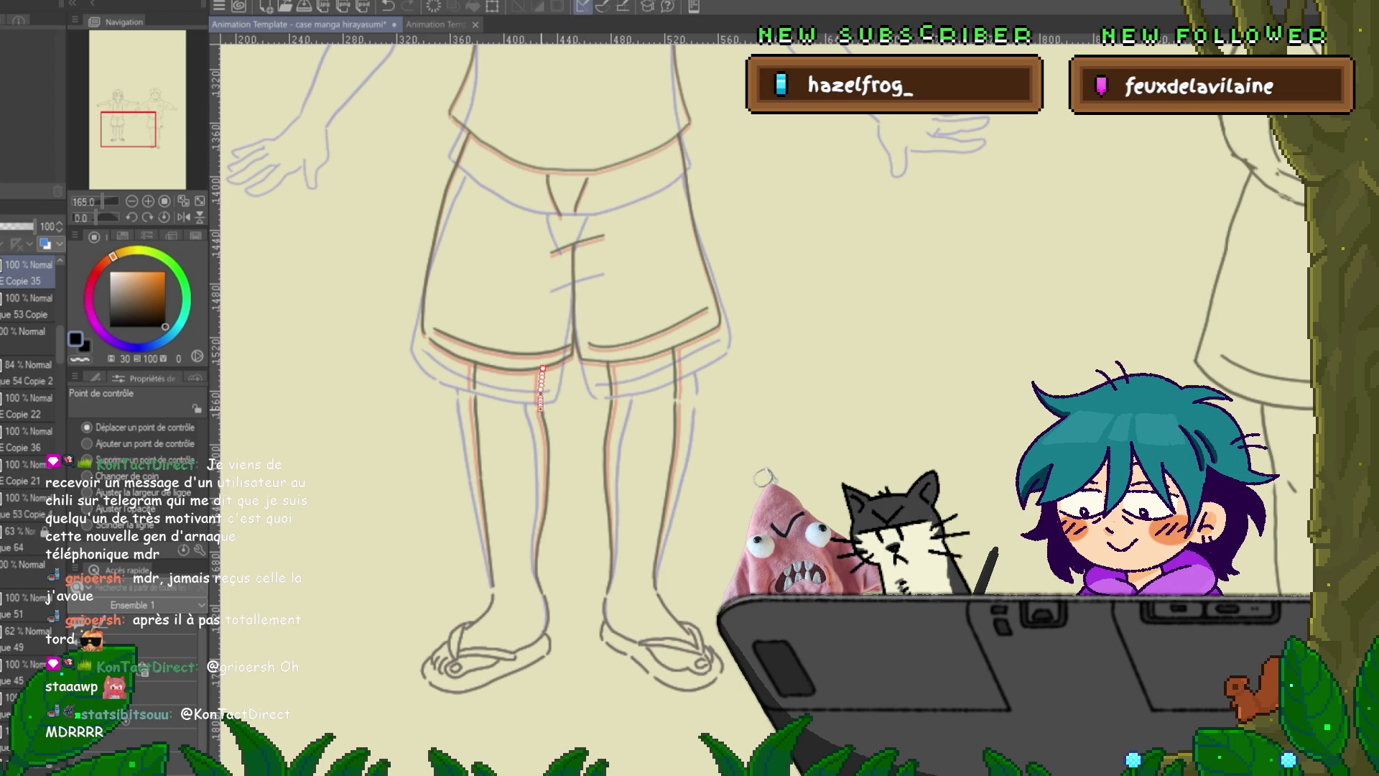
left_click(674, 372)
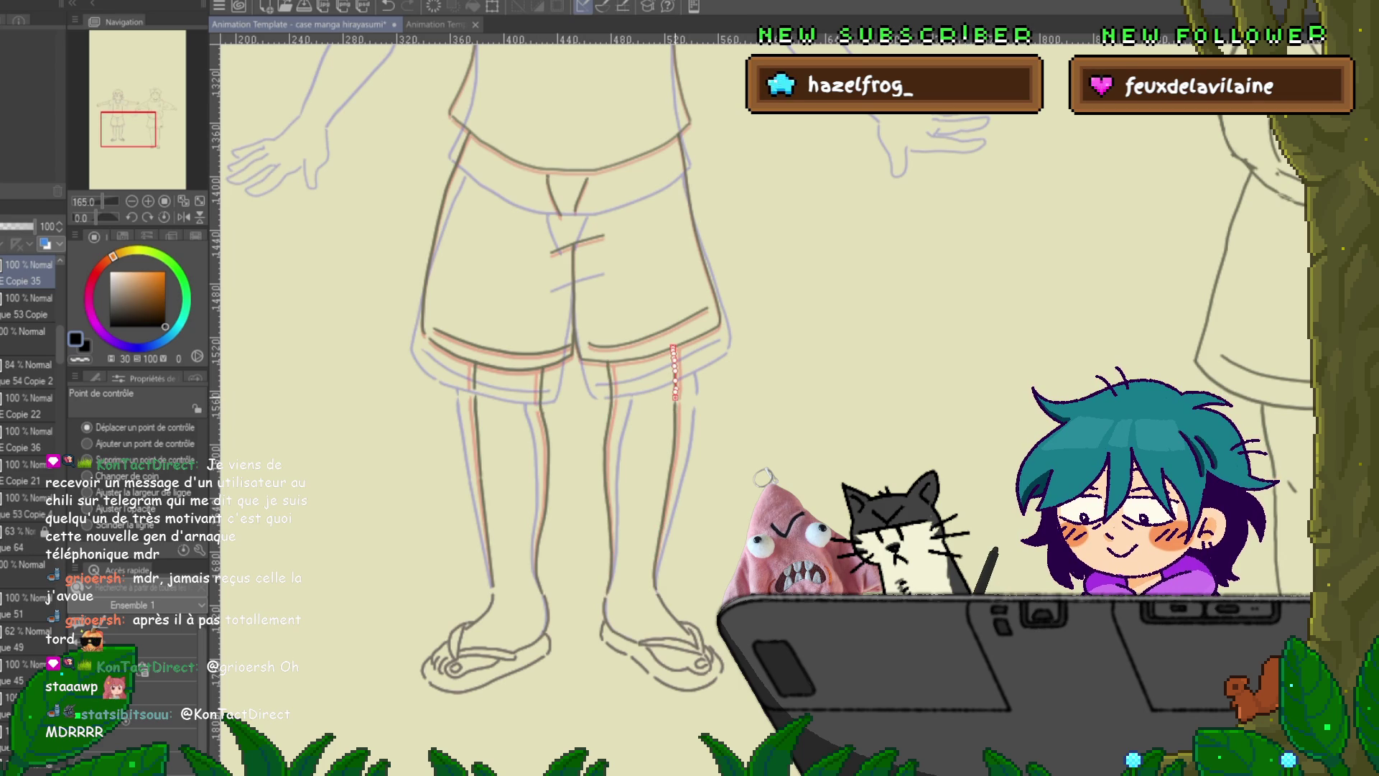
left_click(474, 377)
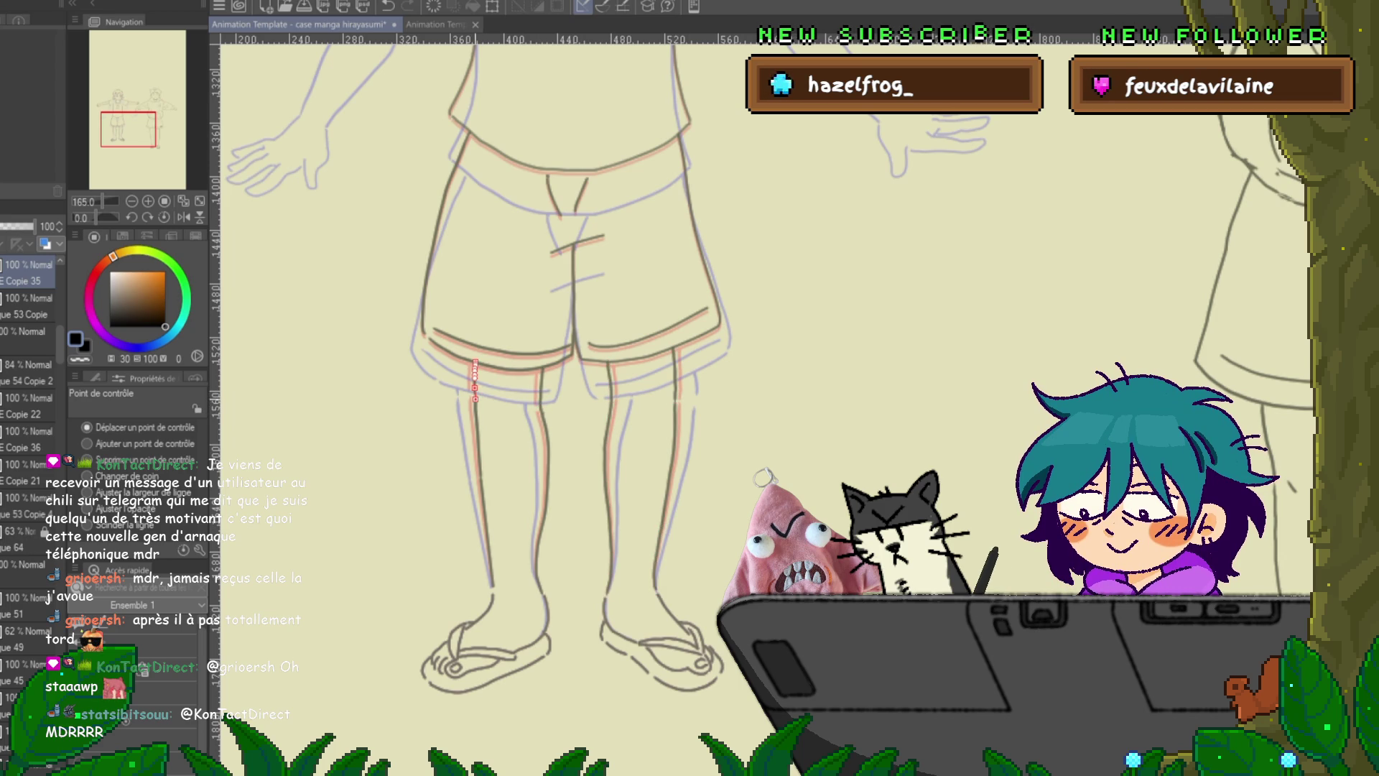
key("ctrl+z")
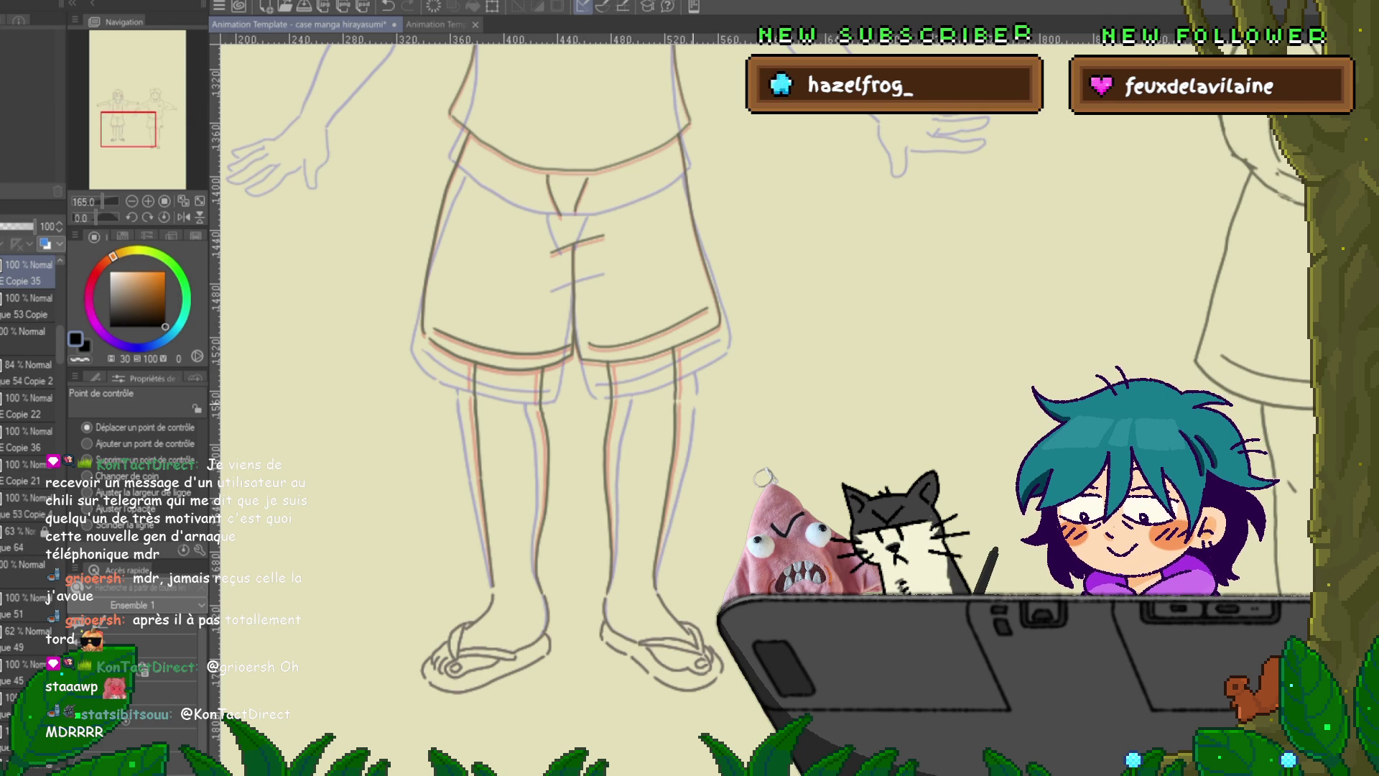
left_click(615, 381)
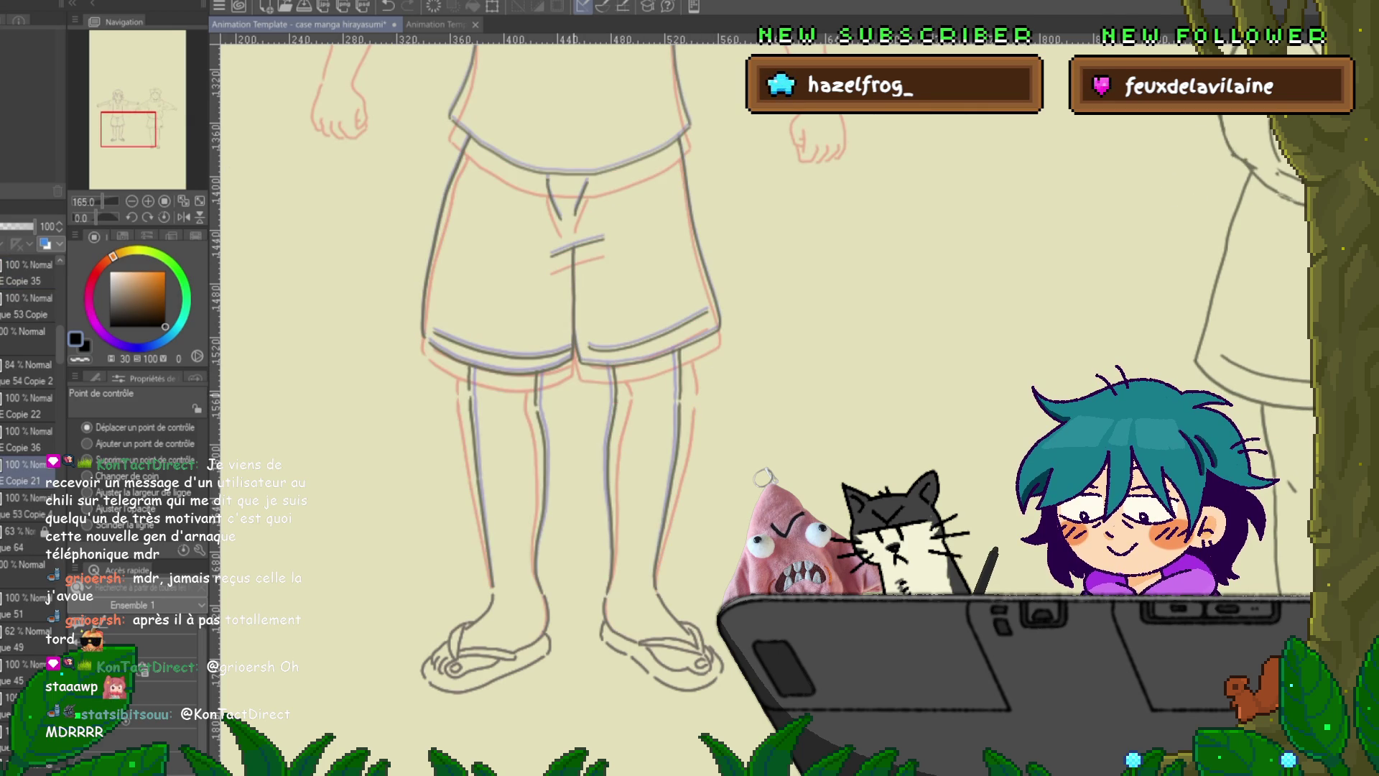
left_click(535, 388)
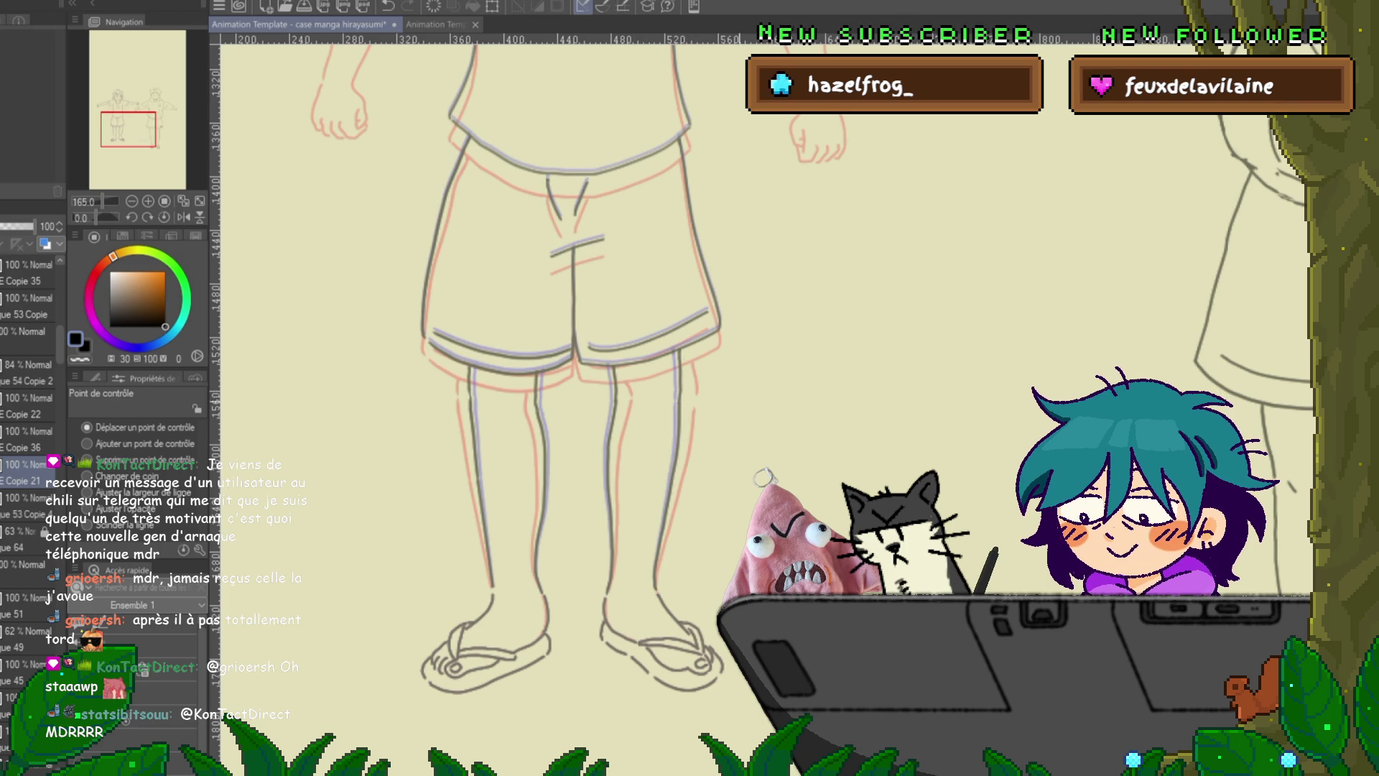
- Redraw the inner leg line down the leg, then undo the bad stroke
scroll(770, 399, "down", 5)
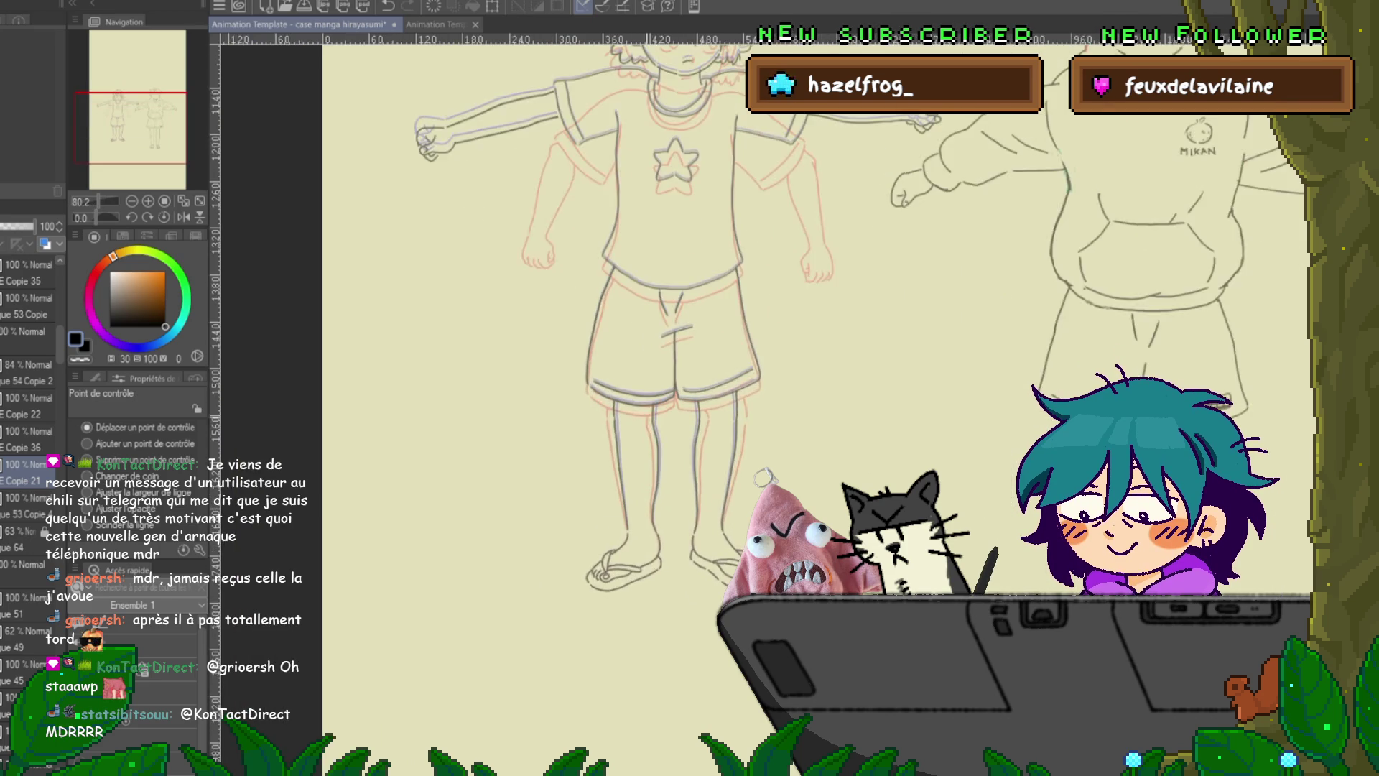
scroll(675, 402, "up", 5)
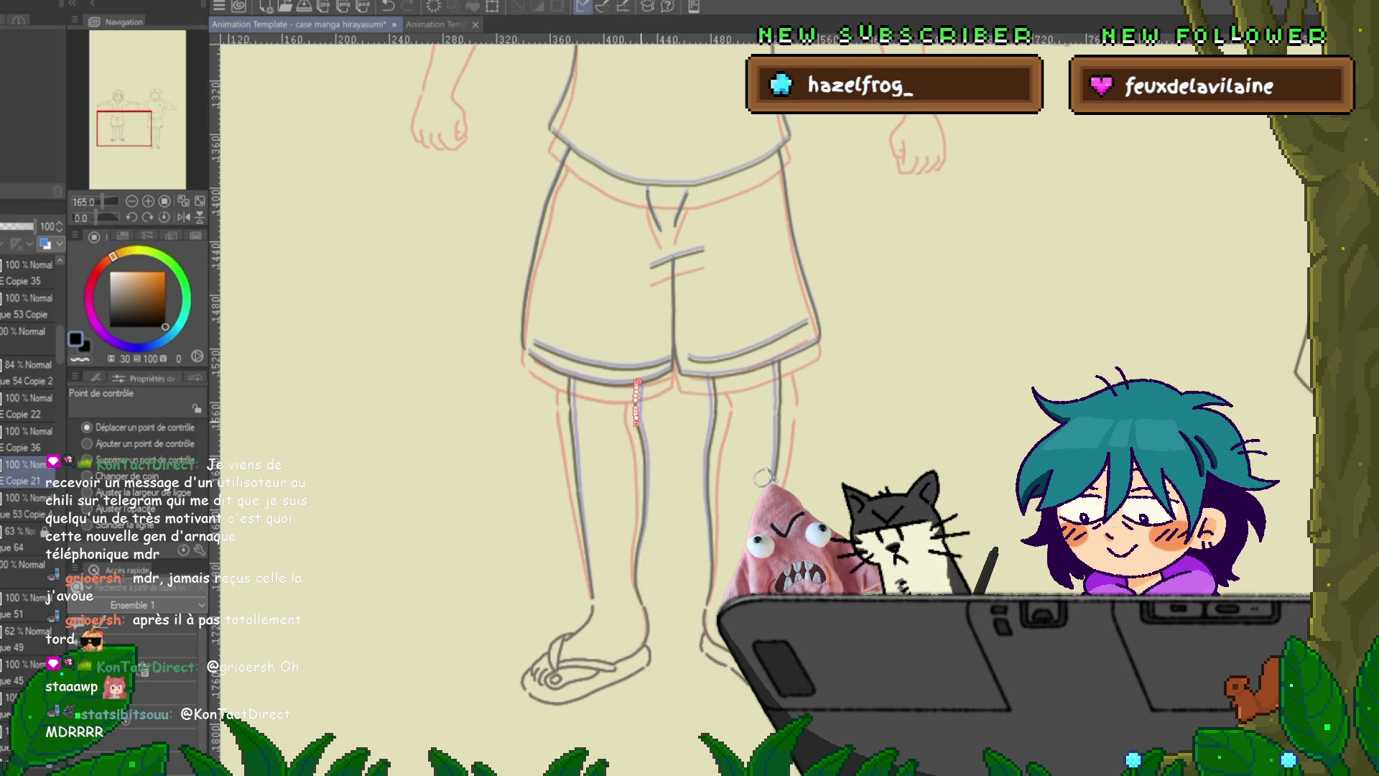
left_click_drag(636, 422, 643, 606)
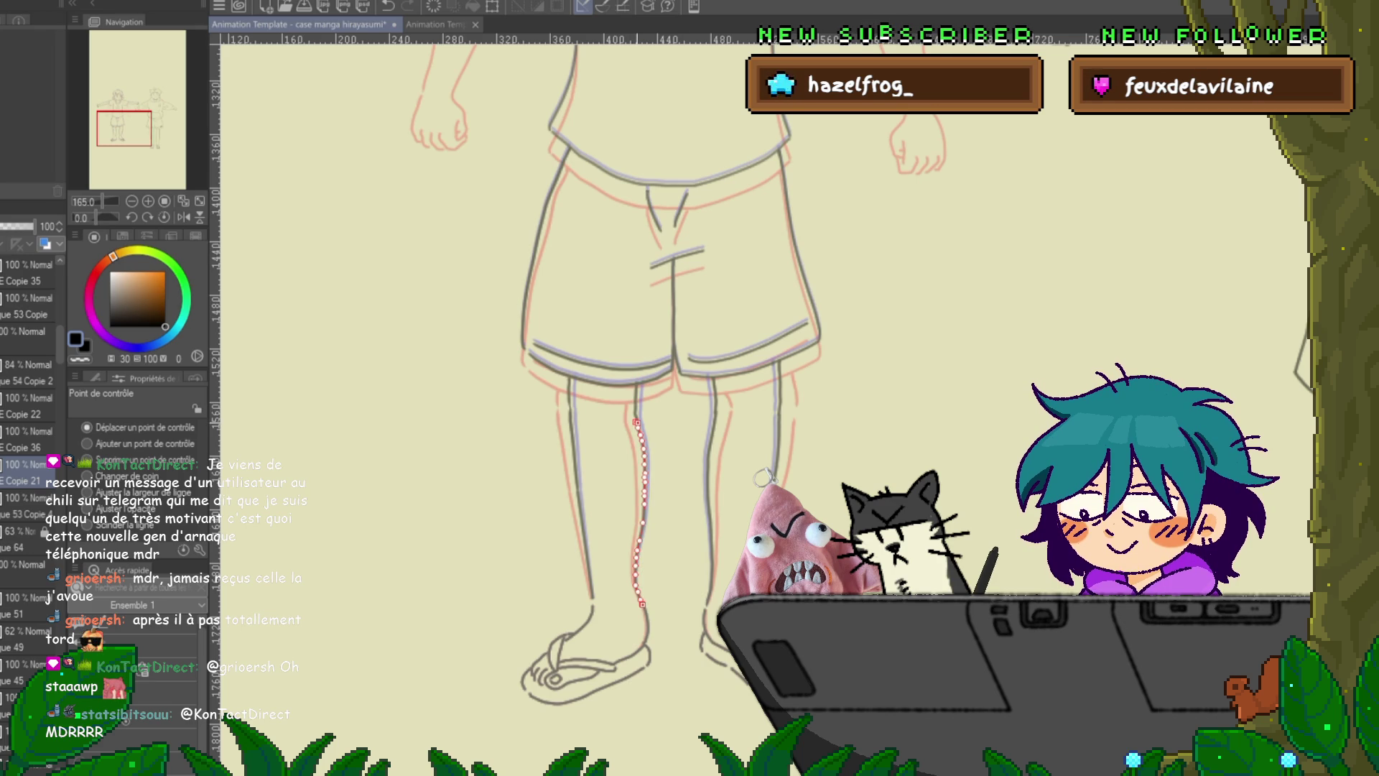
key("ctrl+z")
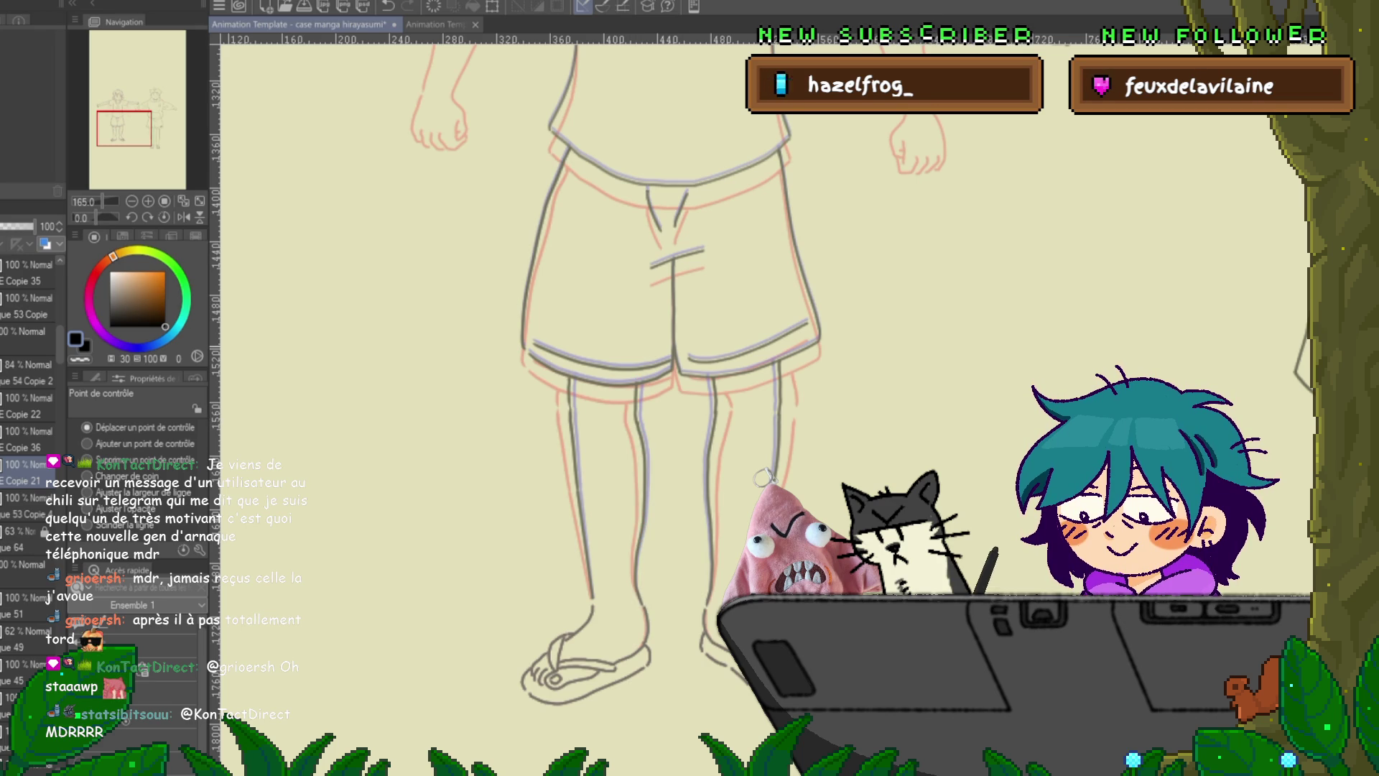
scroll(718, 359, "down", 4)
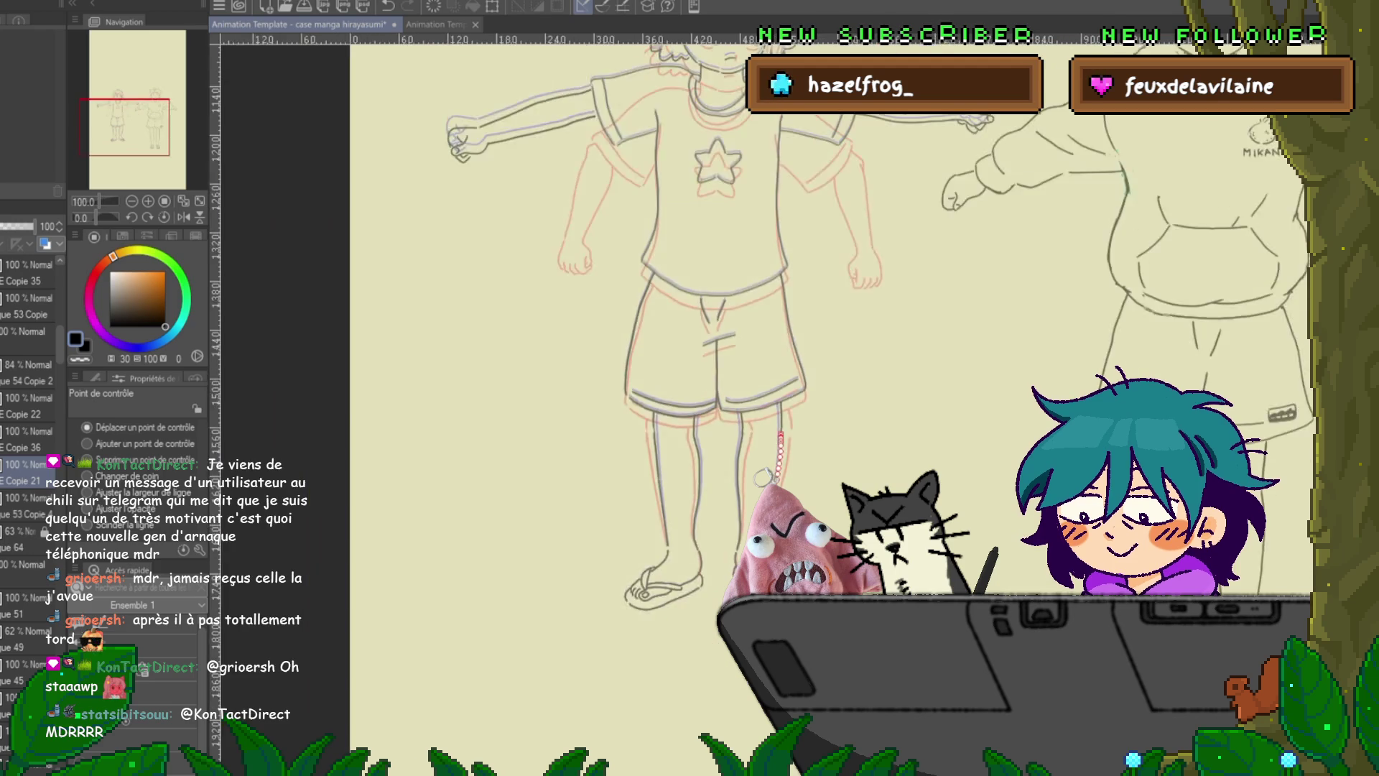
scroll(916, 273, "up", 2)
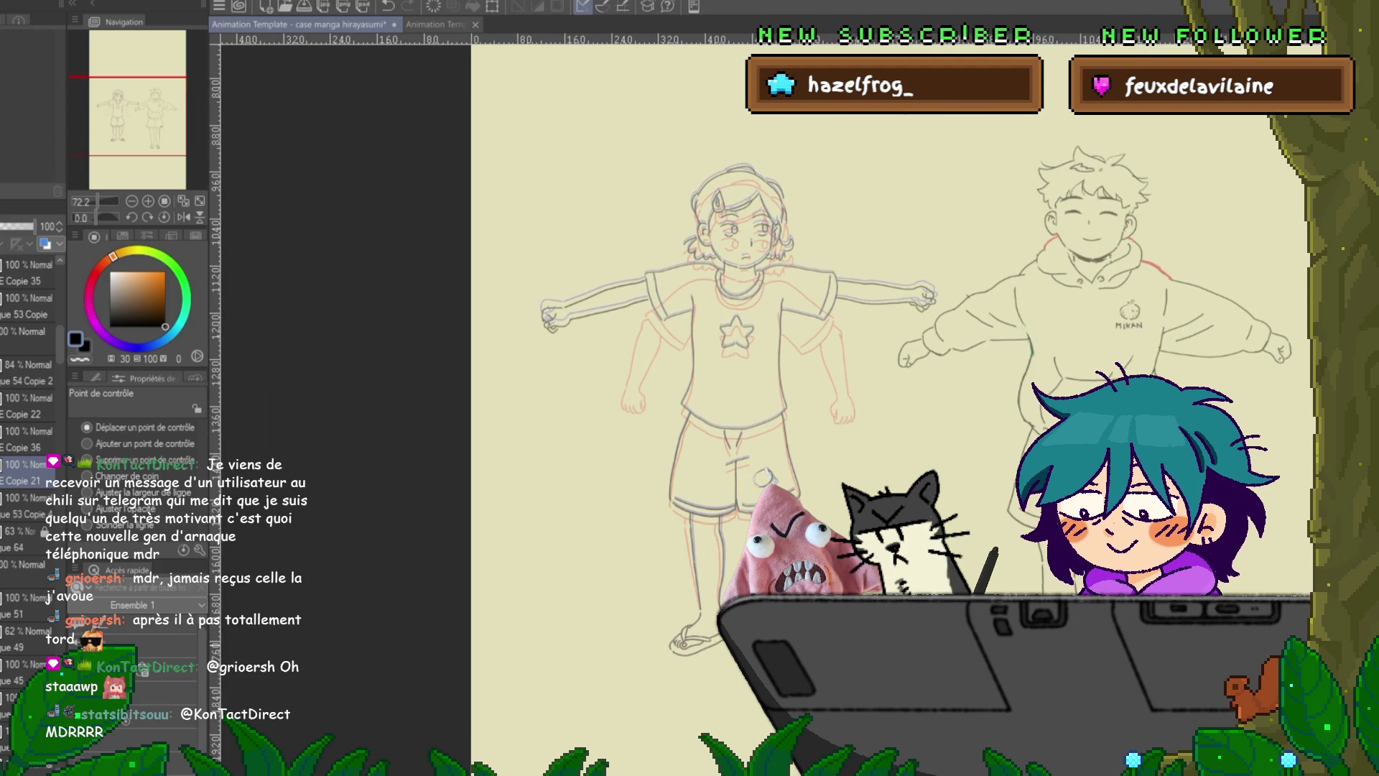
scroll(852, 400, "right", 2)
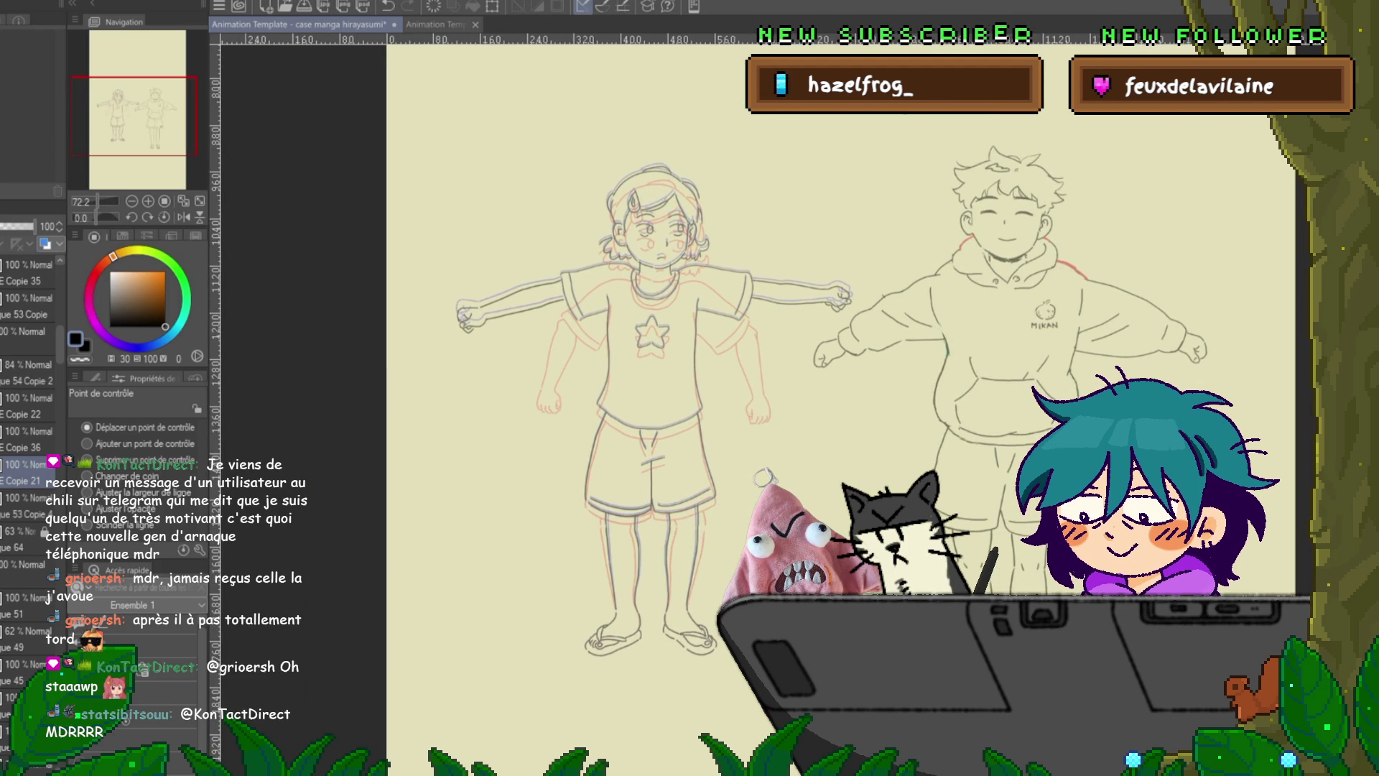
- Save the file and play the animation to review both characters' motion
key("ctrl+s")
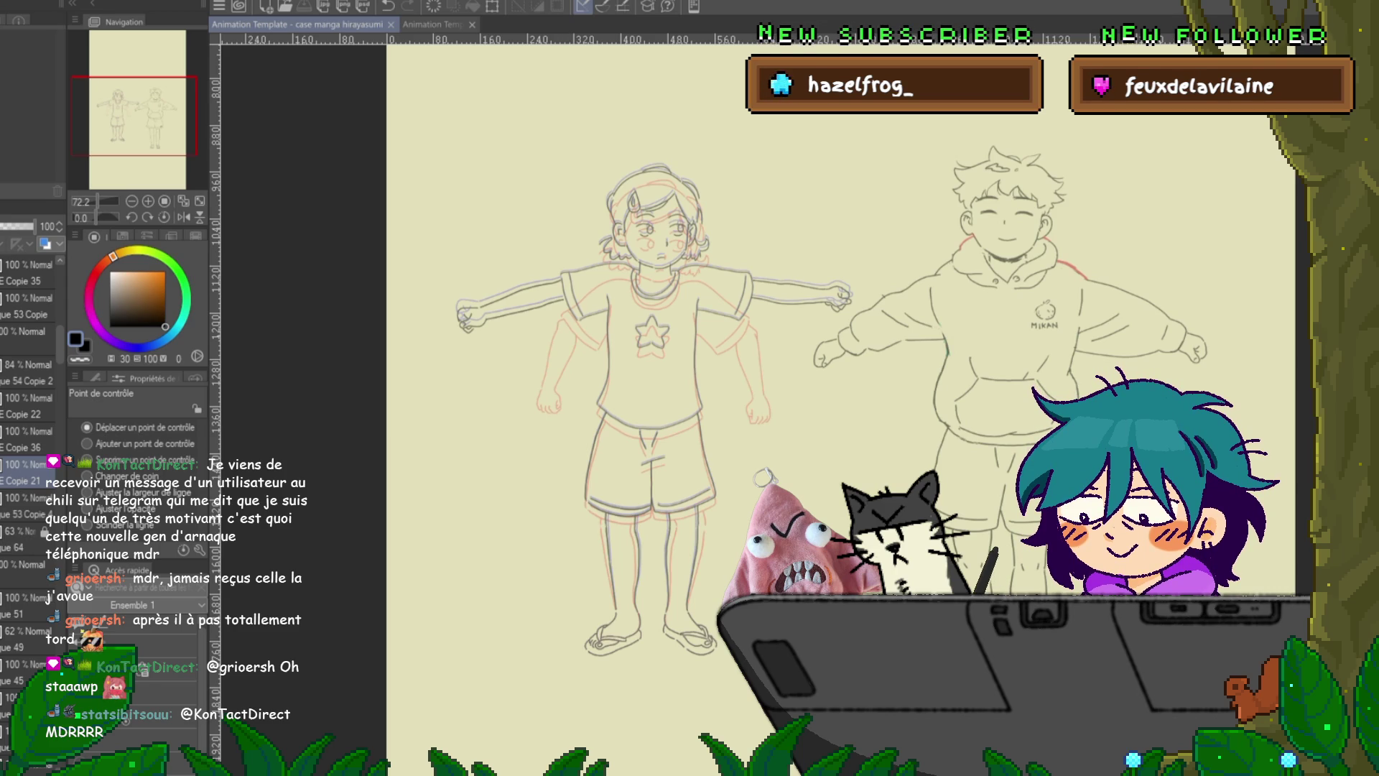
key("space")
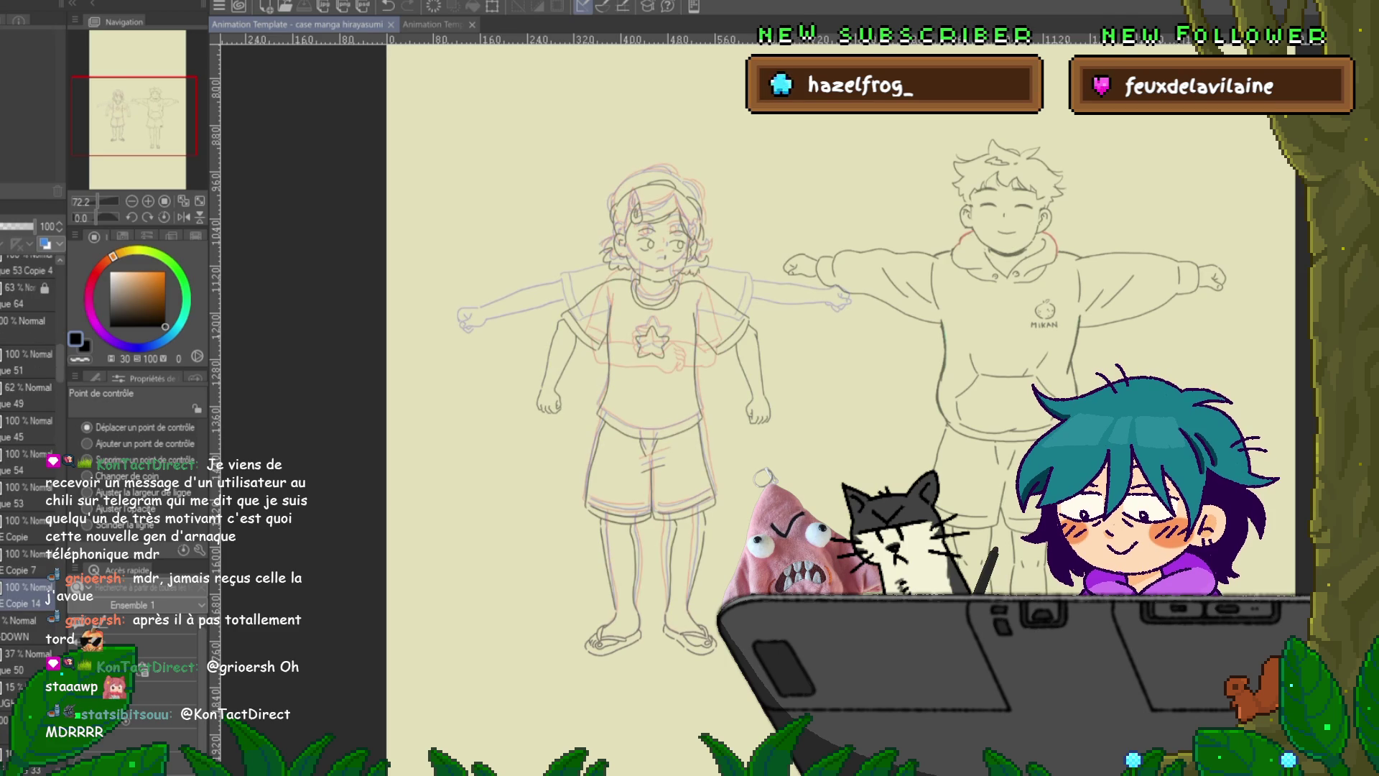
scroll(673, 217, "up", 4)
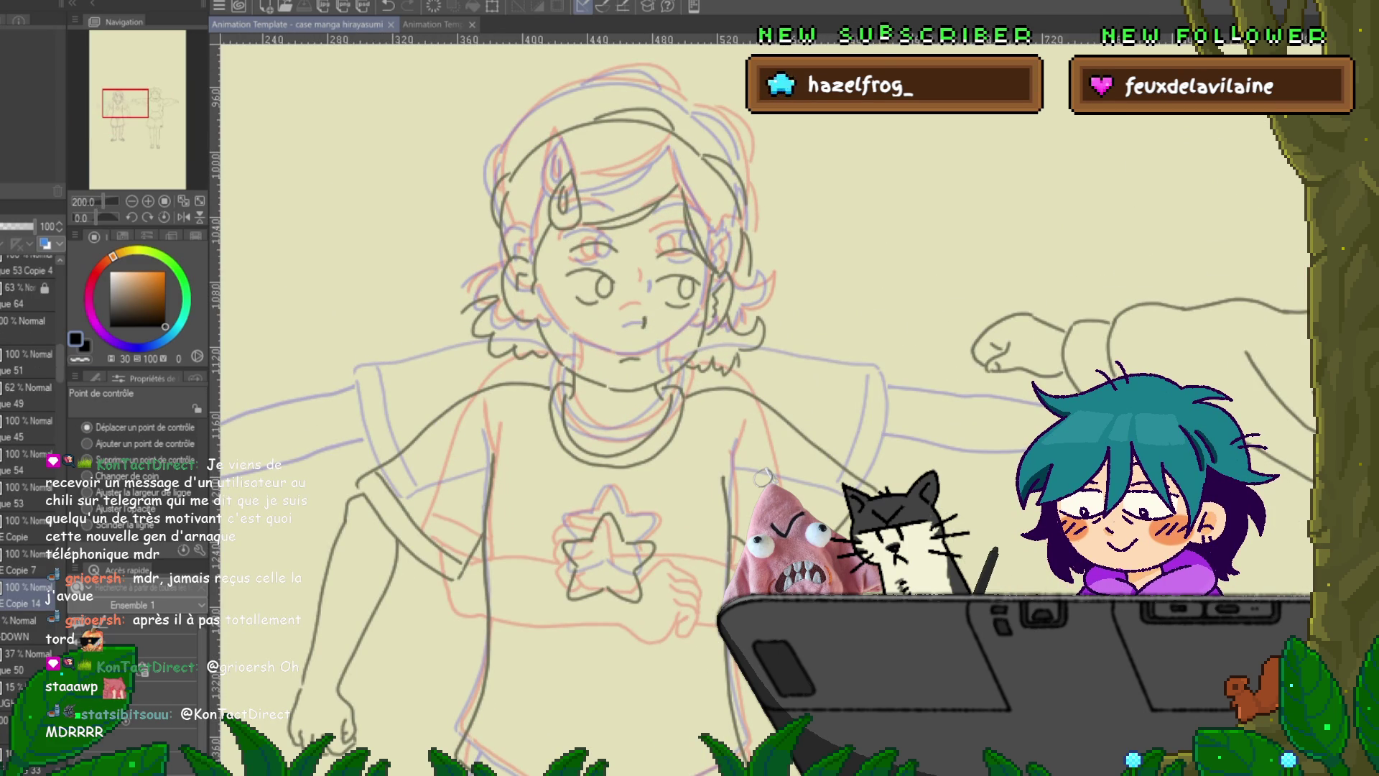
- Compare the sketch and head lines by toggling them, and trial lasso selections around the face
key("ctrl+z")
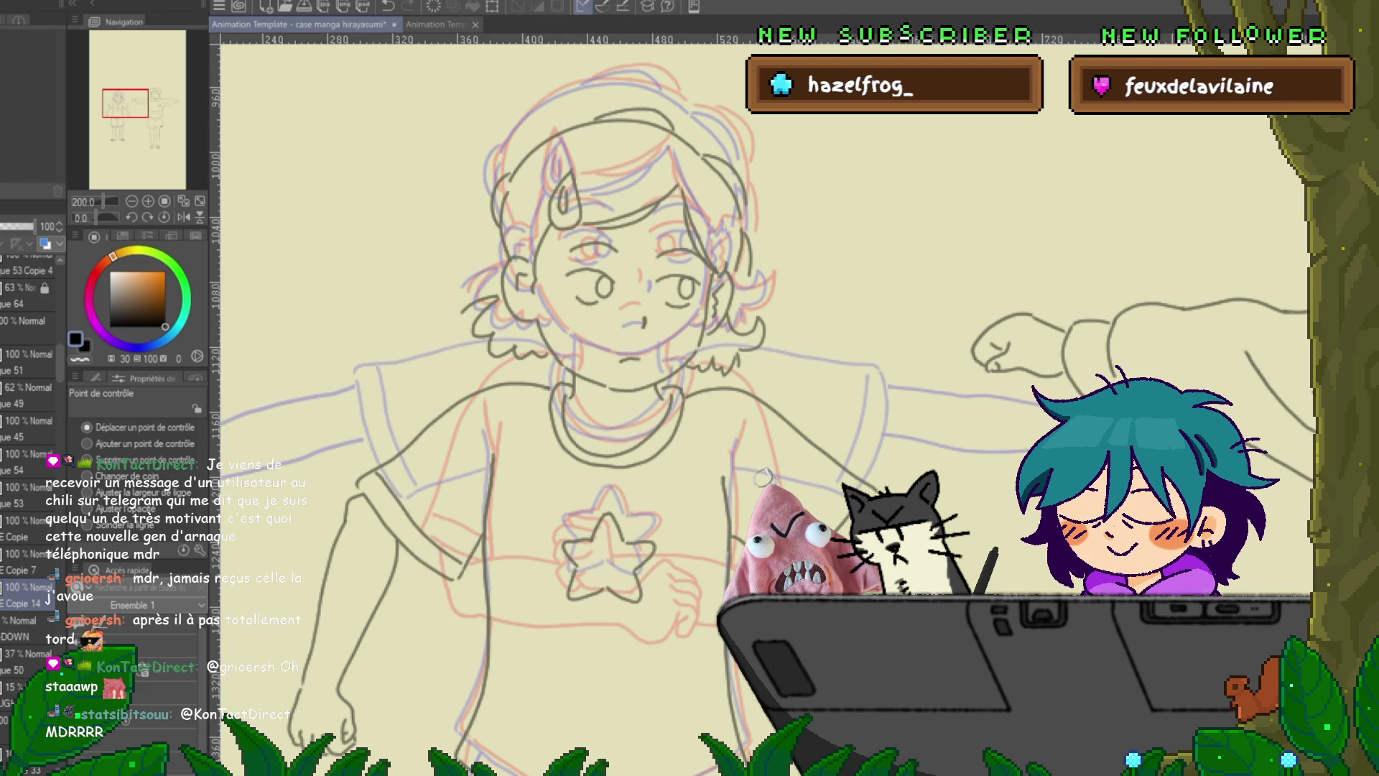
key("ctrl+y")
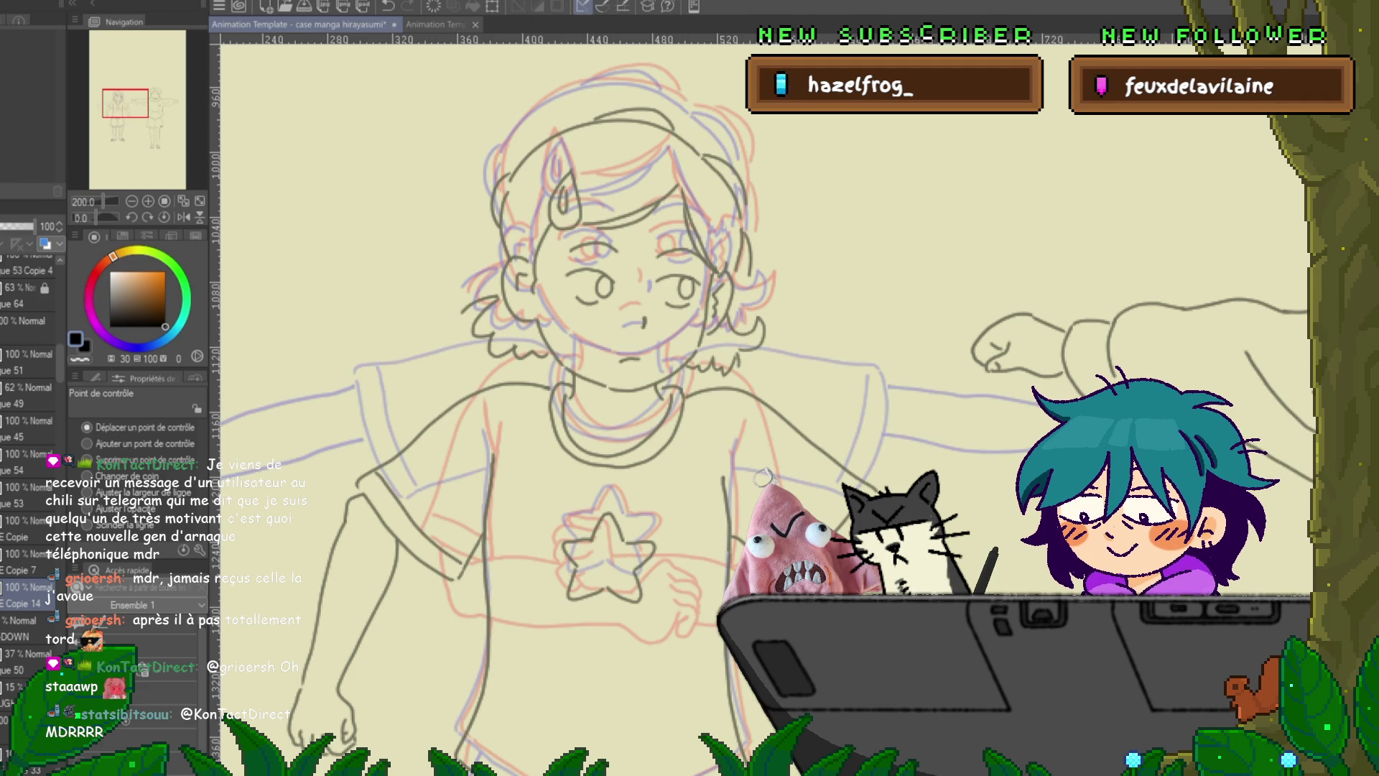
key("ctrl+z")
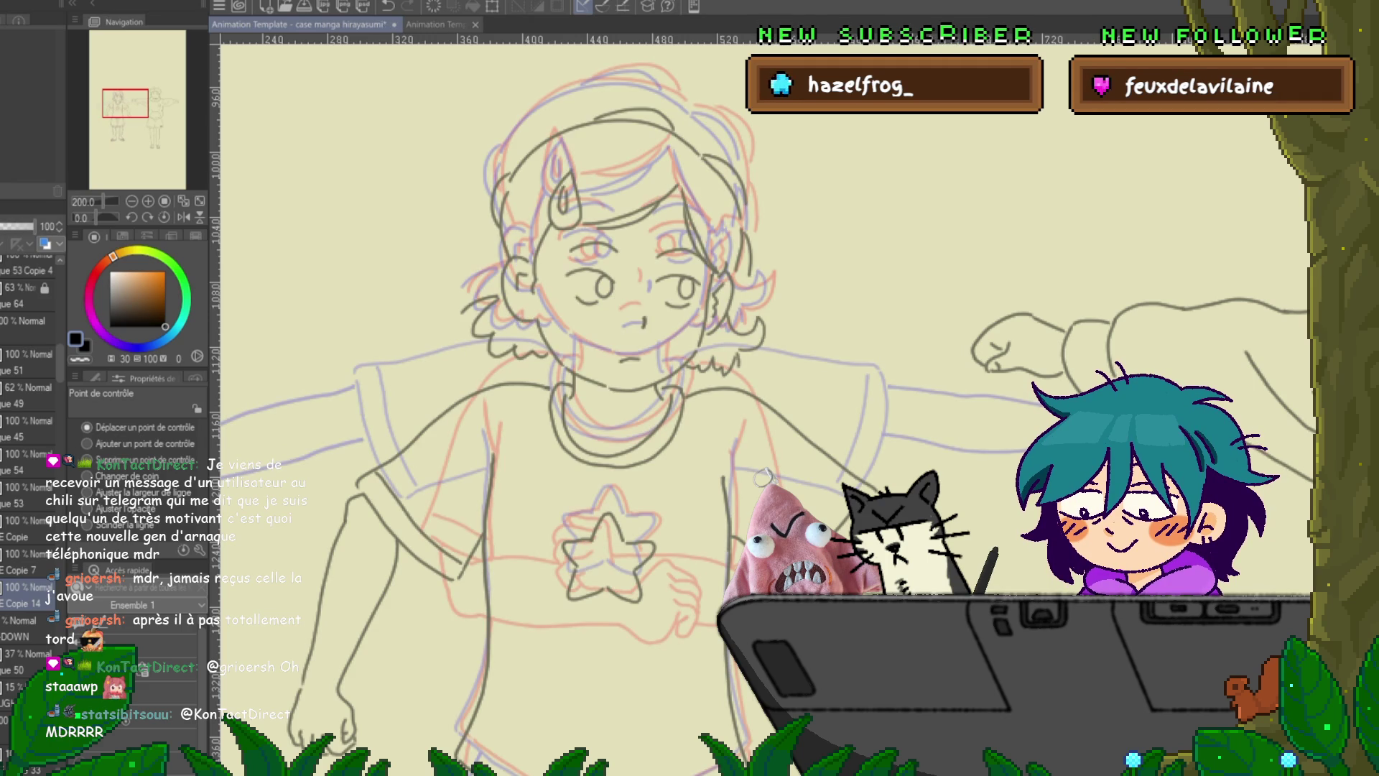
key("ctrl+y")
left_click(28, 487)
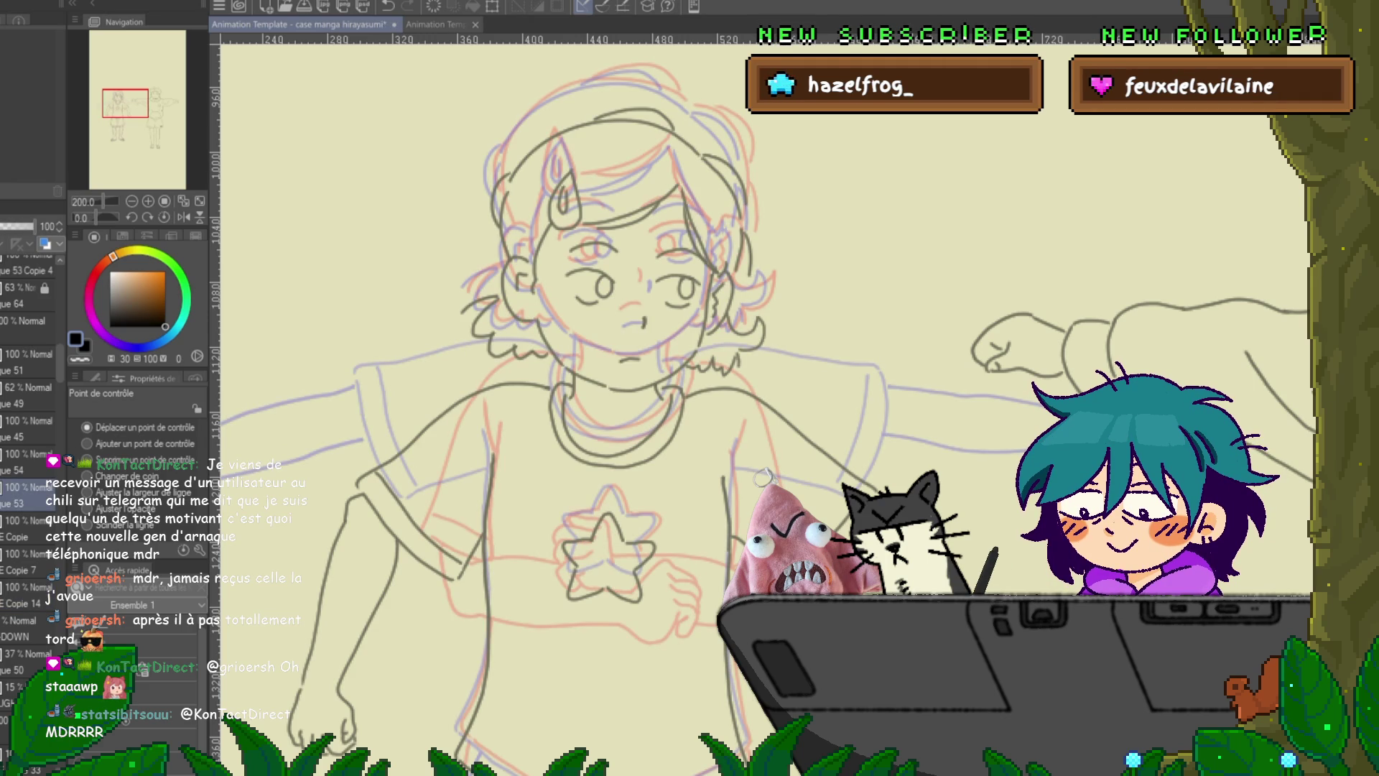
key("m")
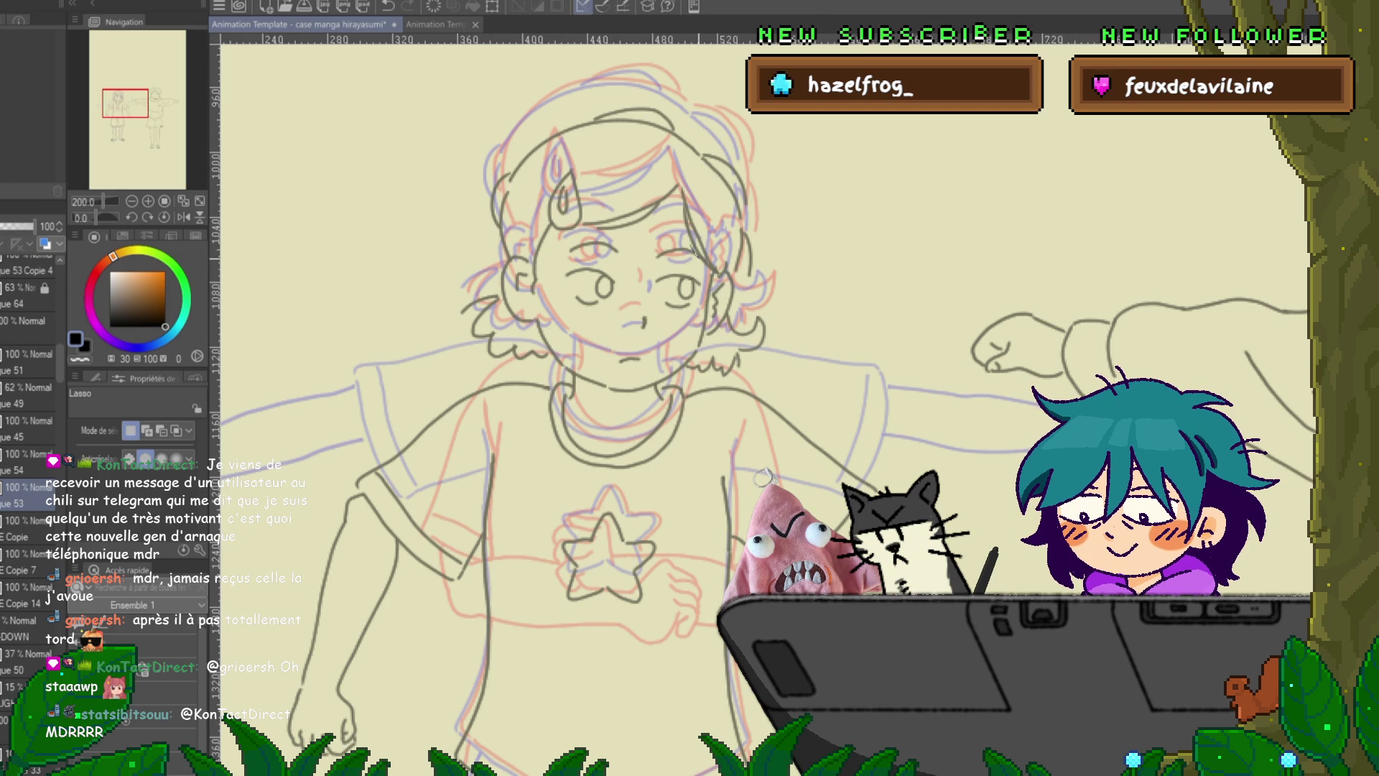
mouse_move(689, 248)
left_mouse_down()
mouse_move(568, 337)
mouse_move(664, 359)
left_mouse_up()
key("ctrl+d")
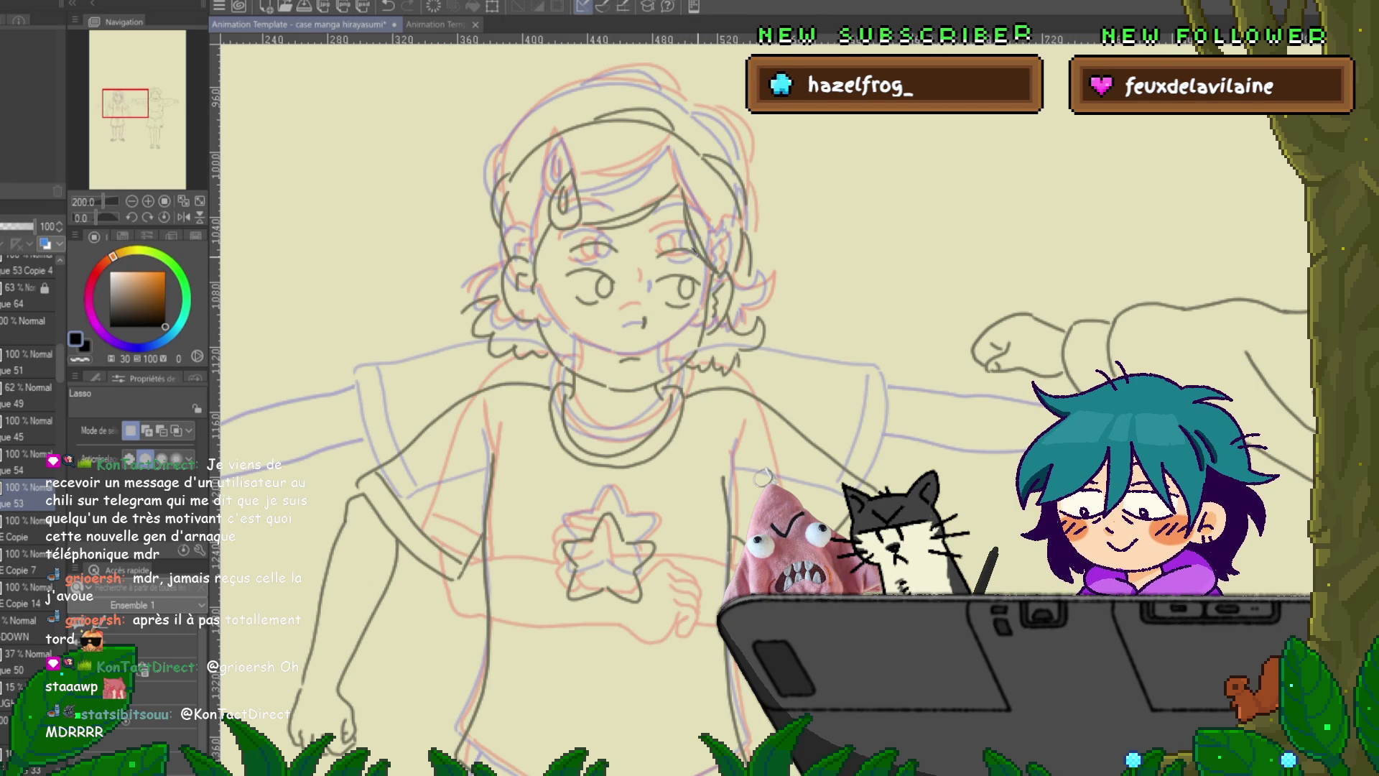
mouse_move(701, 258)
left_mouse_down()
mouse_move(682, 320)
mouse_move(585, 310)
left_mouse_up()
left_click_drag(564, 241, 625, 232)
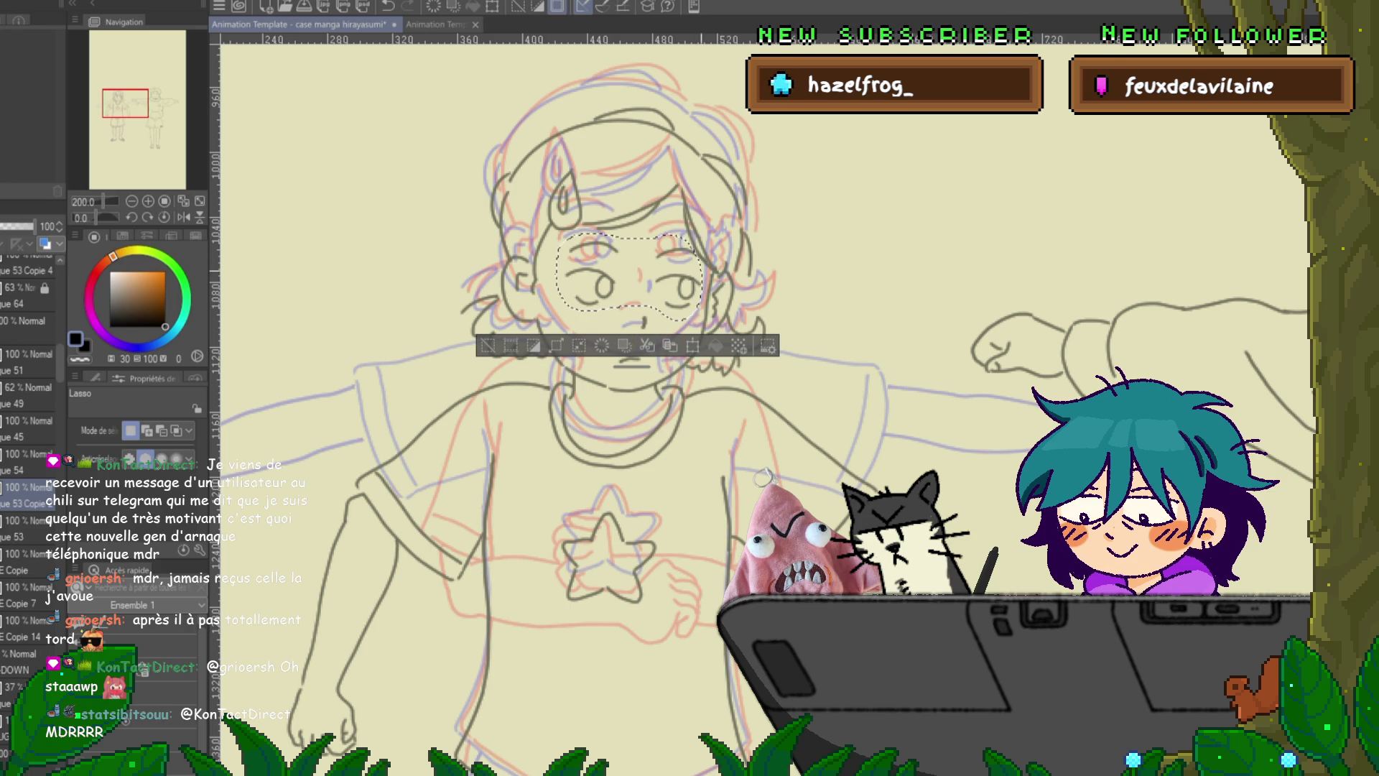
key("ctrl+d")
key("ctrl+z")
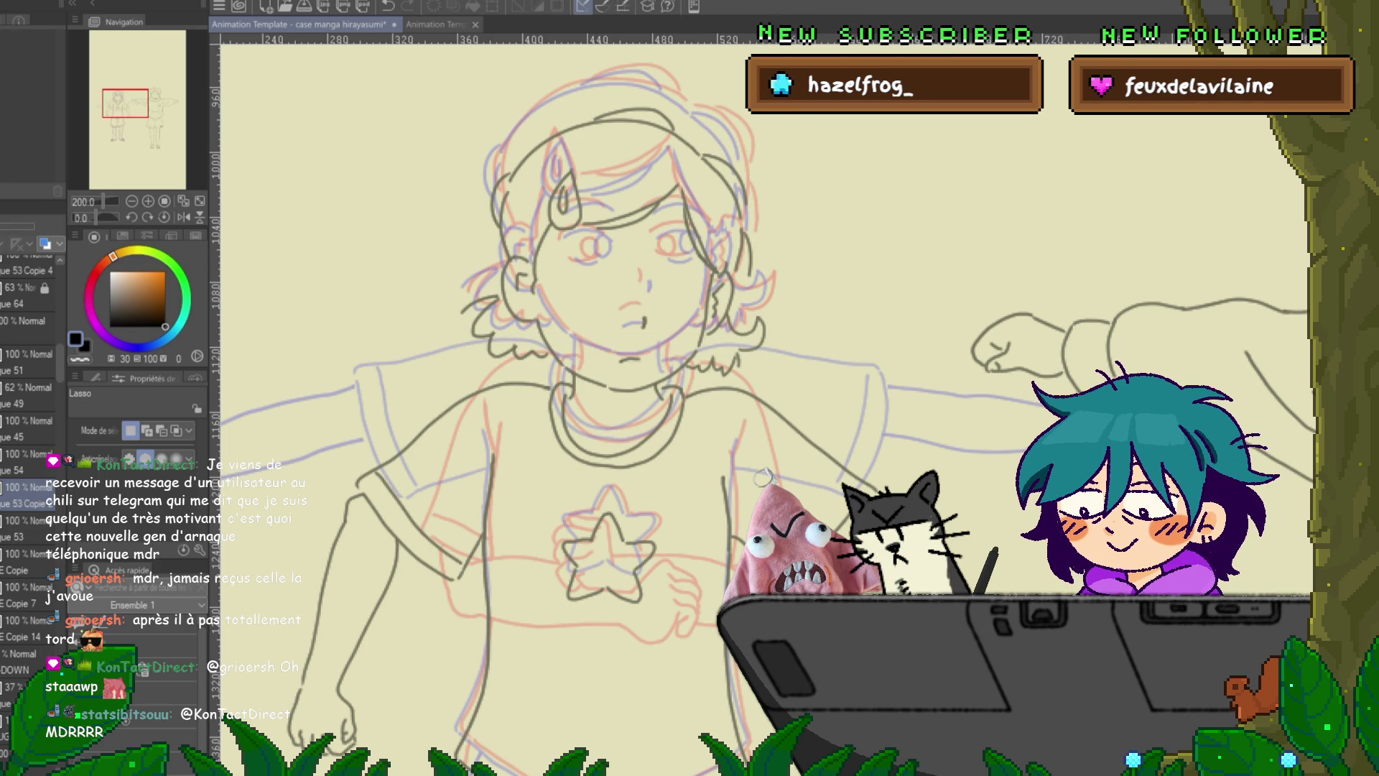
key("ctrl+y")
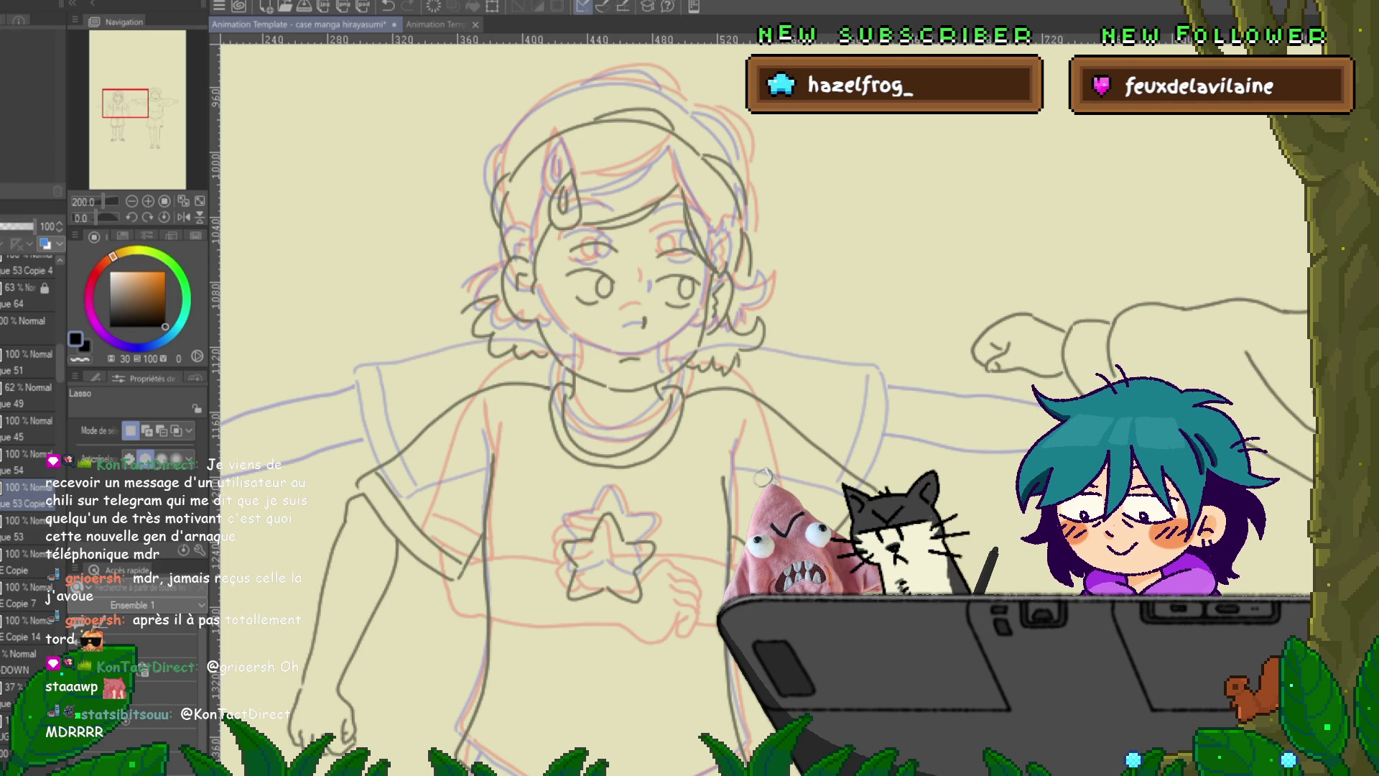
- Create new layer 66 for the closed eyes and ready the pen on it
key("ctrl+shift+n")
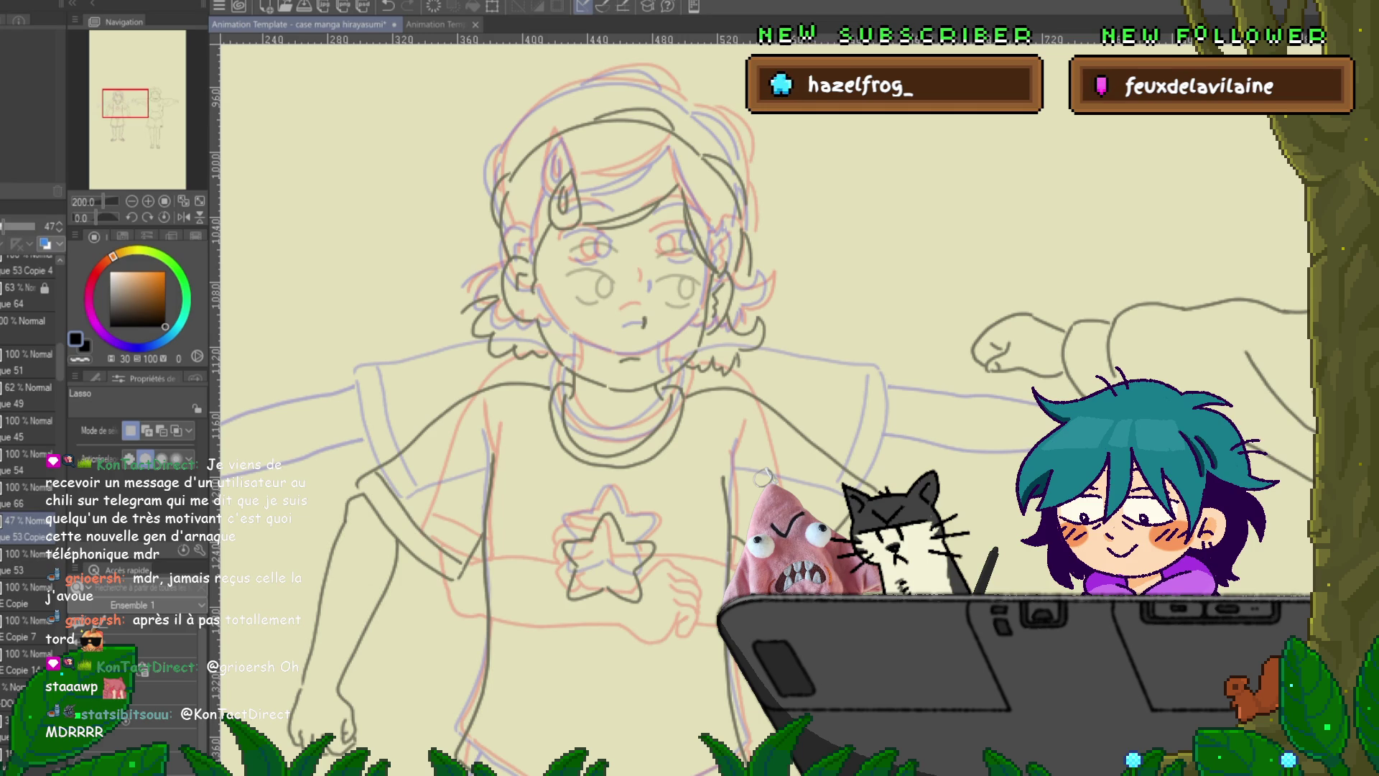
left_click(29, 495)
key("p")
left_click_drag(834, 223, 902, 301)
key("ctrl+z")
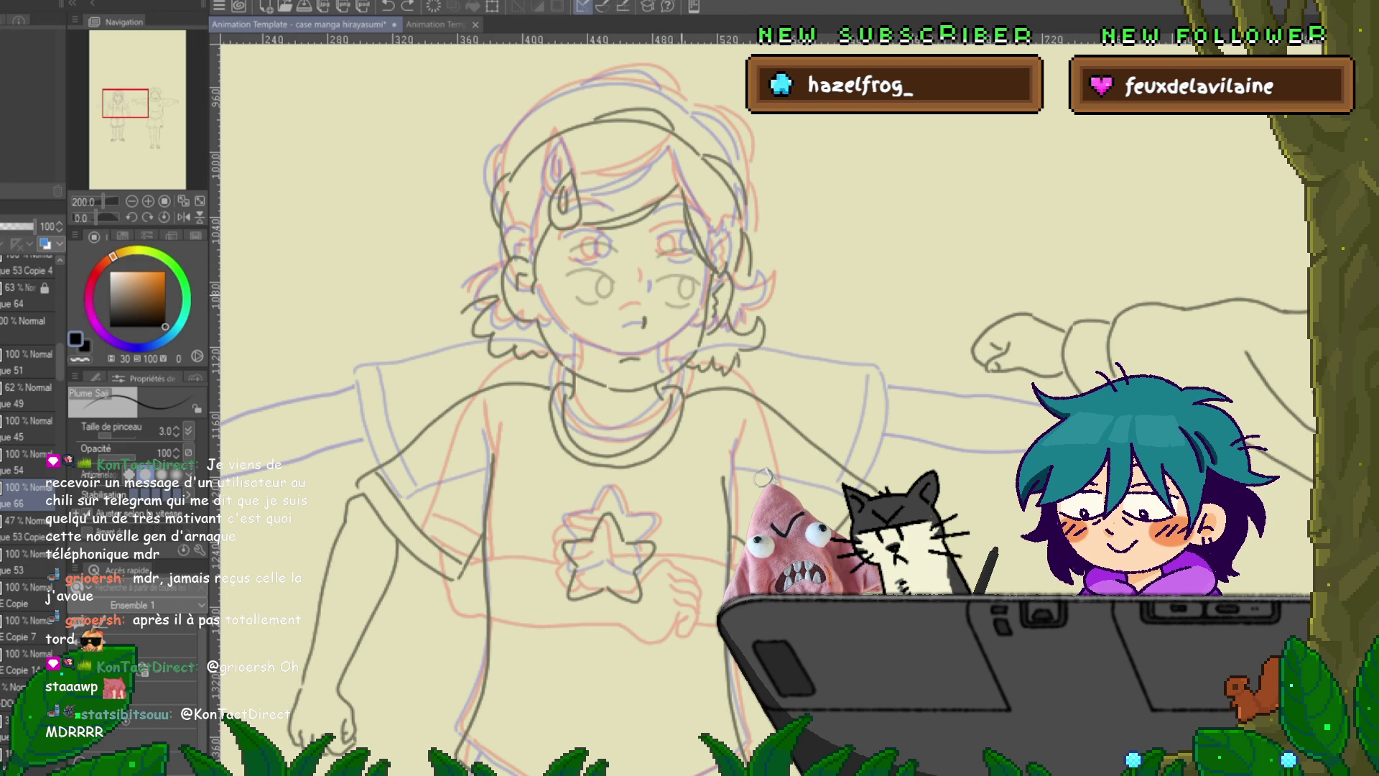
- Draw the closed eyelid lines and move them slightly lower on the face
left_click_drag(665, 291, 697, 286)
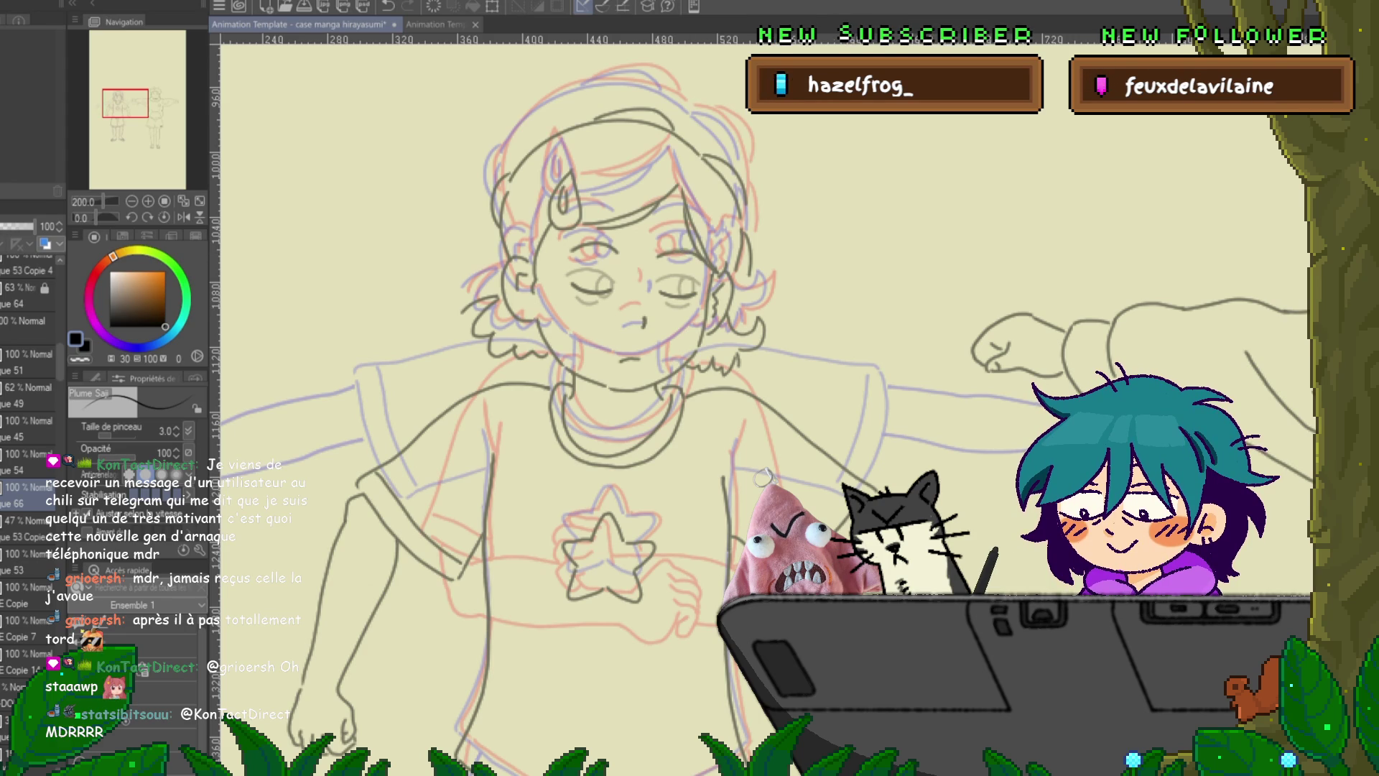
key("m")
left_click_drag(717, 260, 722, 273)
key("ctrl+t")
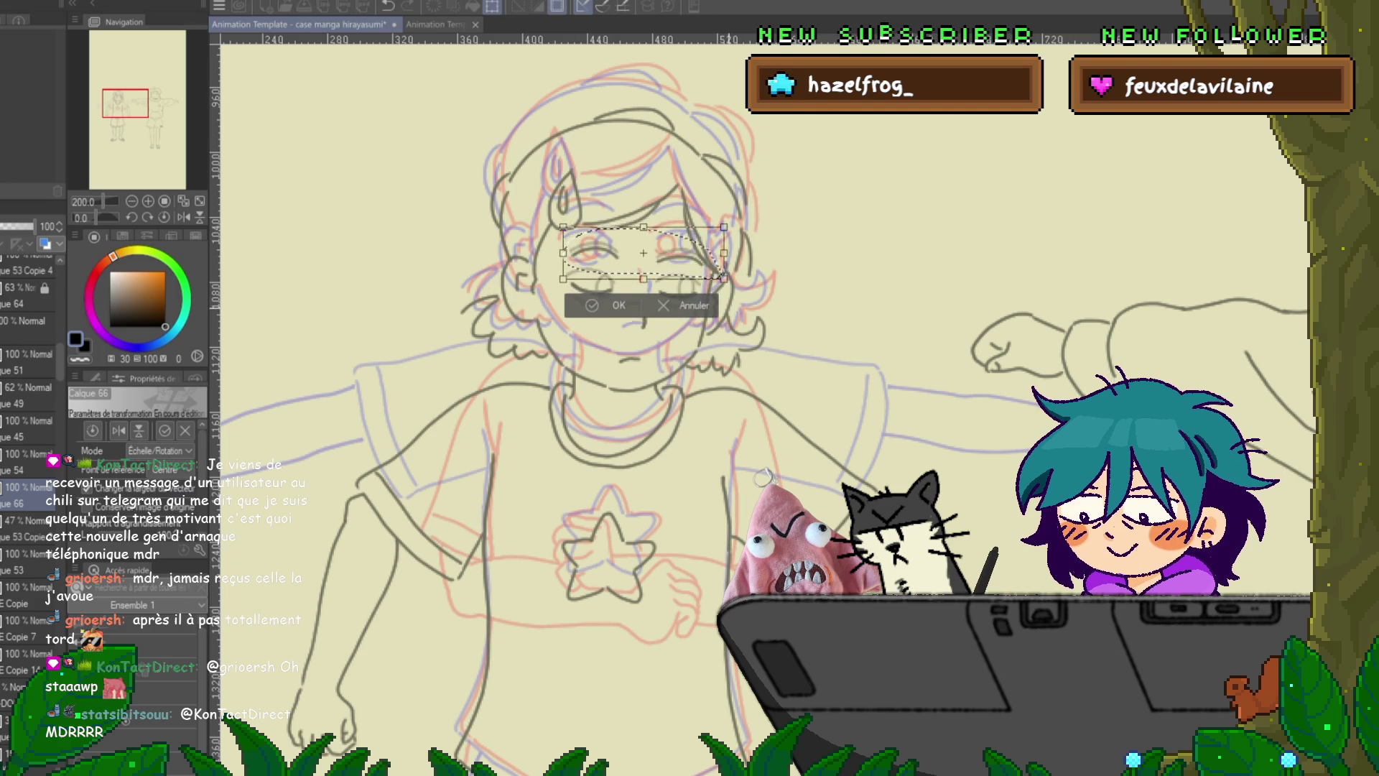
key("Return")
key("ctrl+d")
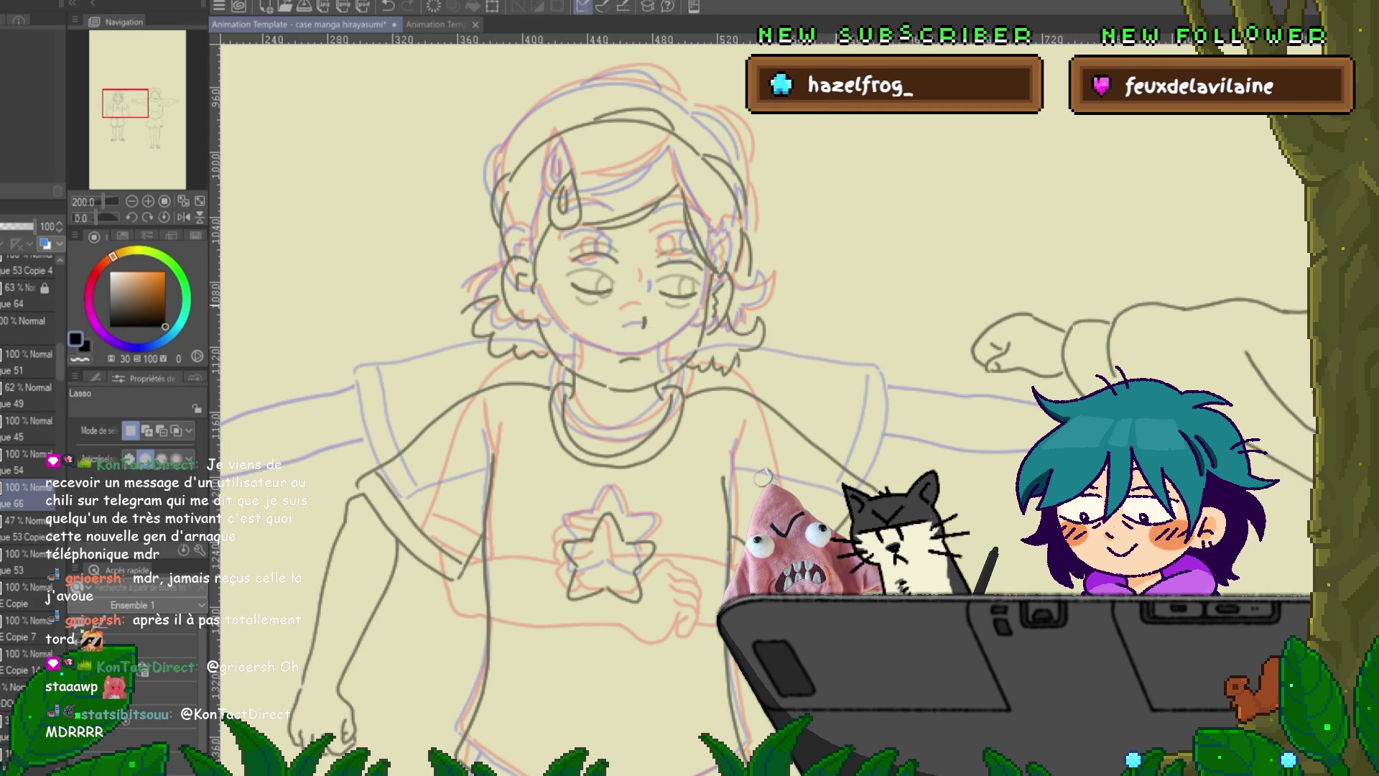
key("Down")
key("Up")
- Refine the right and left eyelid strokes with the Control Point tool
key("p")
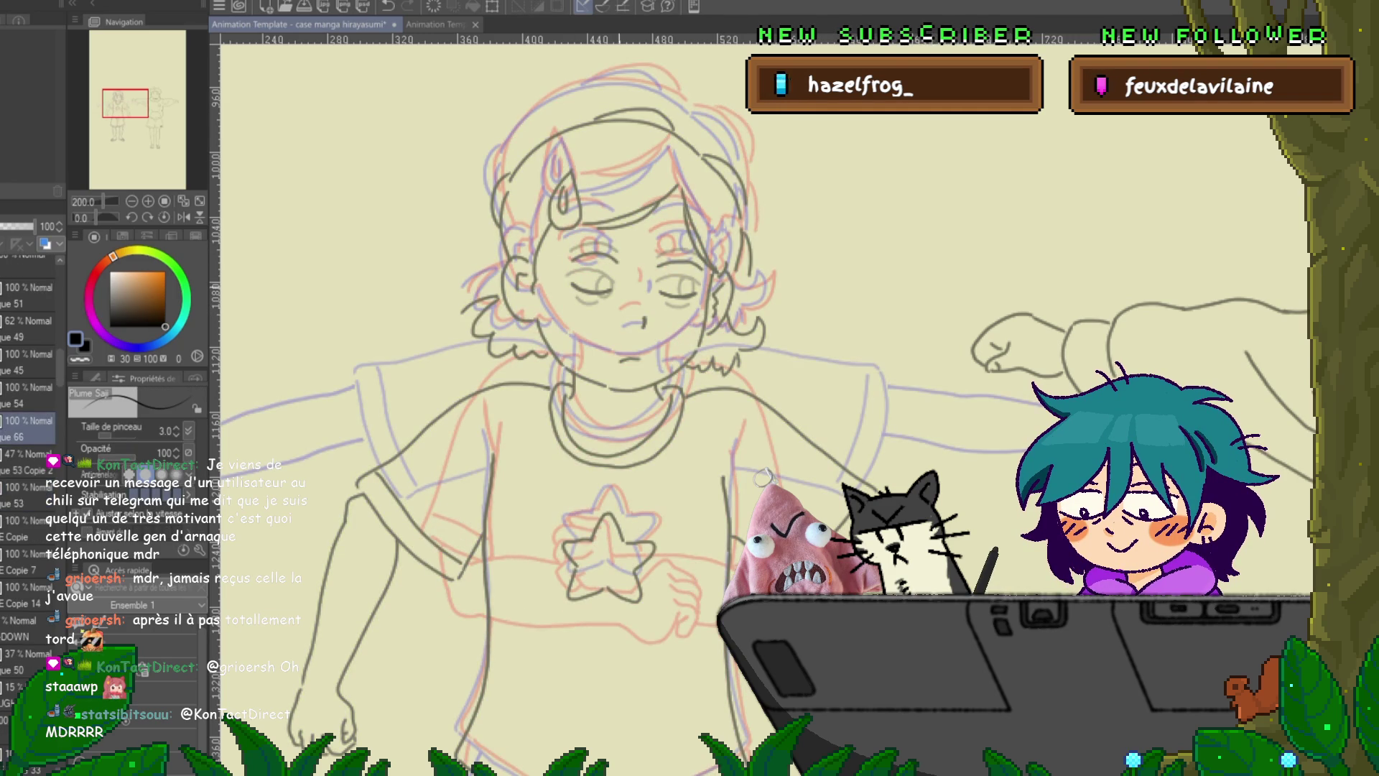
key("y")
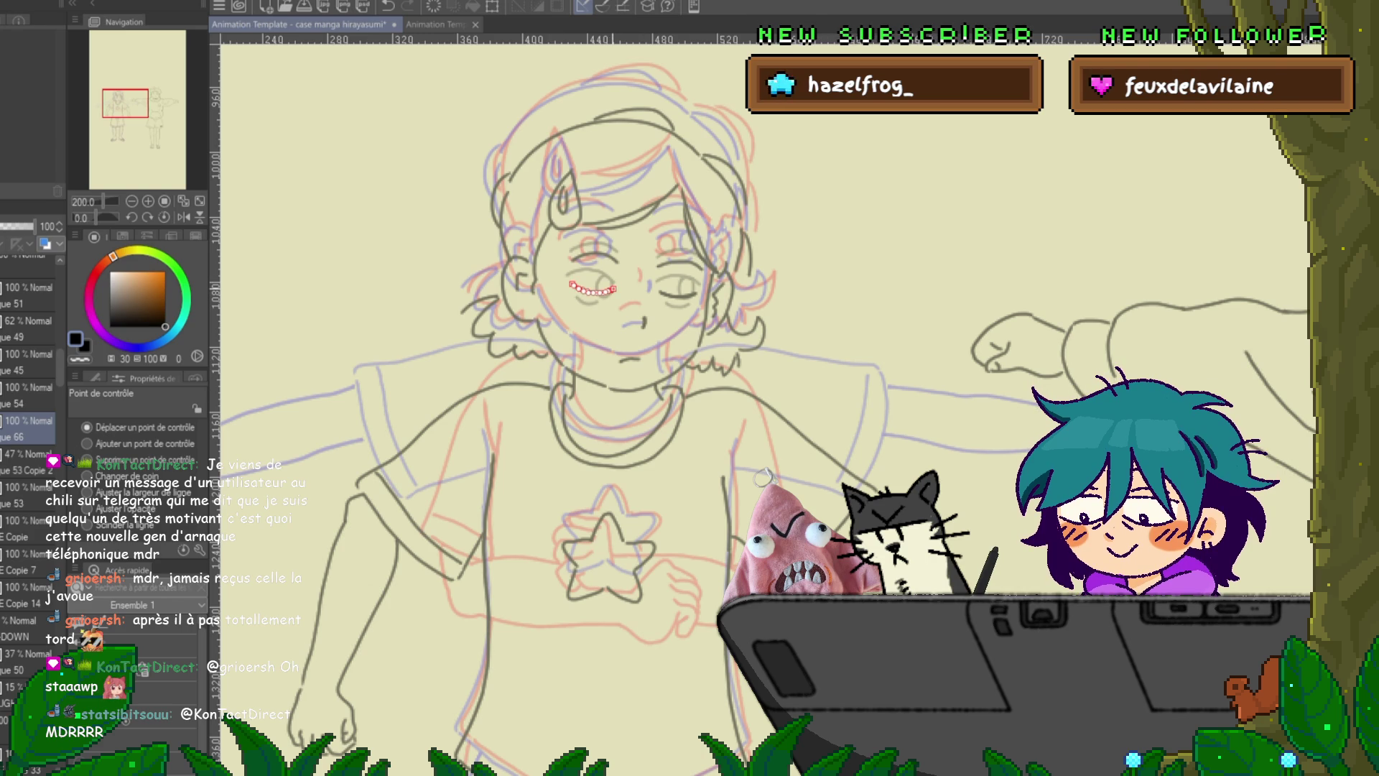
left_click(679, 294)
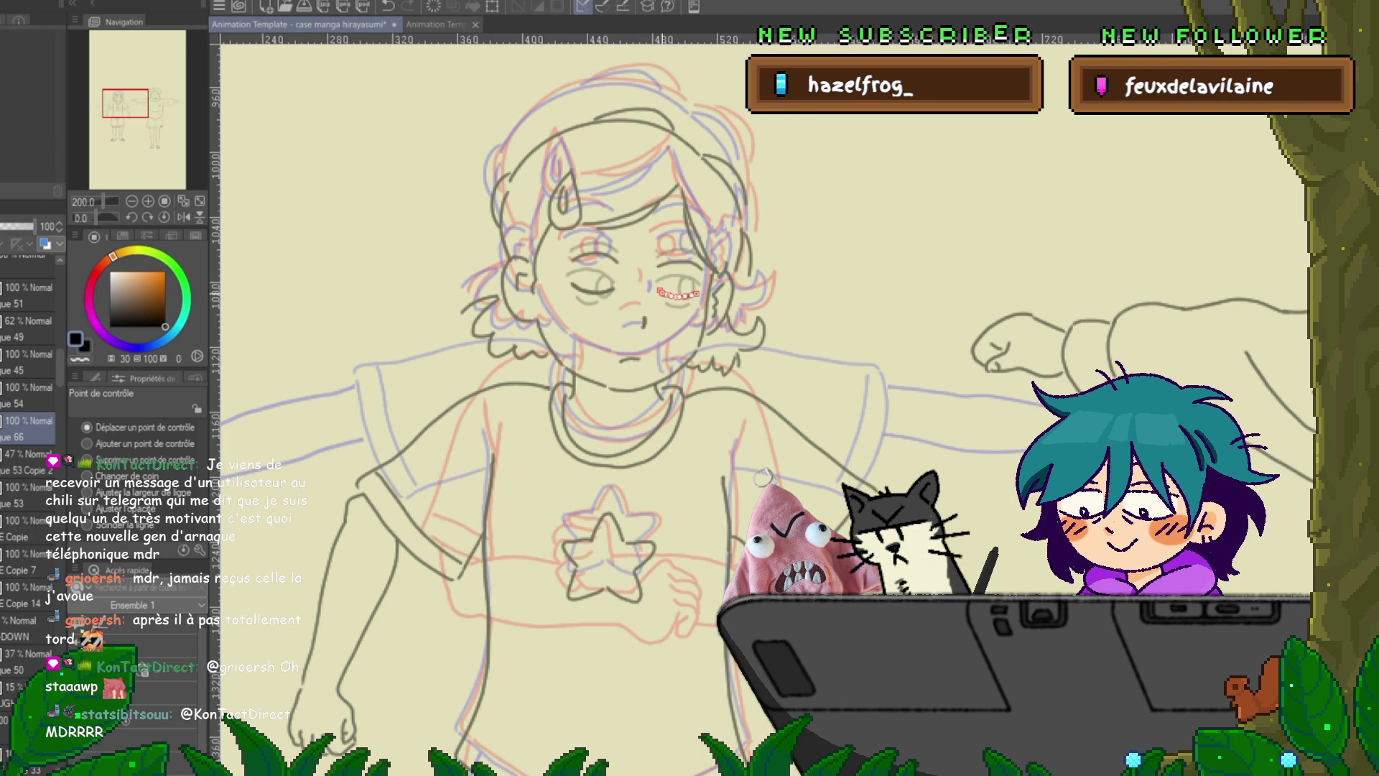
left_click(593, 290)
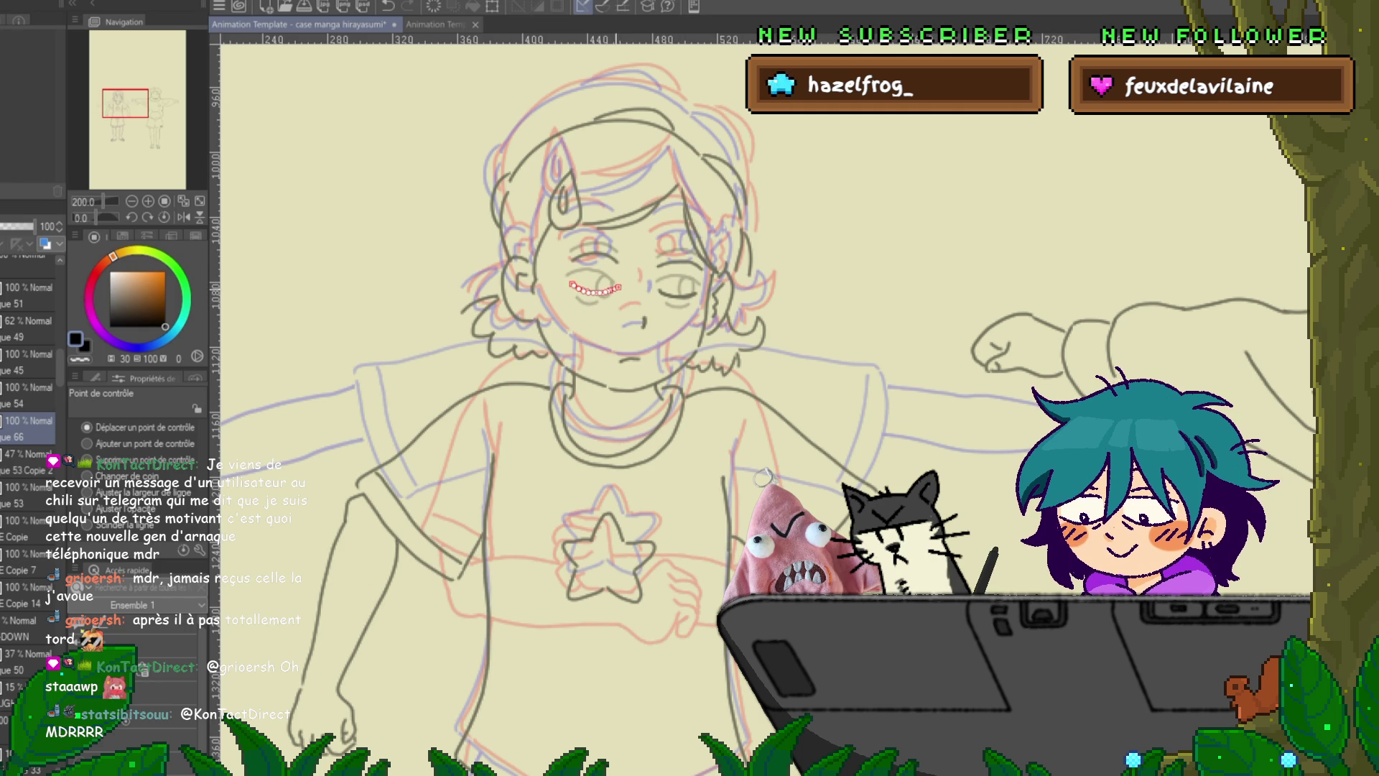
key("Escape")
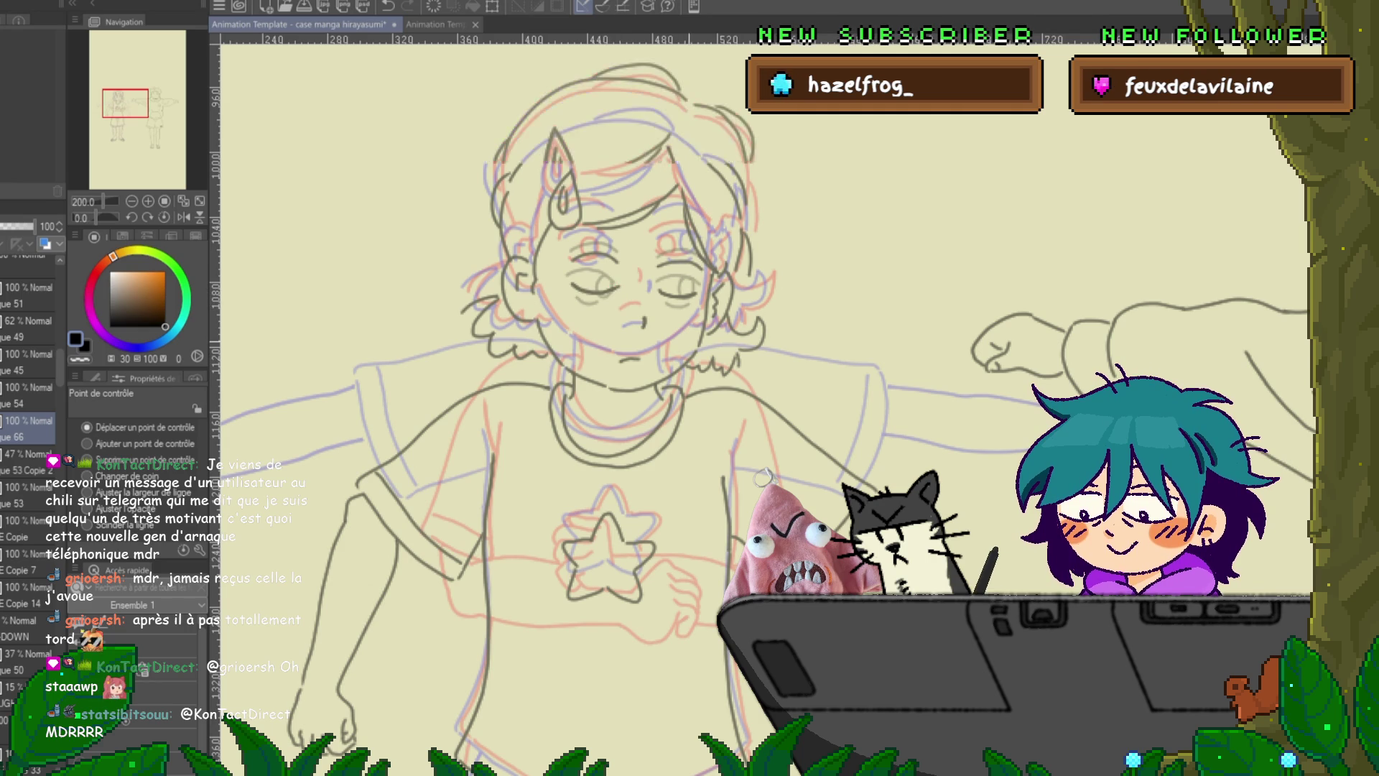
- Play the blink preview, then transform the closed-eye lines into a matching position
key("space")
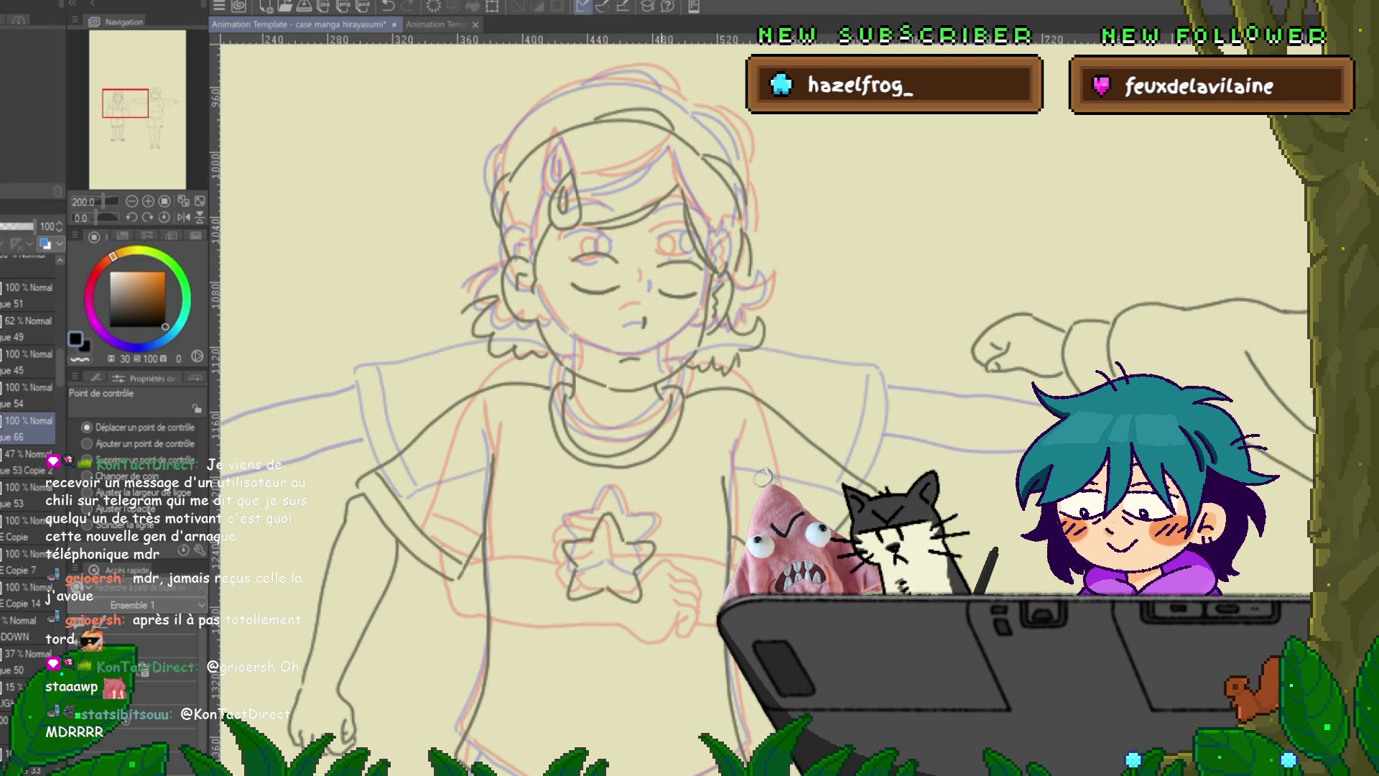
key("ctrl+t")
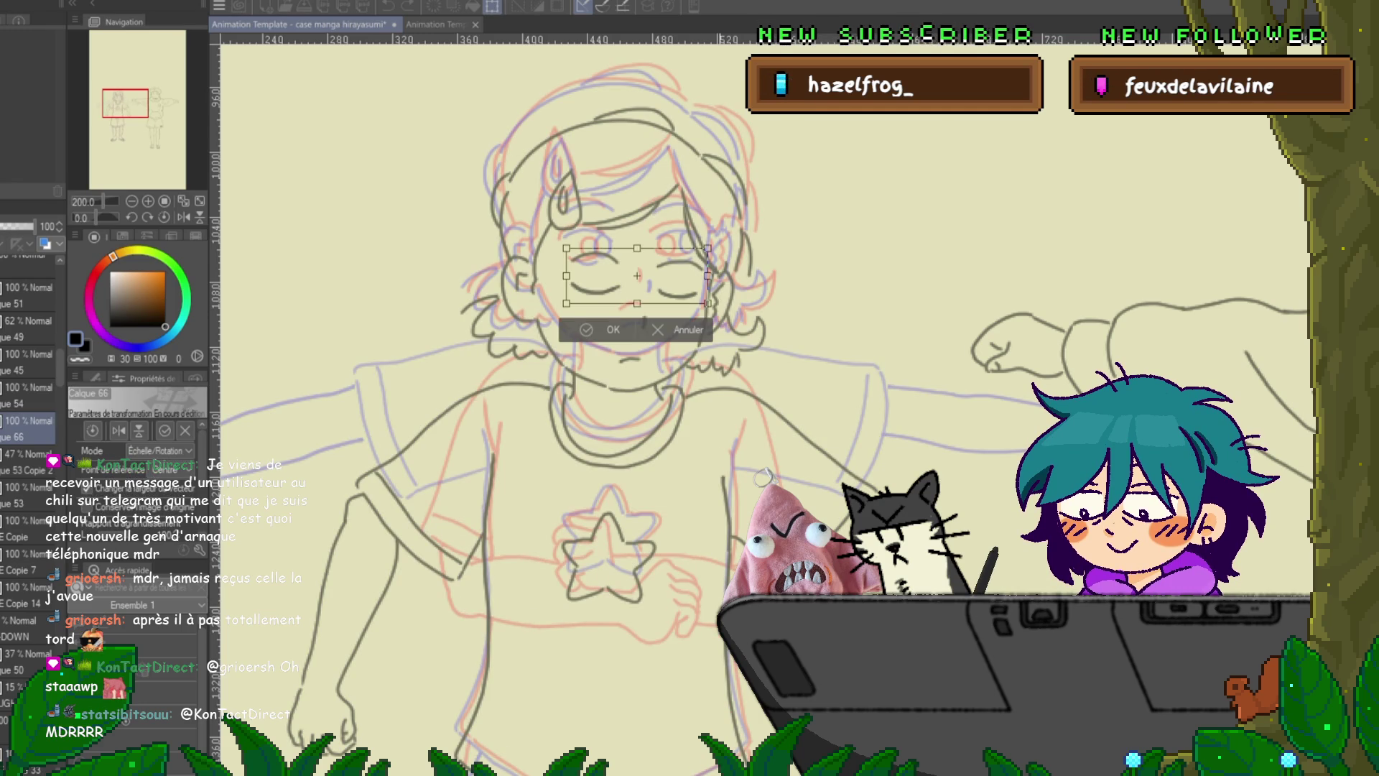
key("Return")
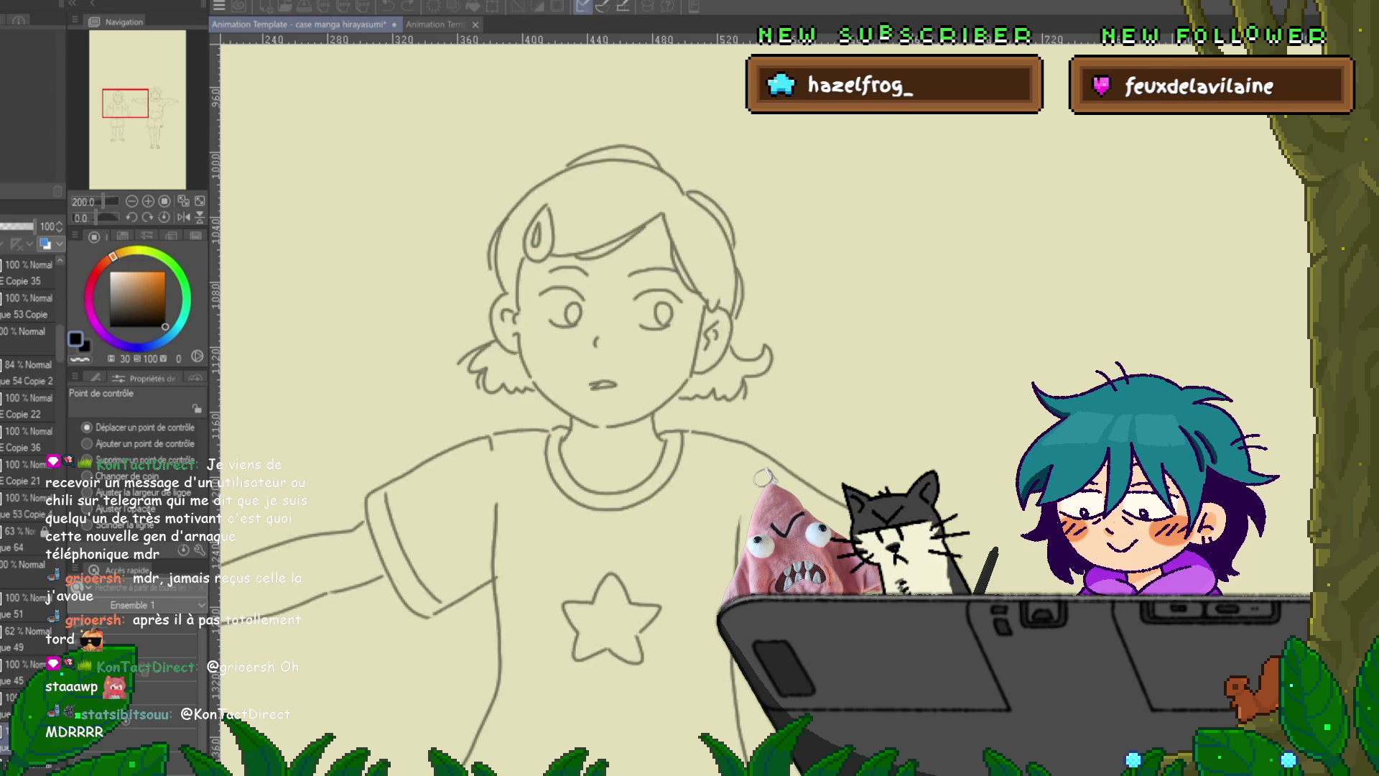
- Stop playback and delete the leftover Copie layers
key("space")
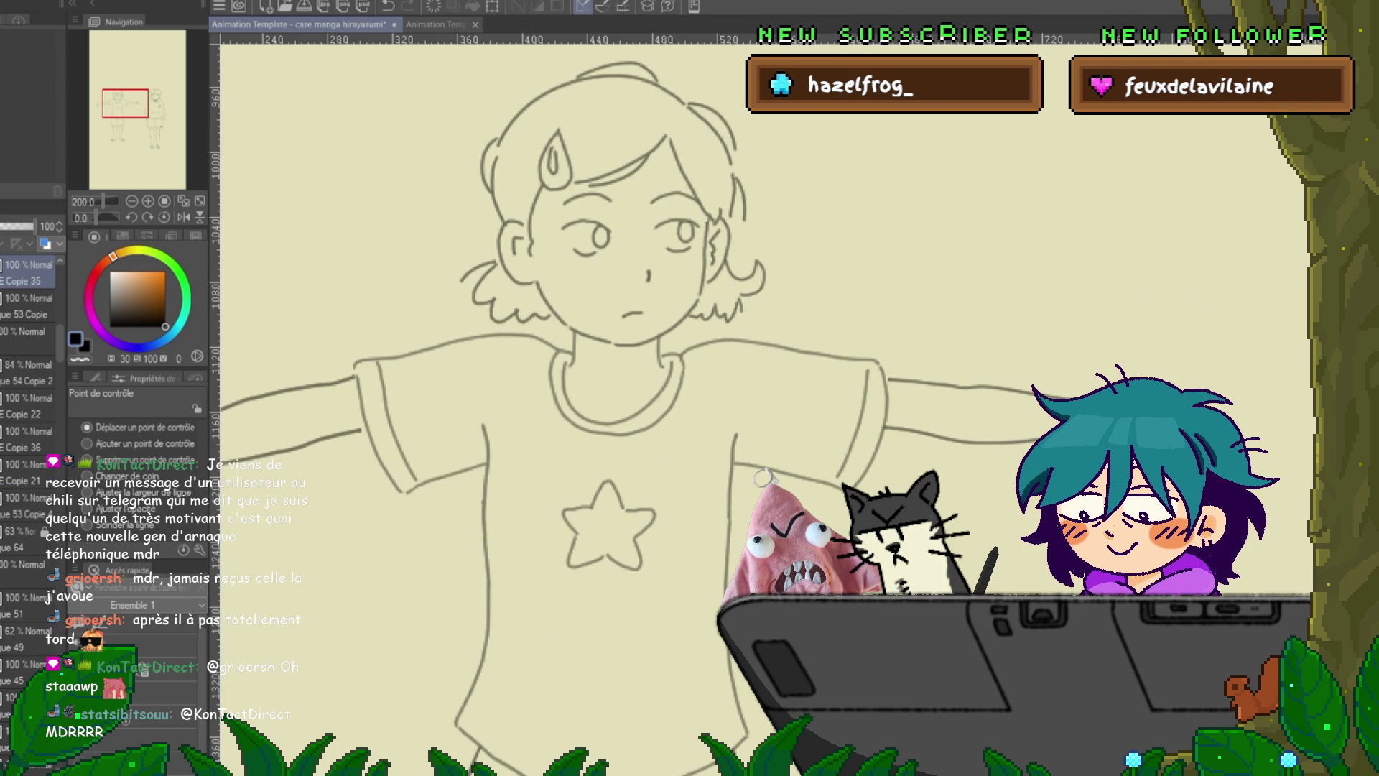
key("ctrl+z")
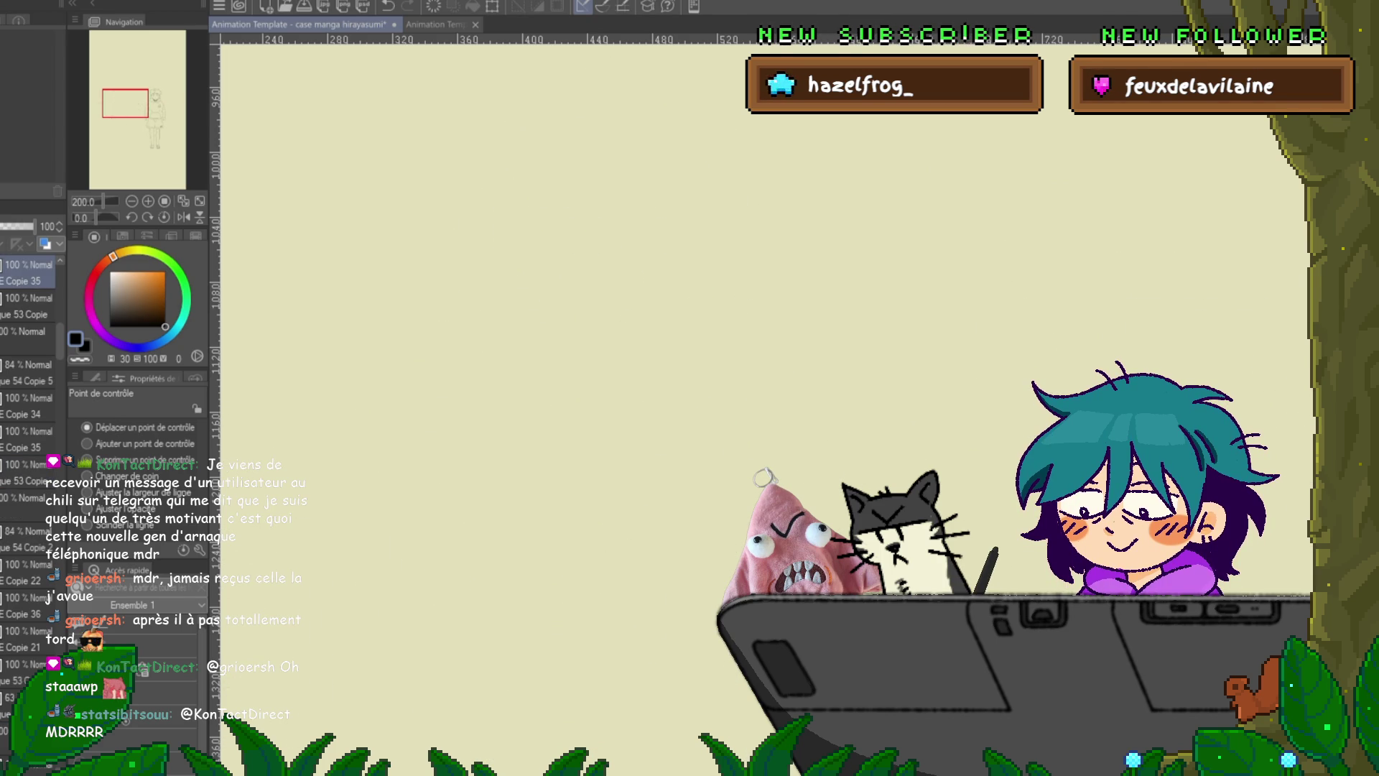
key("ctrl+z")
key("ctrl+z")
key("ctrl+z")
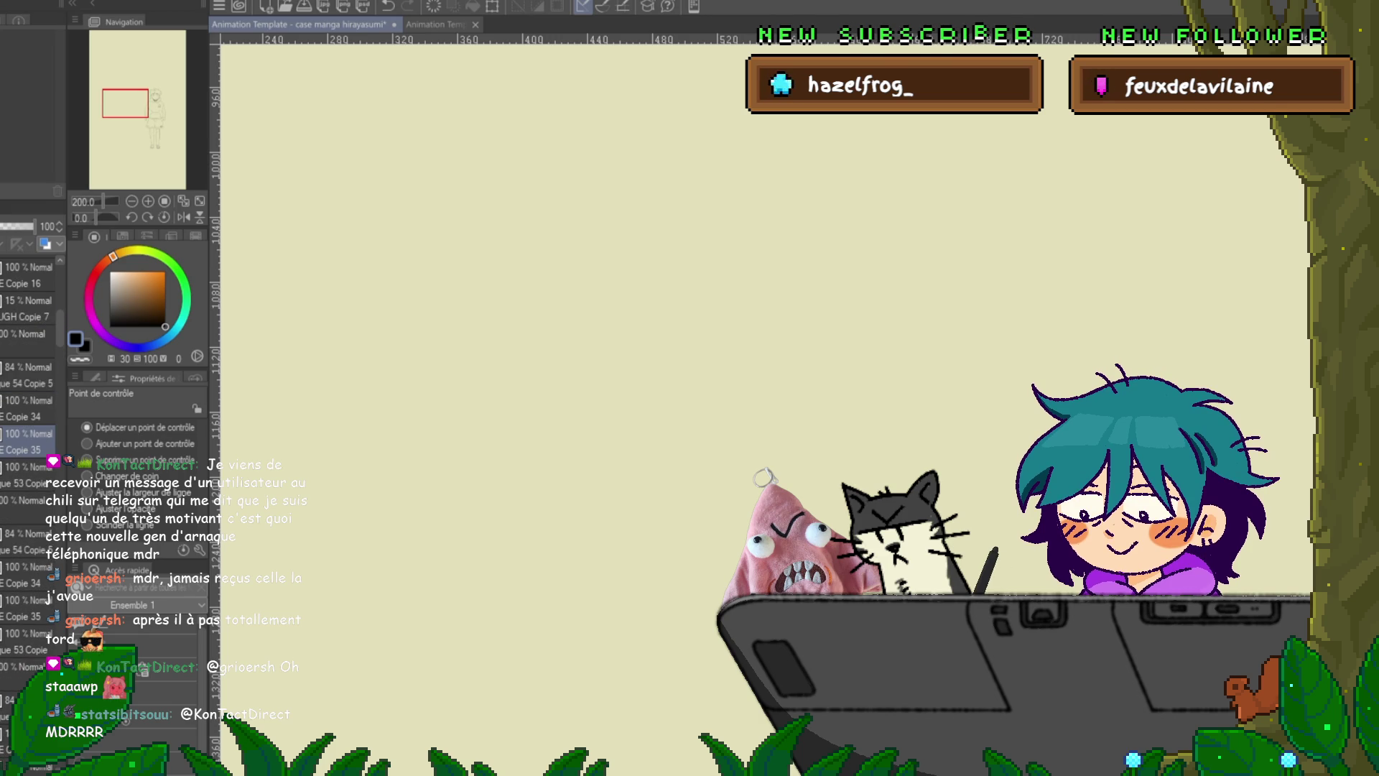
key("ctrl+z")
key("ctrl+z")
key("ctrl+z")
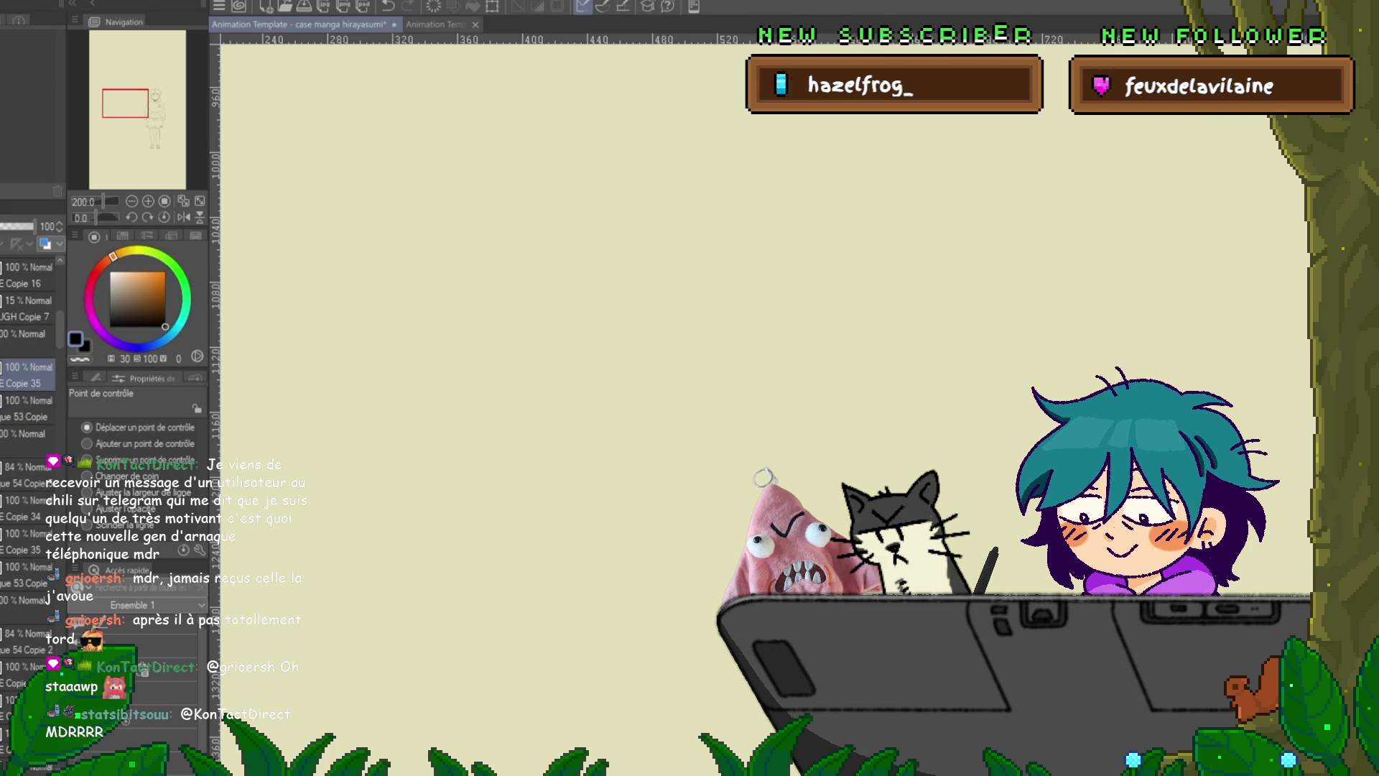
key("ctrl+z")
key("ctrl+z")
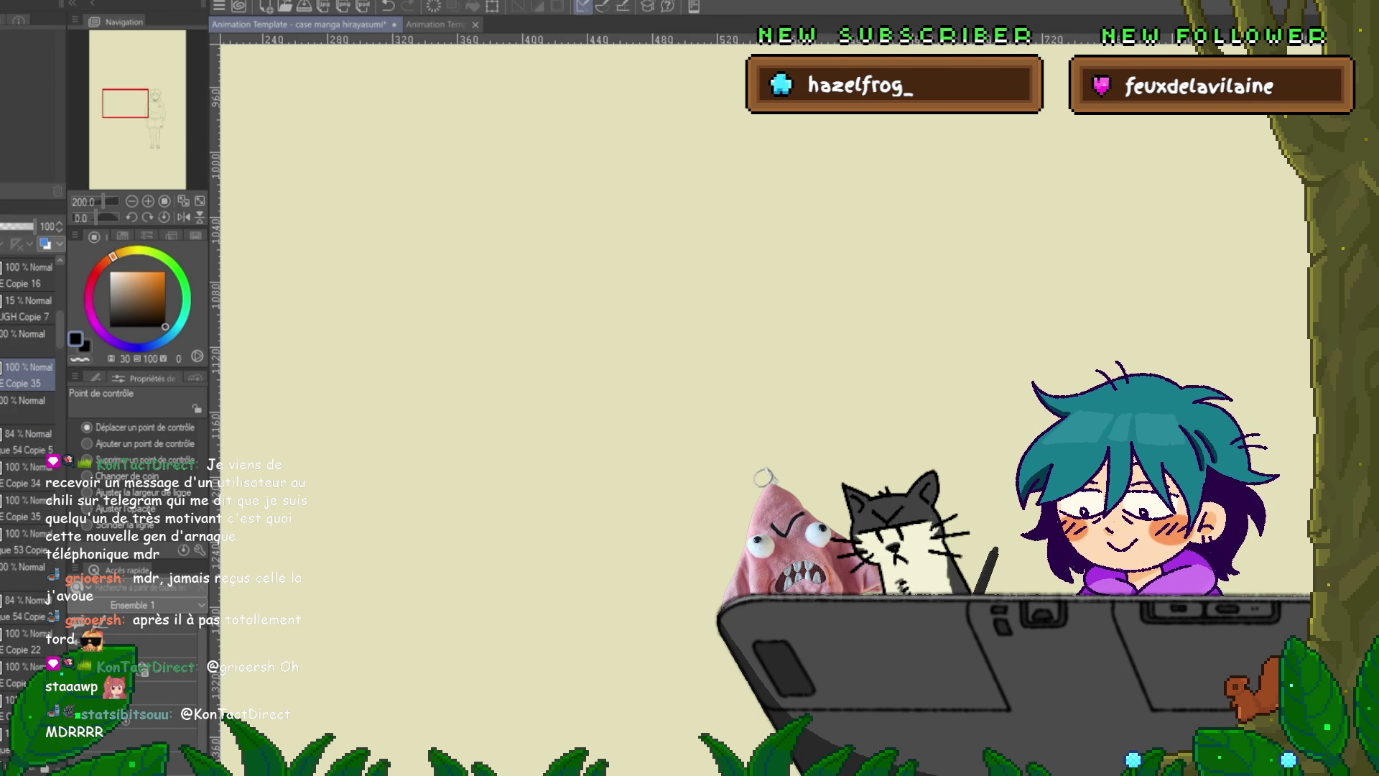
- Drop the copy suffix from the layer name, show the red and blue sketch, and save
key("ctrl+z")
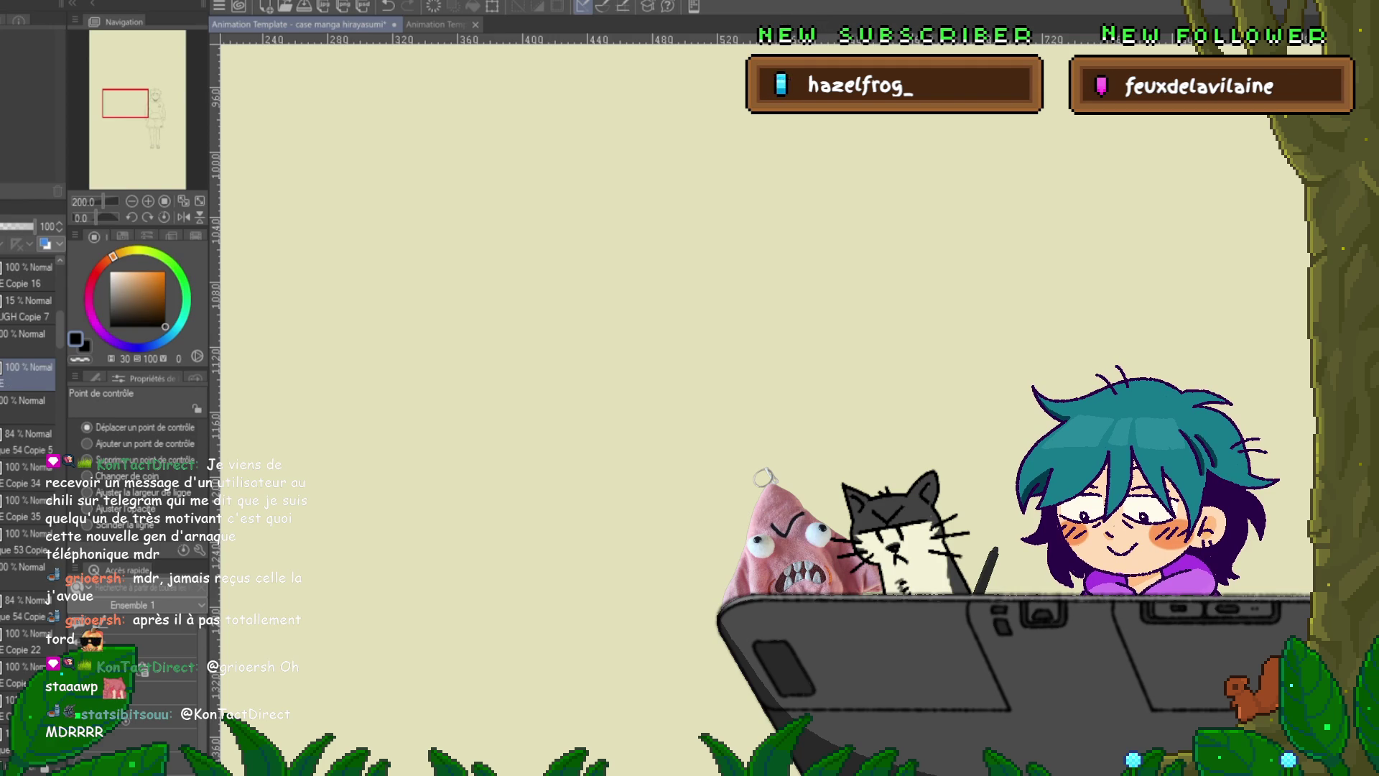
key("ctrl+z")
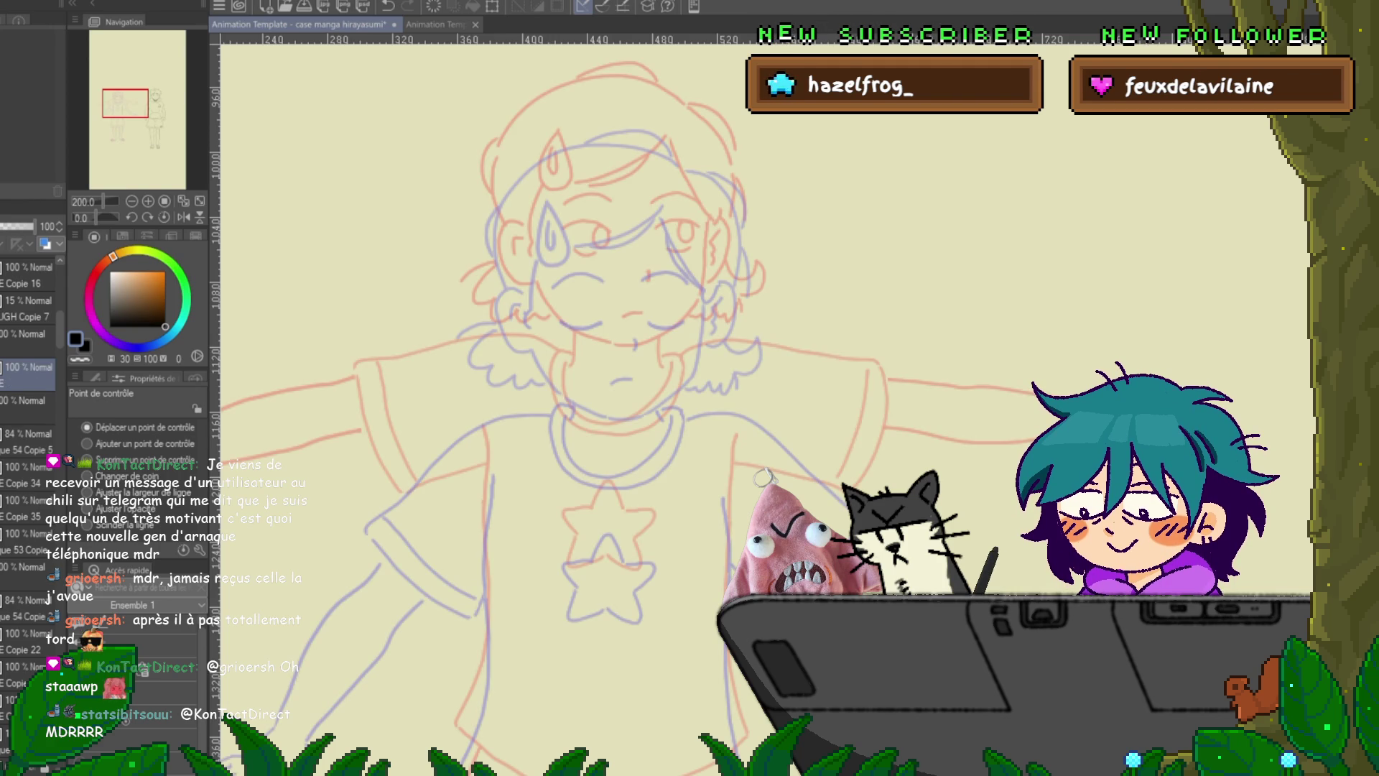
key("ctrl+s")
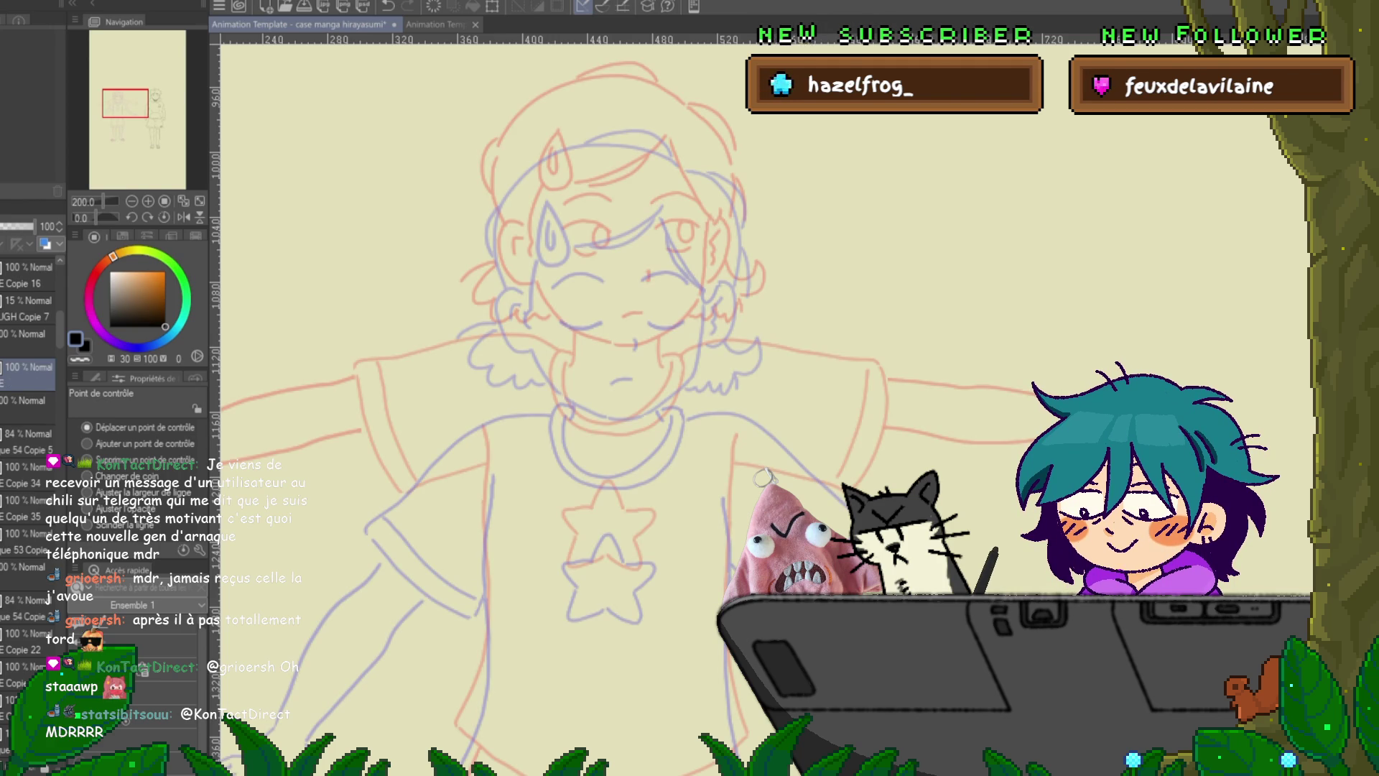
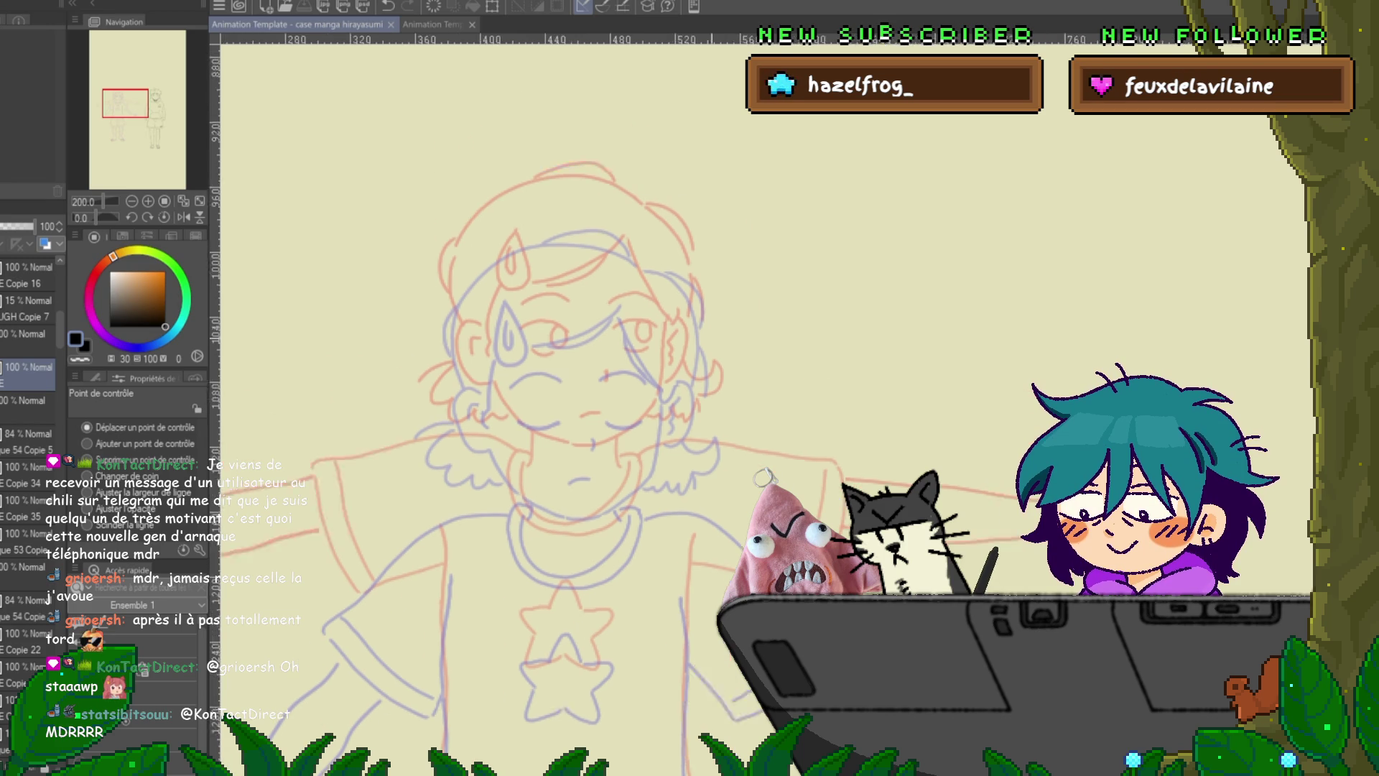
- With the pen, ink the right eye's curve, the eyebrow above it and a short mouth stroke
scroll(617, 403, "up", 5)
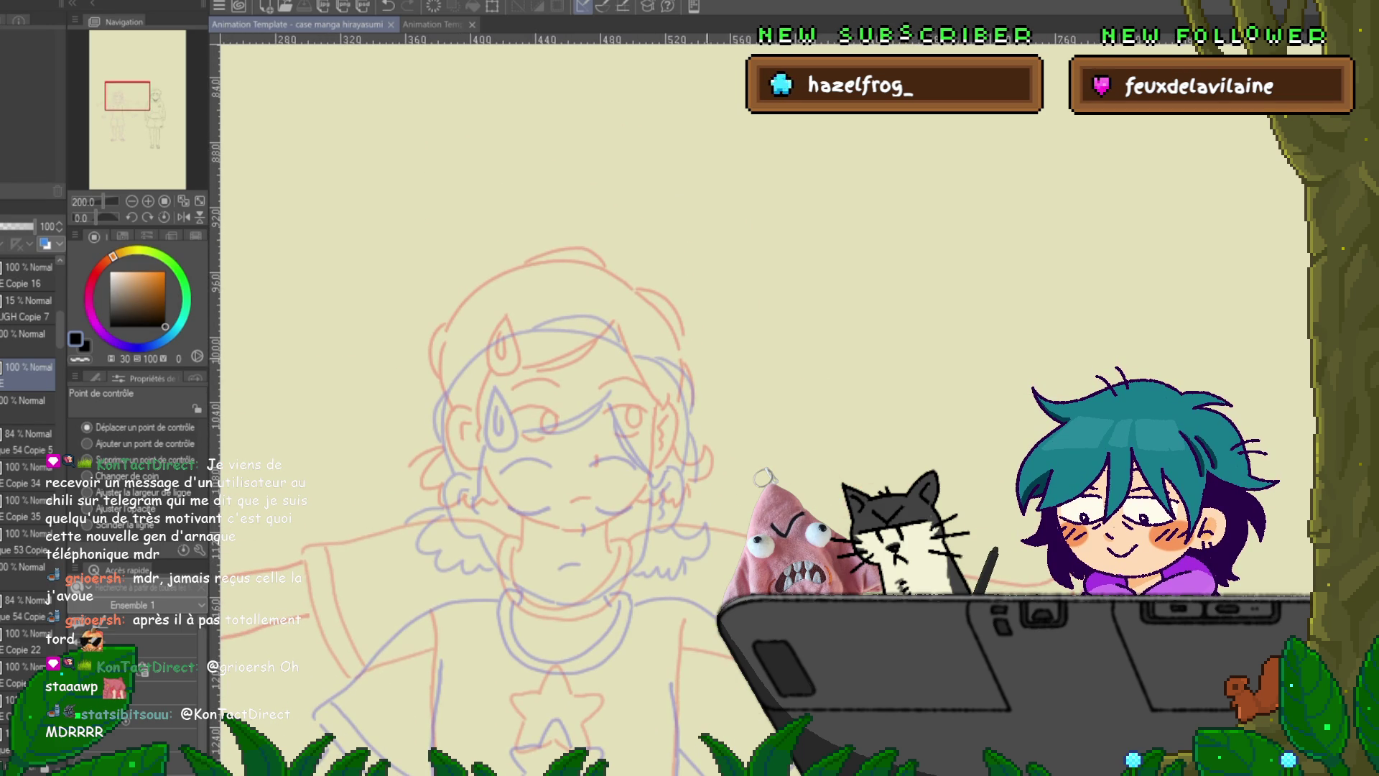
key("p")
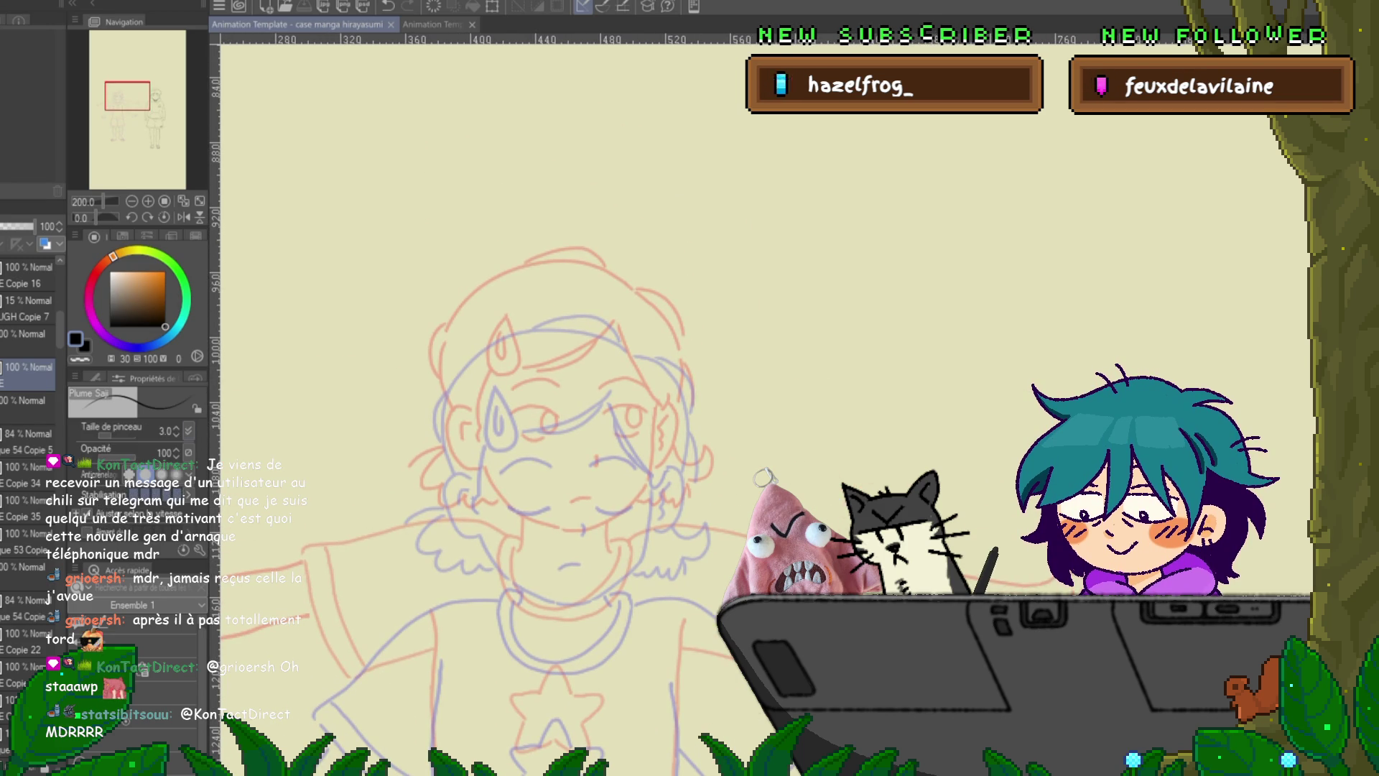
left_click_drag(751, 395, 817, 435)
key("ctrl+z")
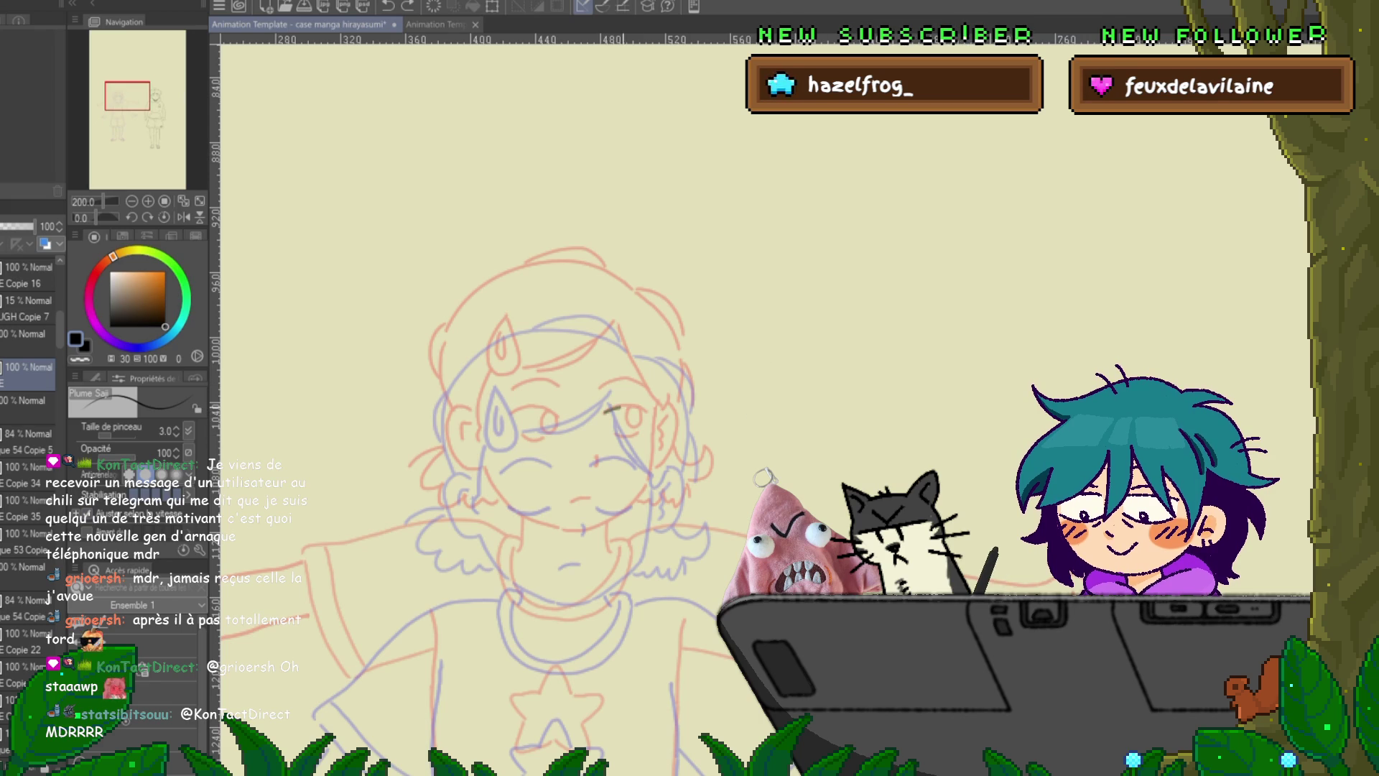
left_click_drag(644, 411, 638, 431)
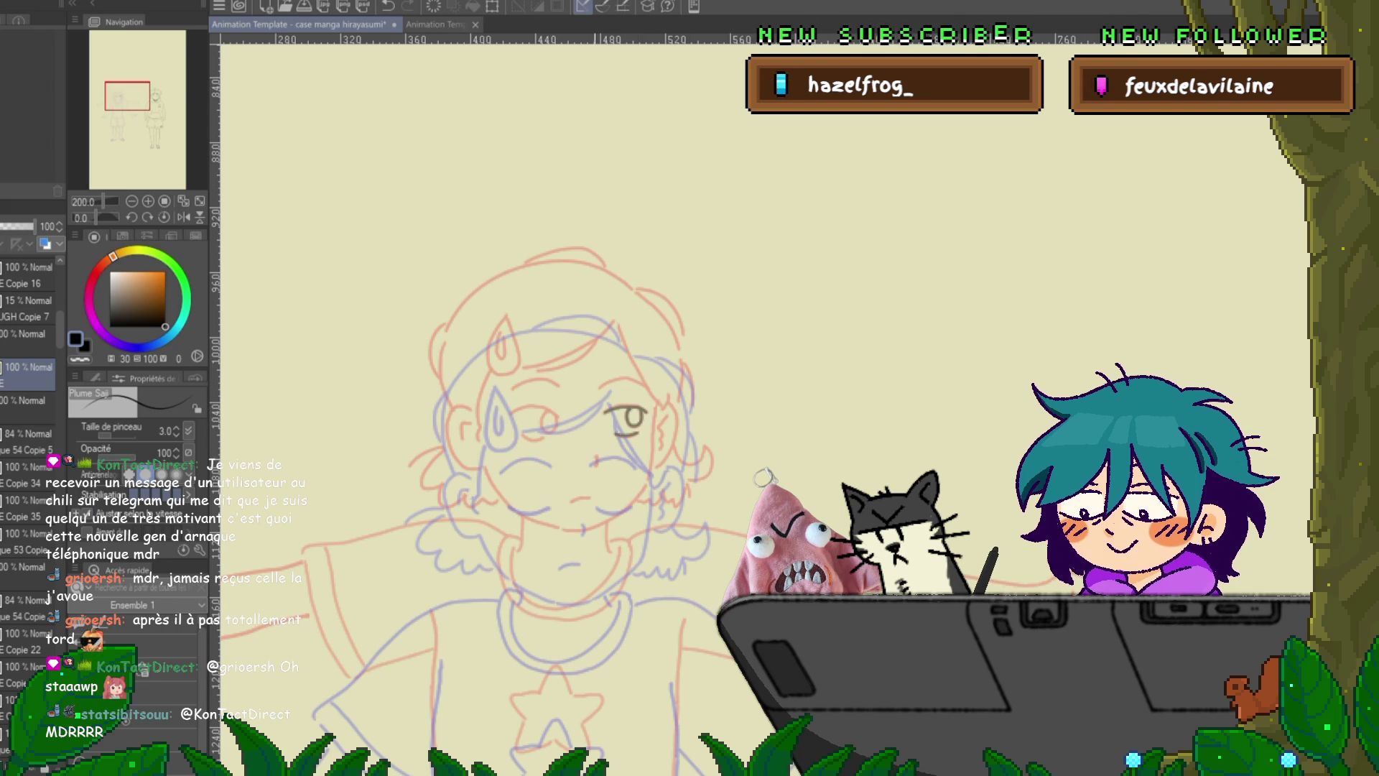
left_click_drag(601, 388, 632, 382)
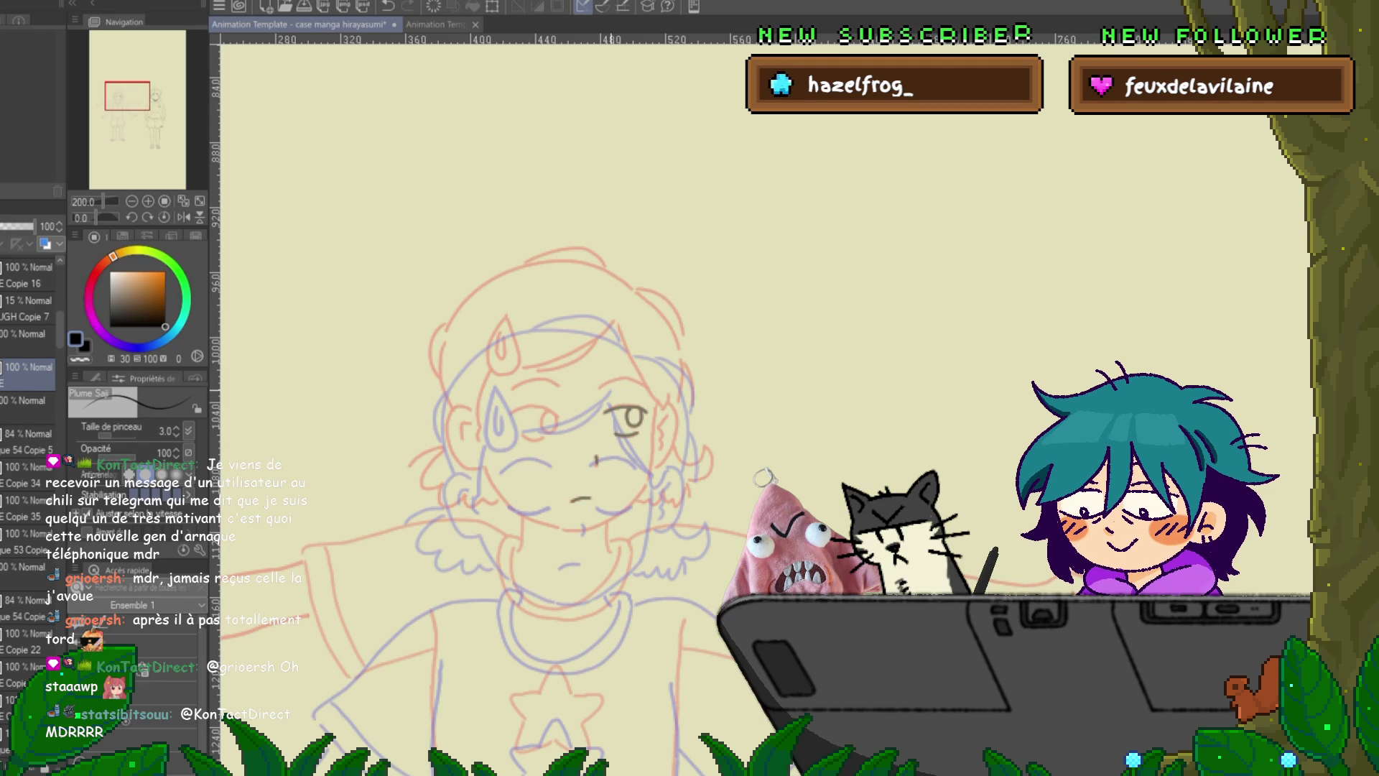
left_click_drag(573, 498, 590, 496)
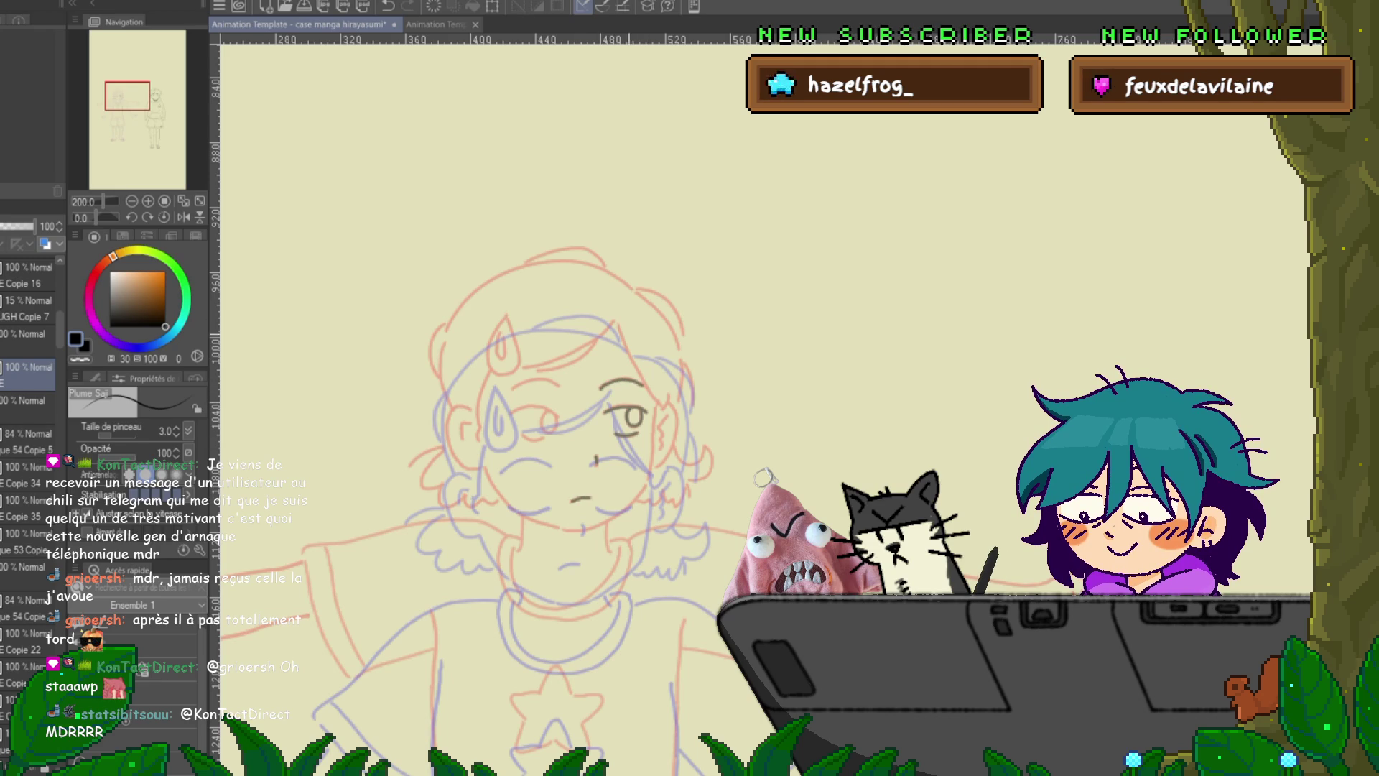
- Compare the inked frame against neighbouring frames, including the closed-eyes and arms-out cels
left_click(21, 500)
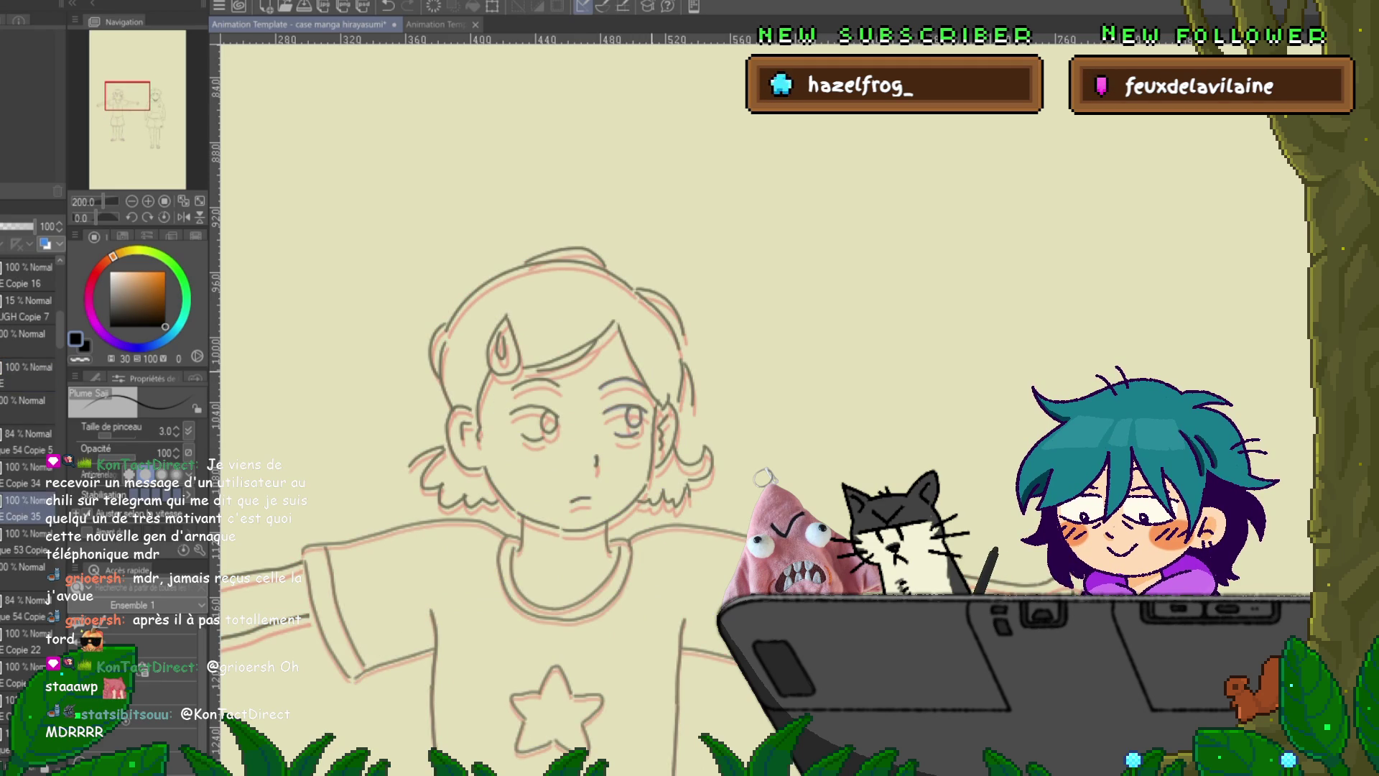
key("Right")
key("Left")
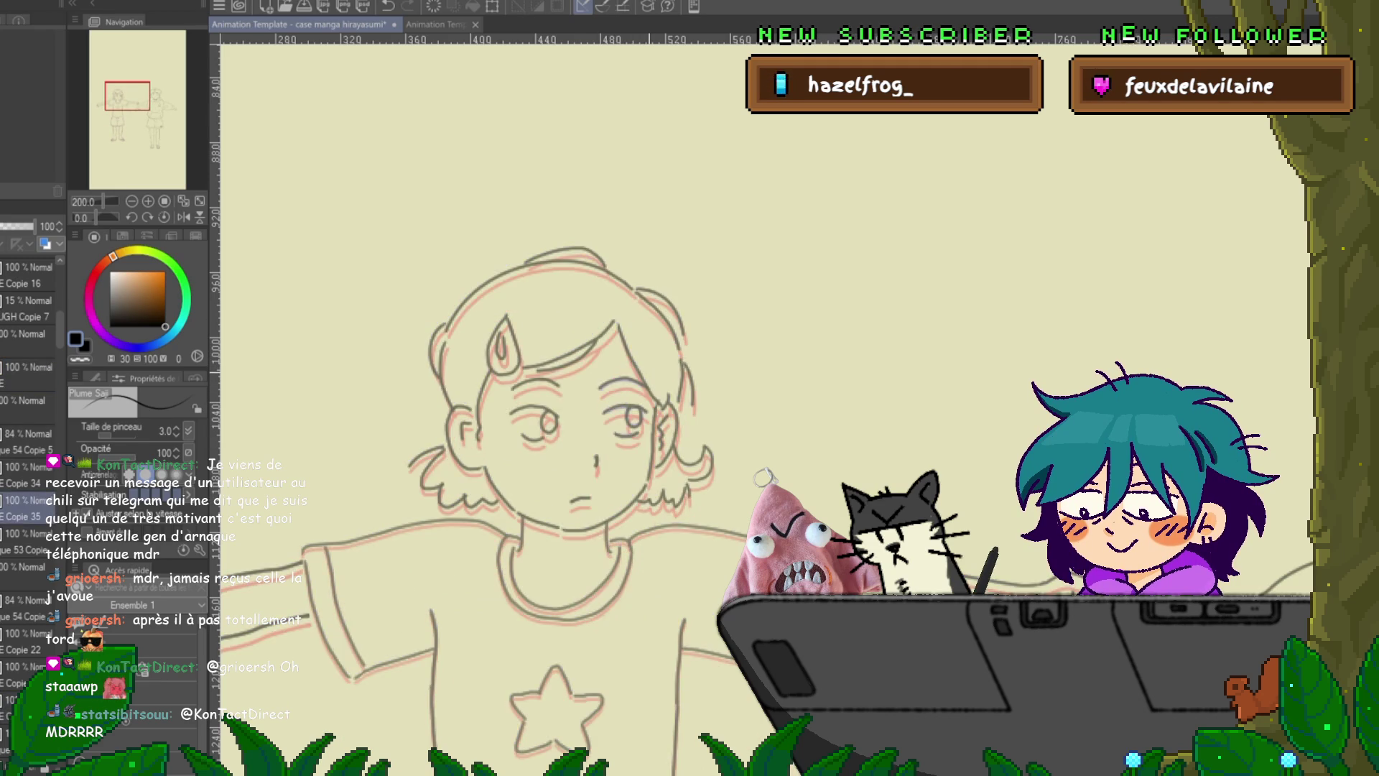
key("Right")
key("Right")
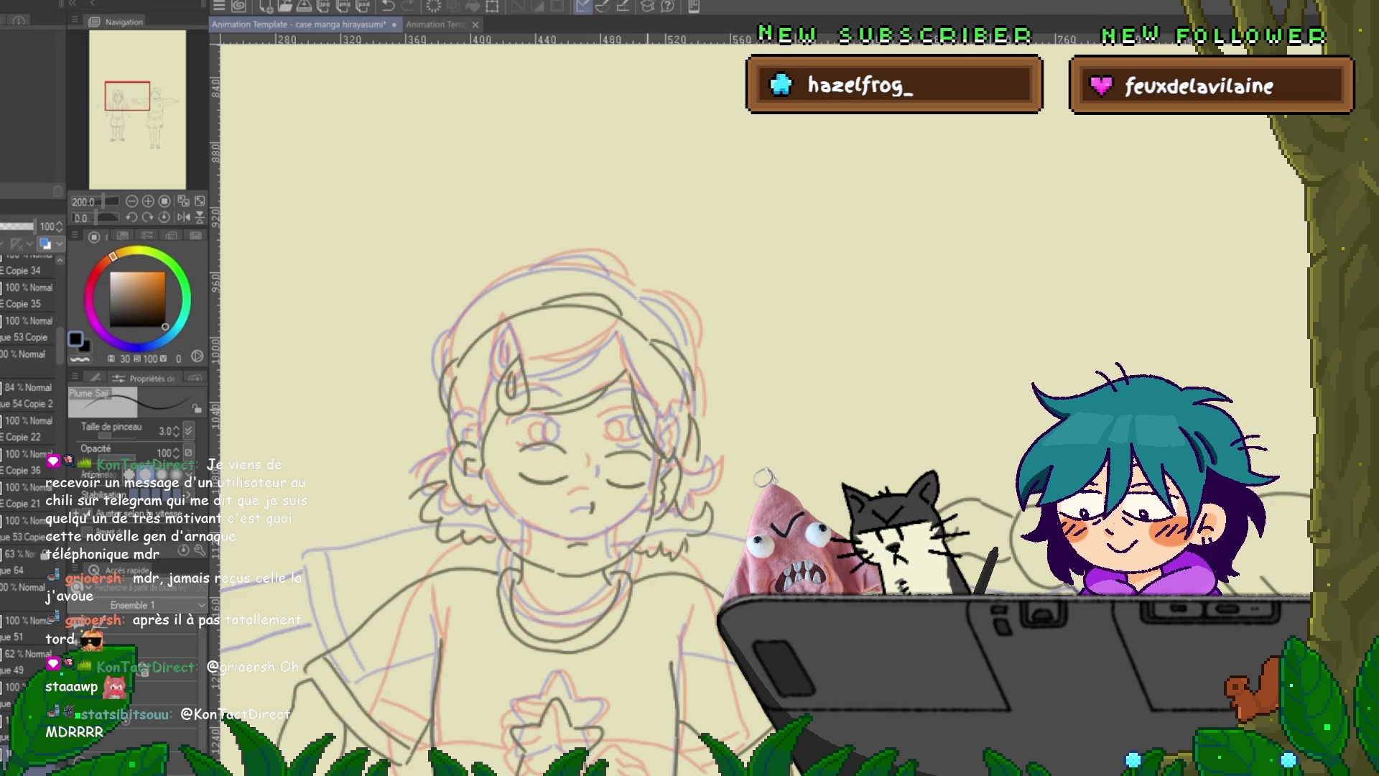
key("Right")
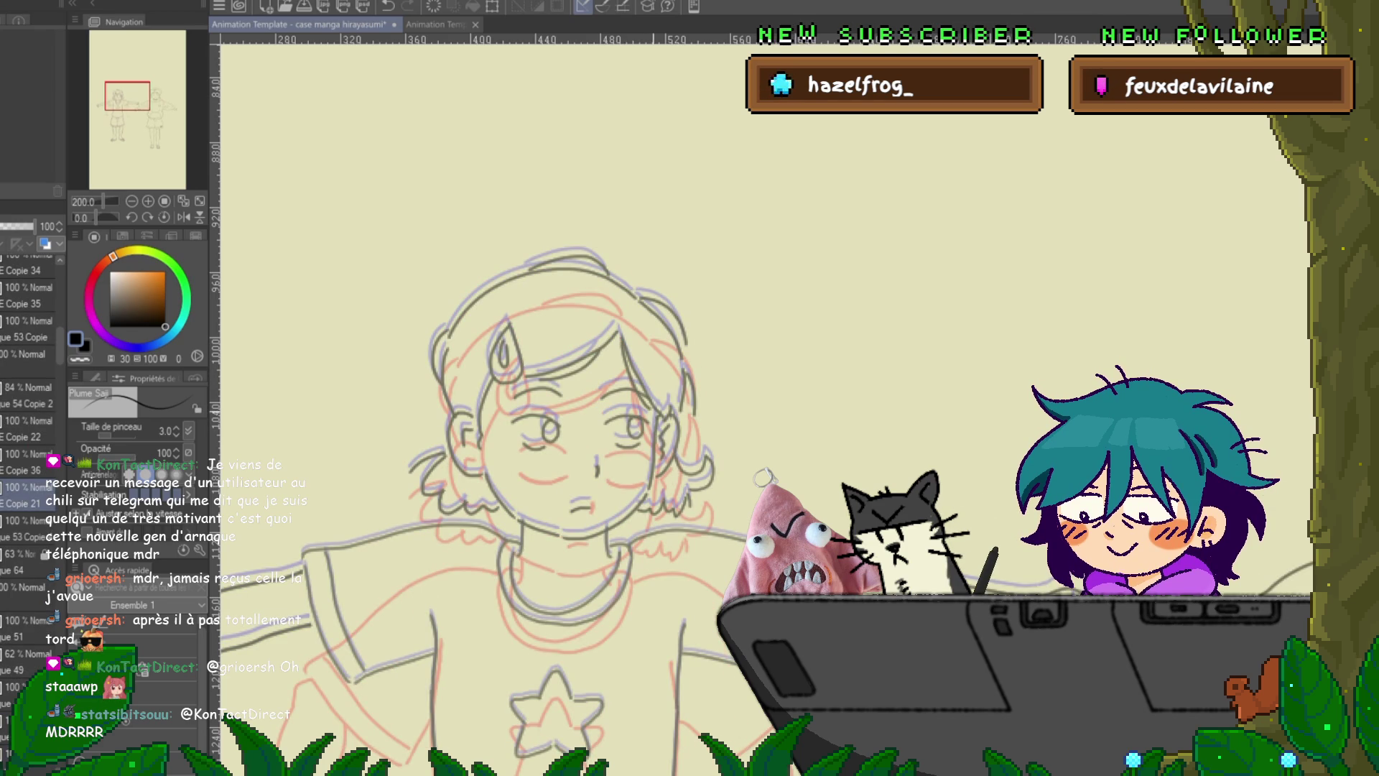
key("Left")
key("Right")
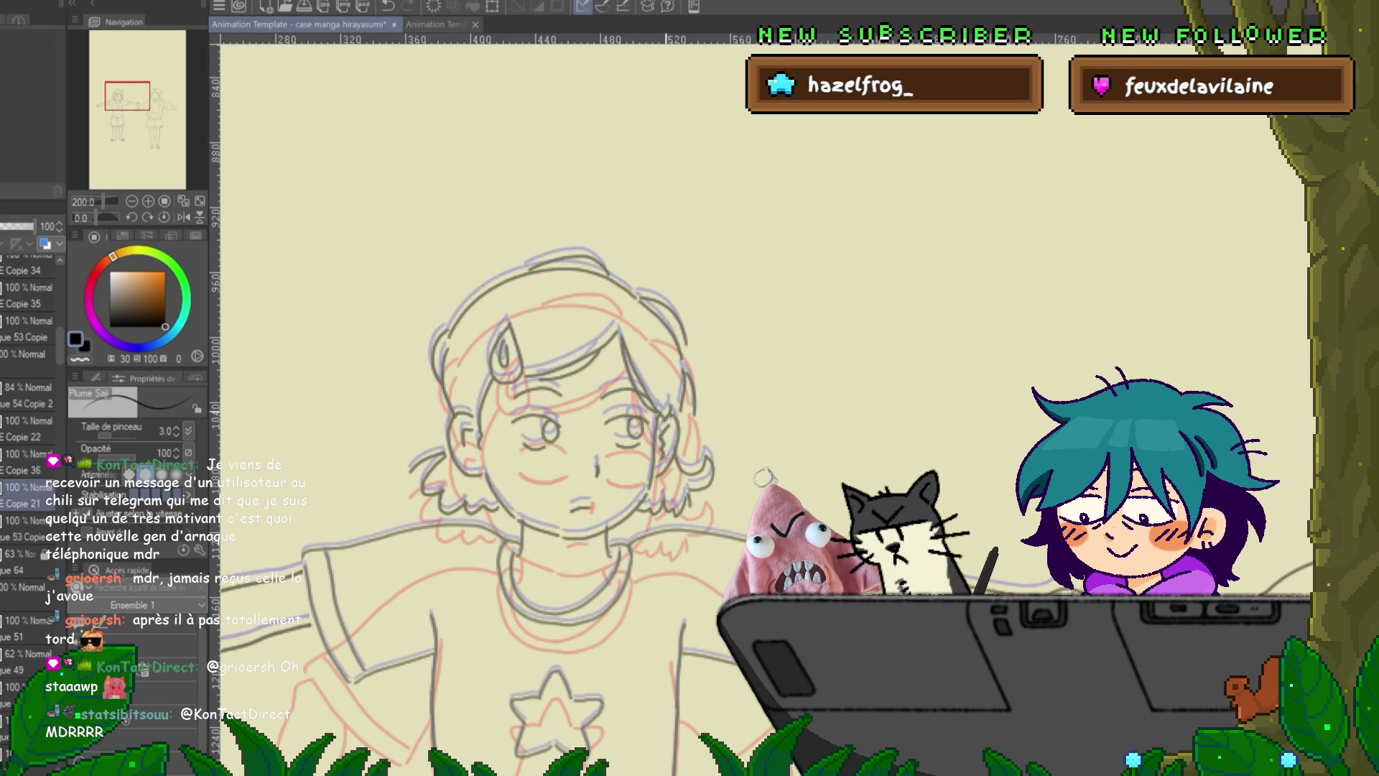
key("Left")
key("Right")
key("Right")
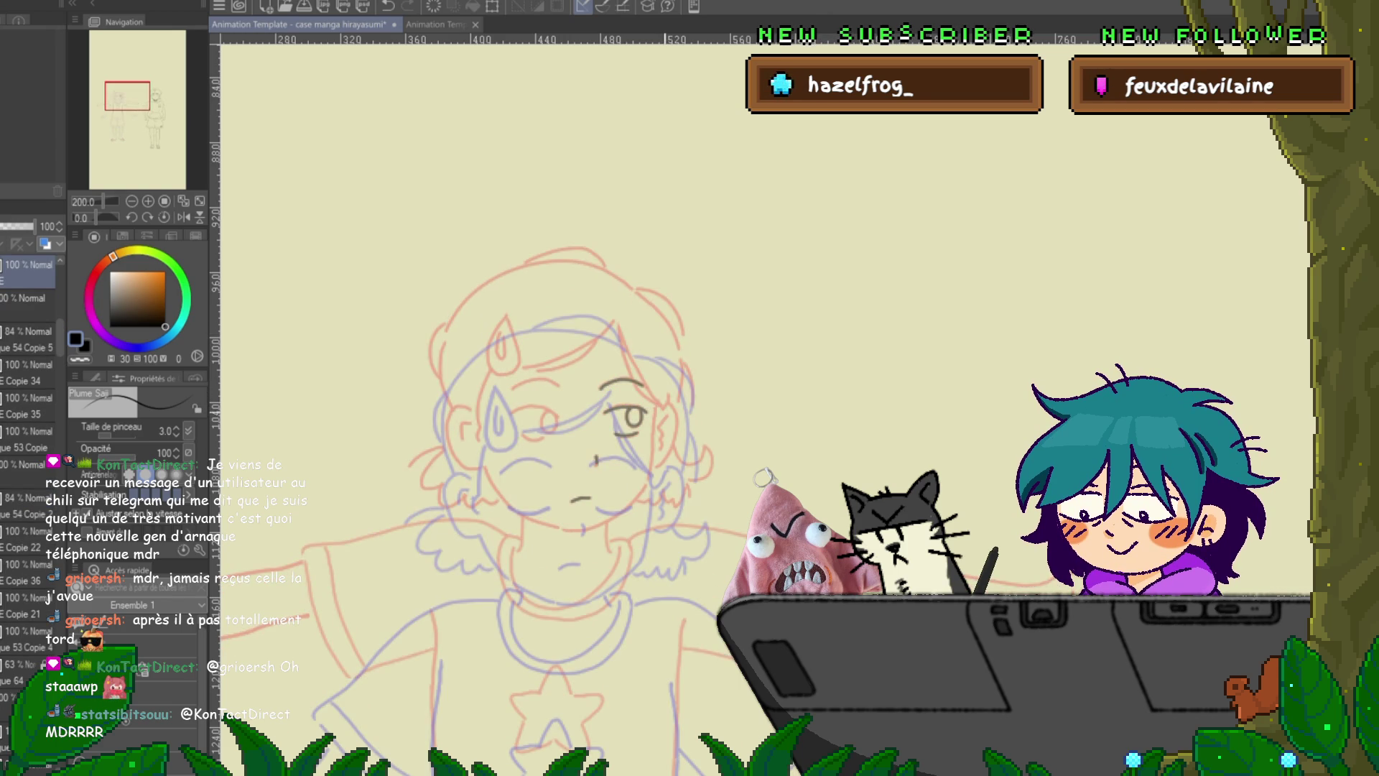
- Ink the pointed hair strands sweeping over the right eye, with a small curl beside them
left_click_drag(620, 327, 631, 372)
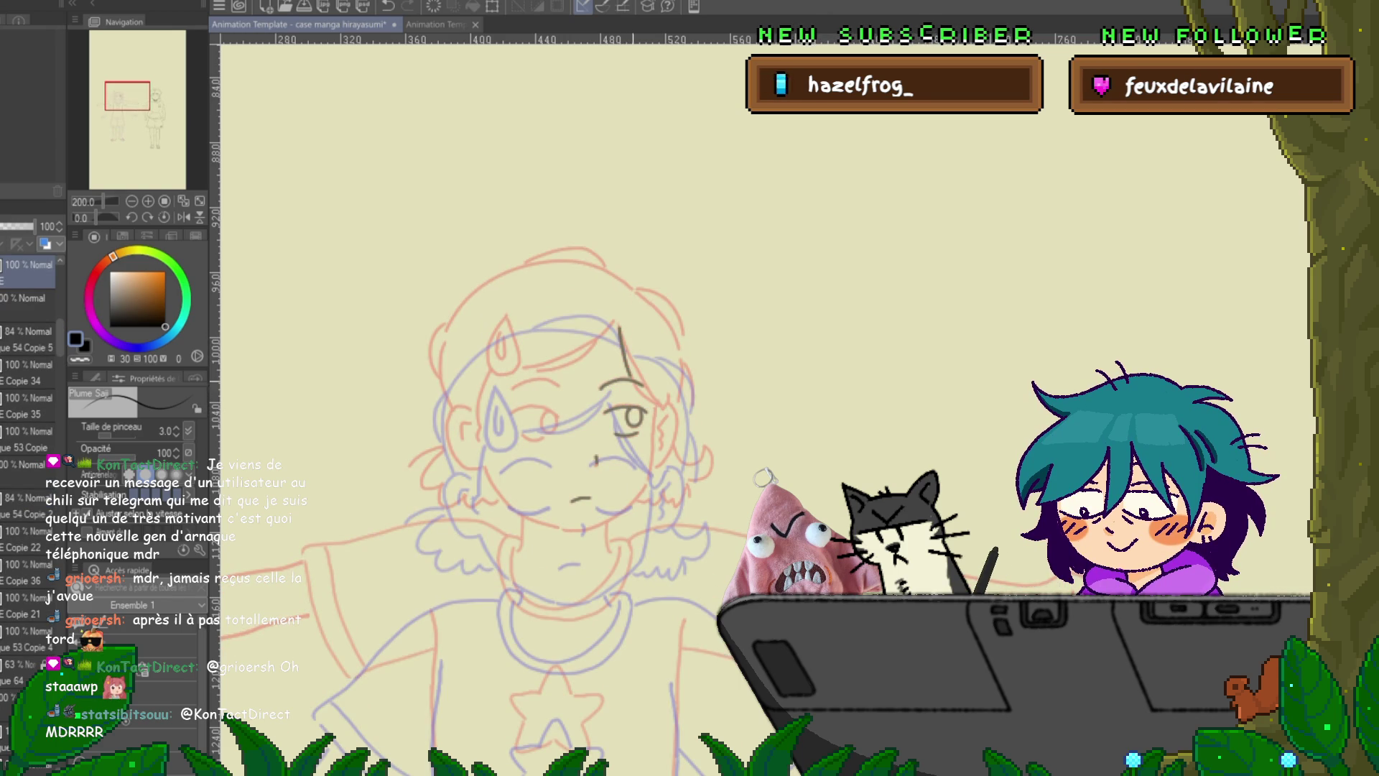
left_click_drag(619, 327, 633, 360)
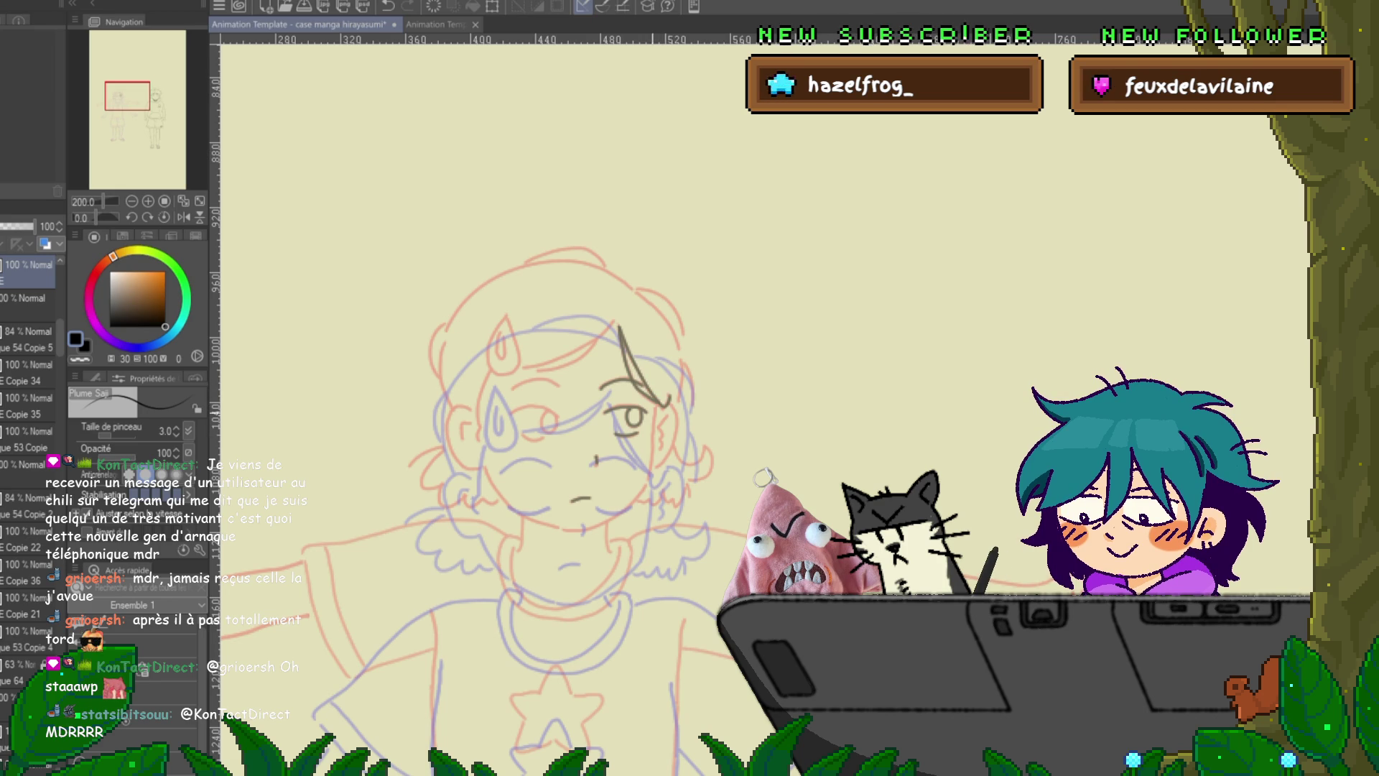
left_click_drag(657, 402, 650, 478)
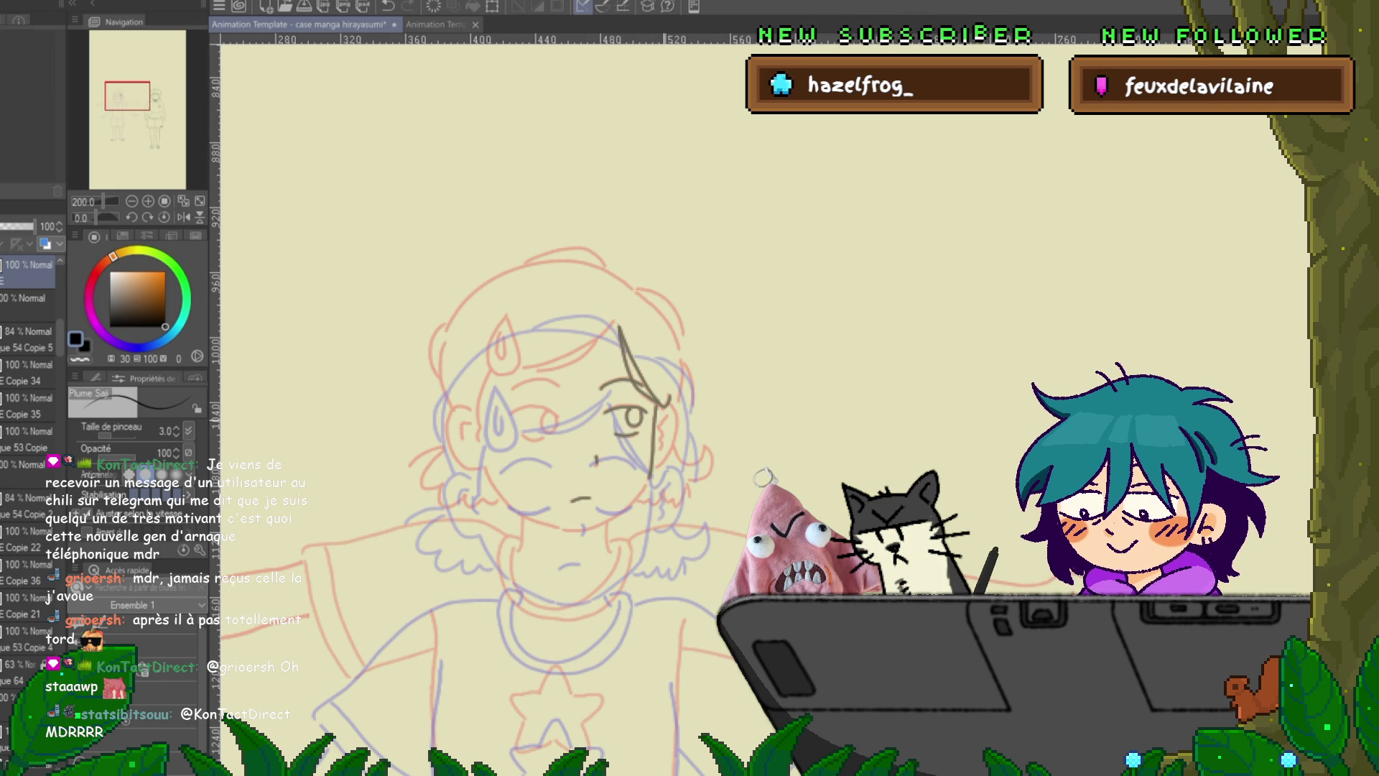
left_click_drag(662, 408, 661, 433)
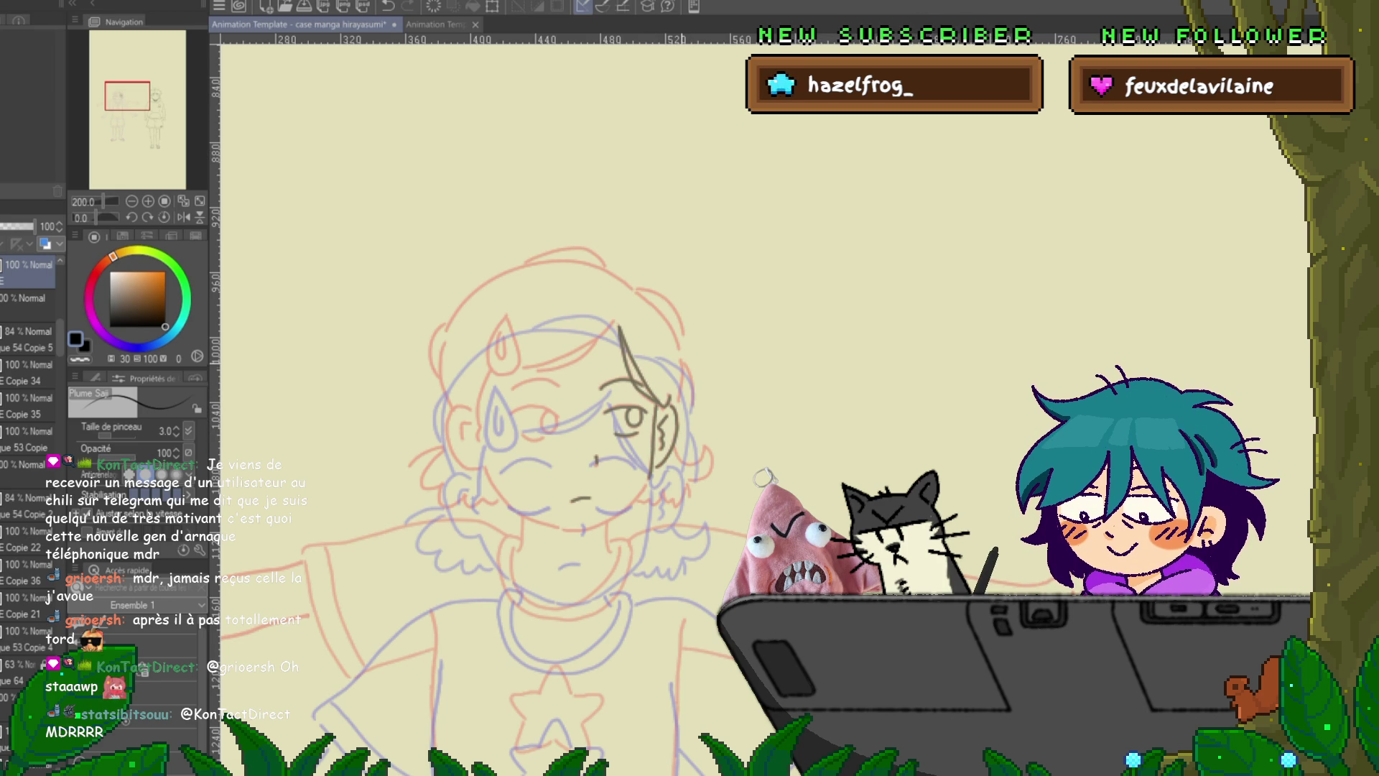
left_click_drag(680, 359, 688, 380)
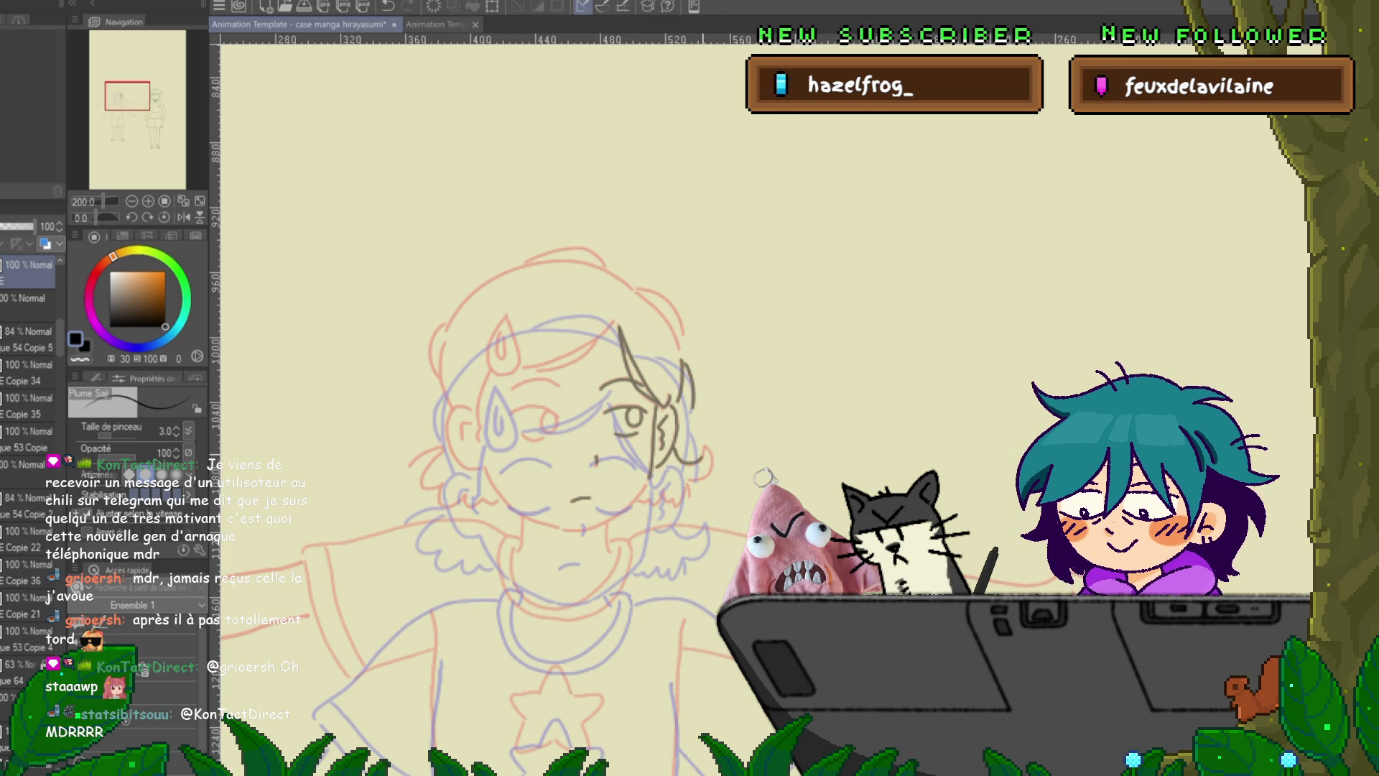
- Ink the ear outline, the hair curls below it and the jaw curve across the face
left_click_drag(681, 459, 711, 451)
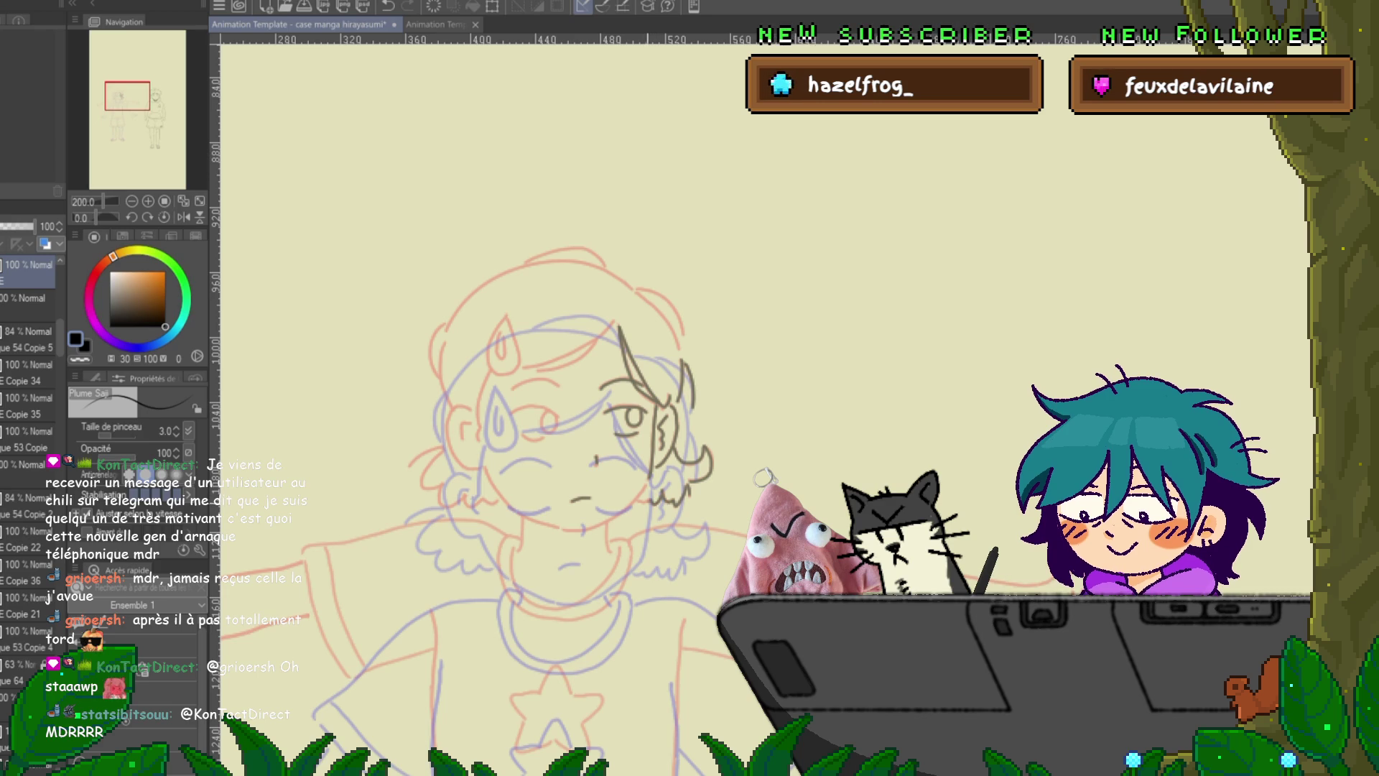
left_click_drag(688, 483, 639, 500)
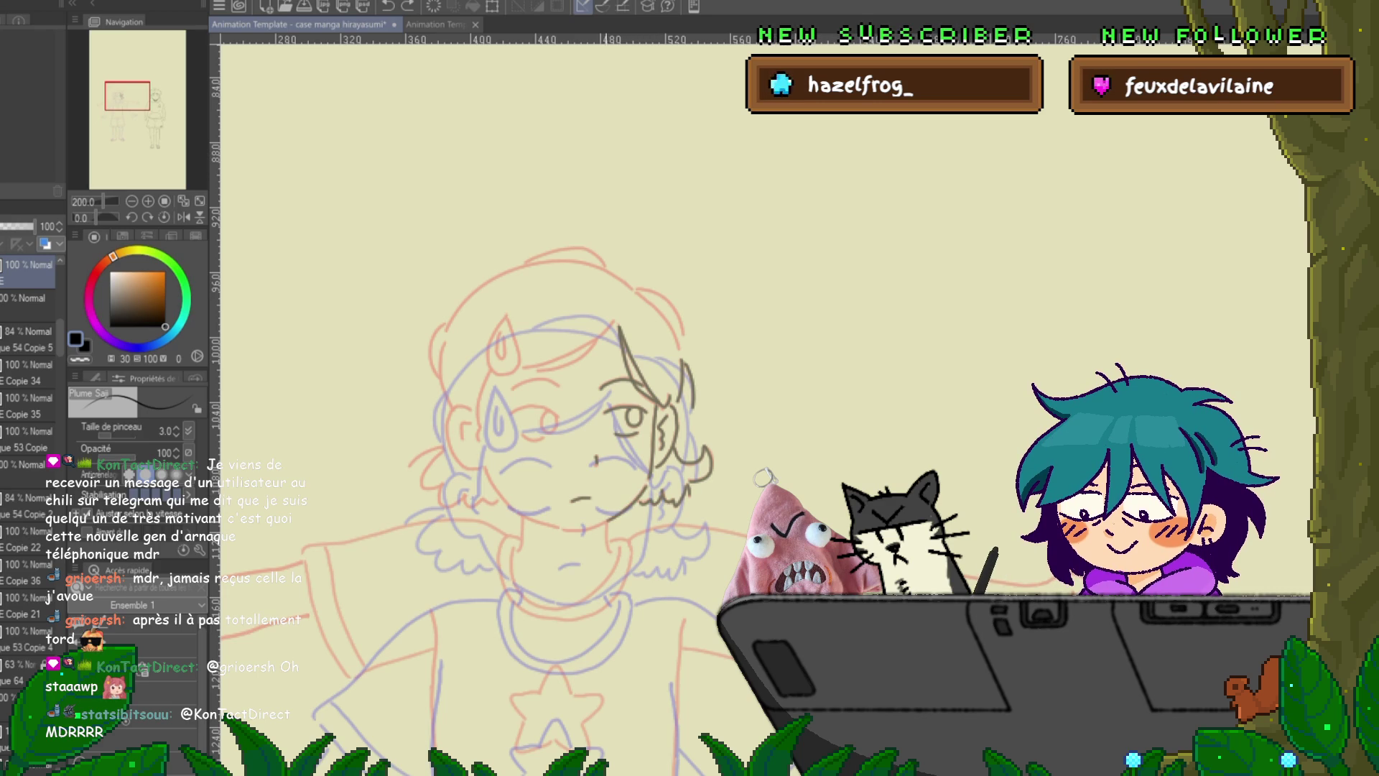
left_click_drag(650, 494, 564, 530)
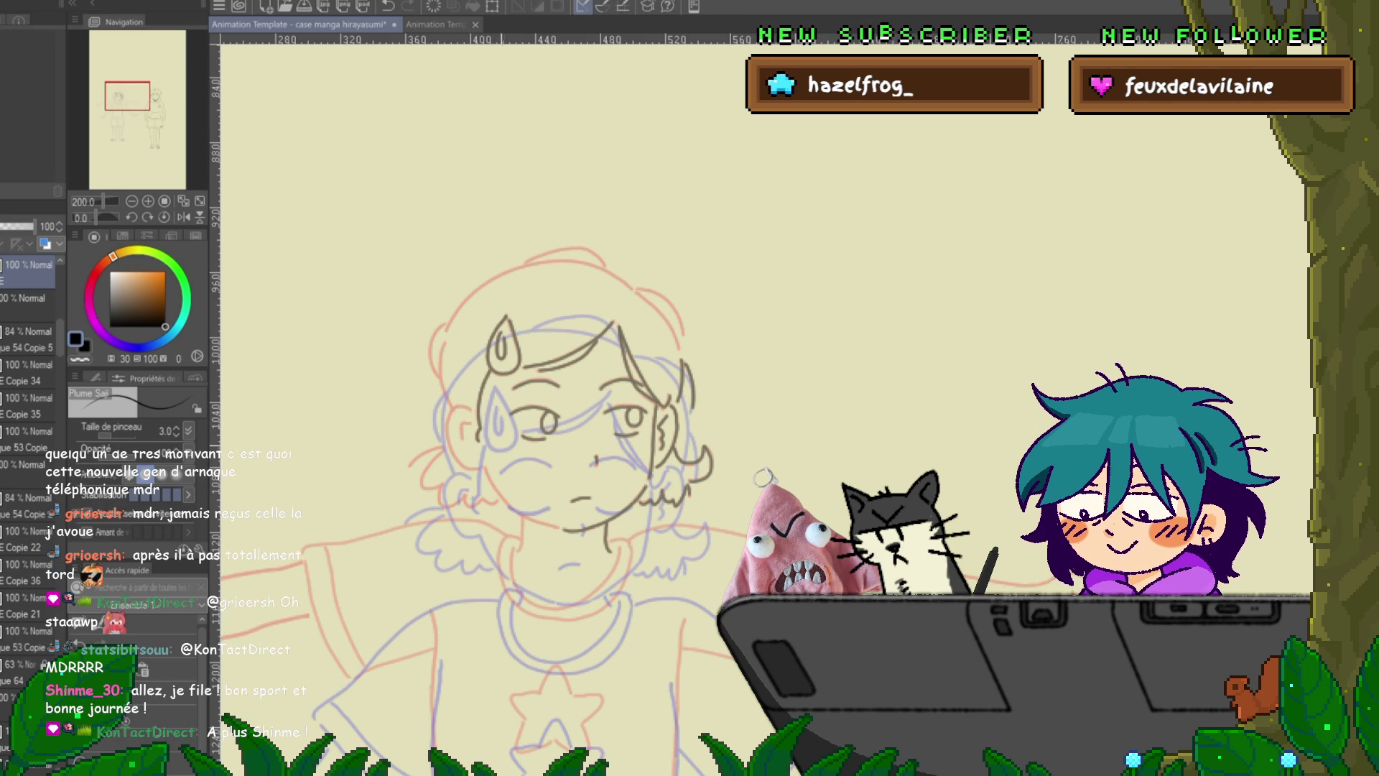
- Ink the left side and upper-left outline of the head, then bring the neck into view
key("ctrl+Right")
key("ctrl+Left")
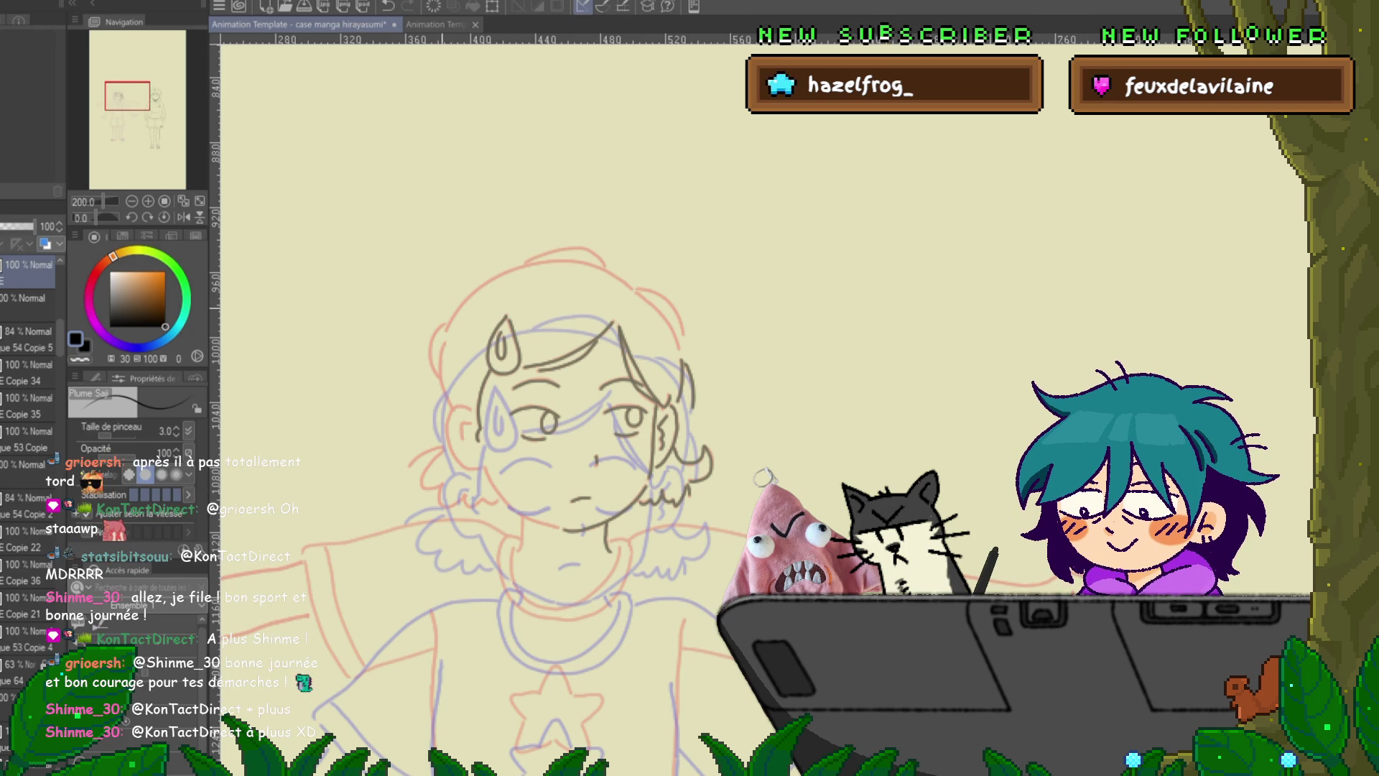
left_click_drag(447, 322, 433, 375)
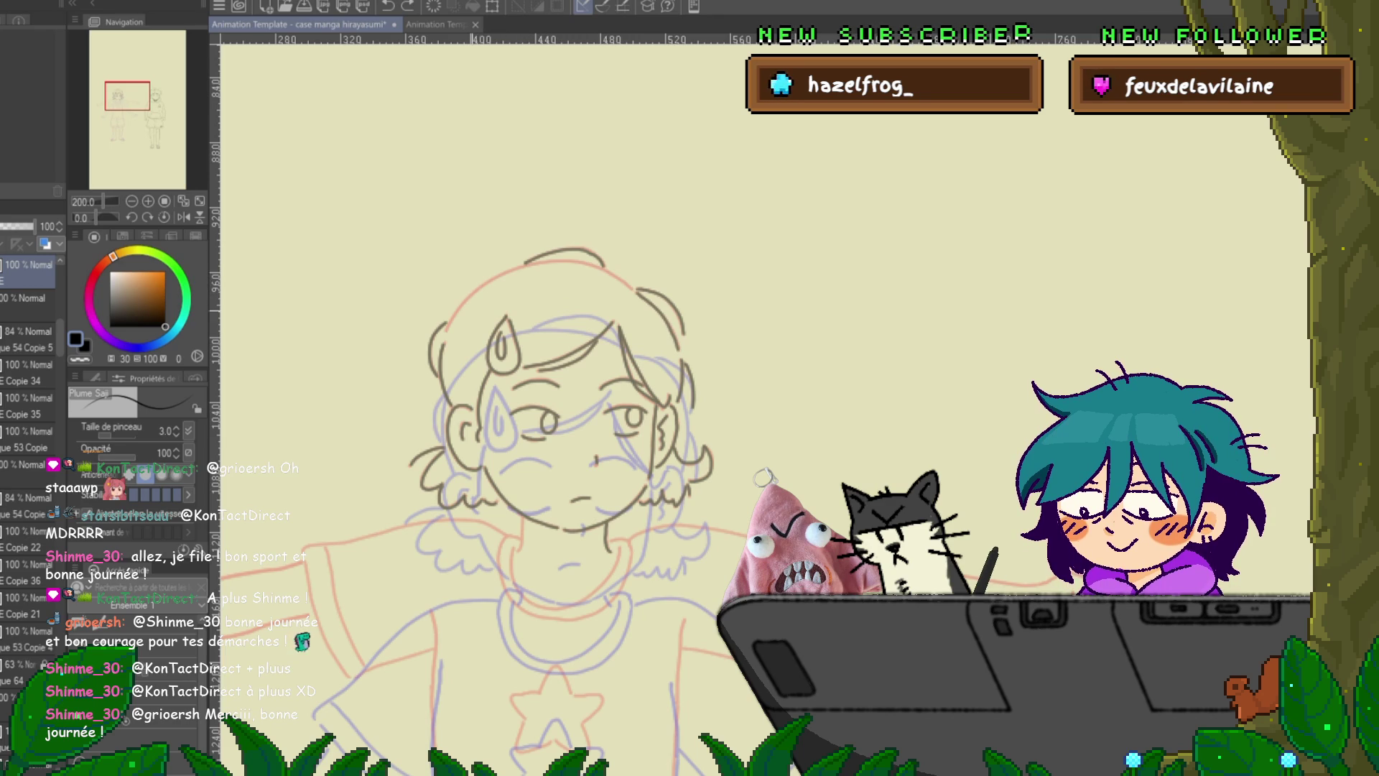
left_click_drag(477, 290, 504, 270)
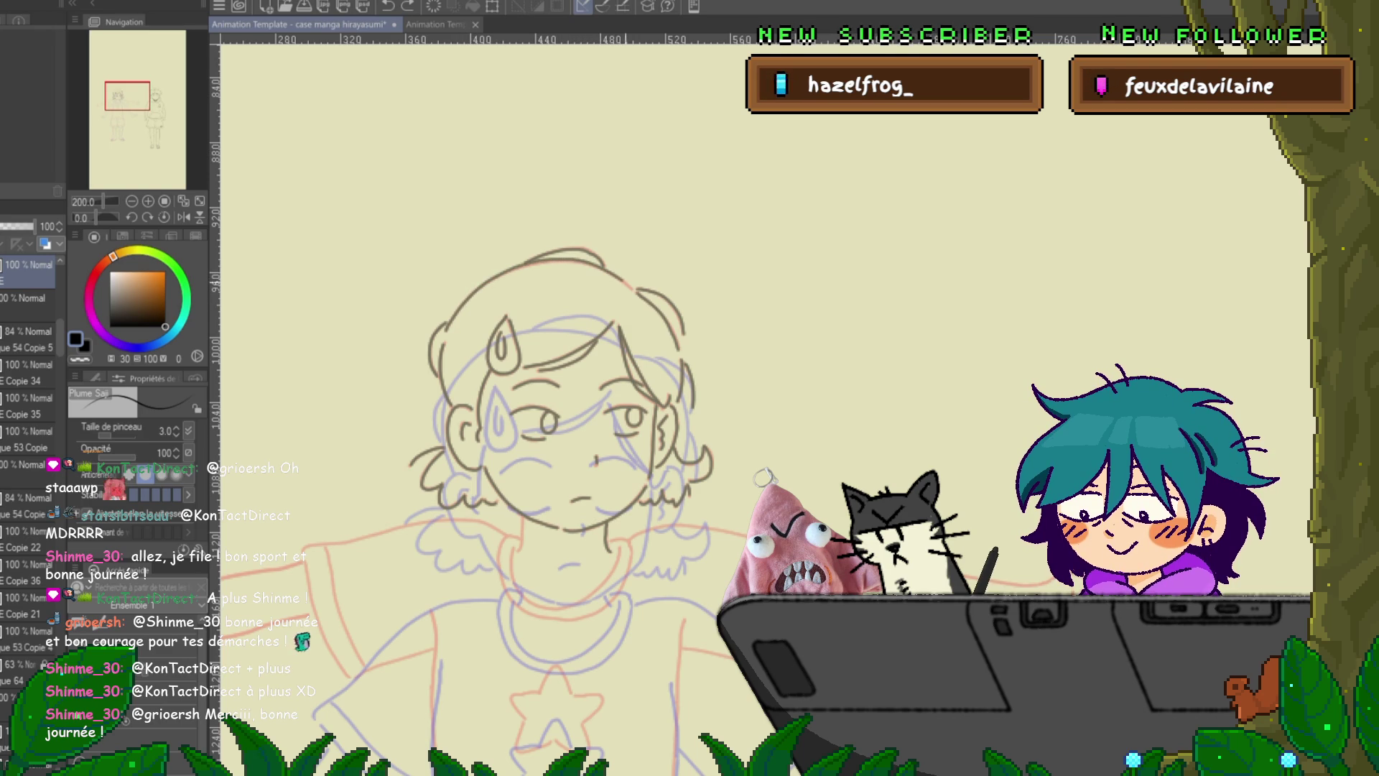
left_click_drag(560, 431, 476, 272)
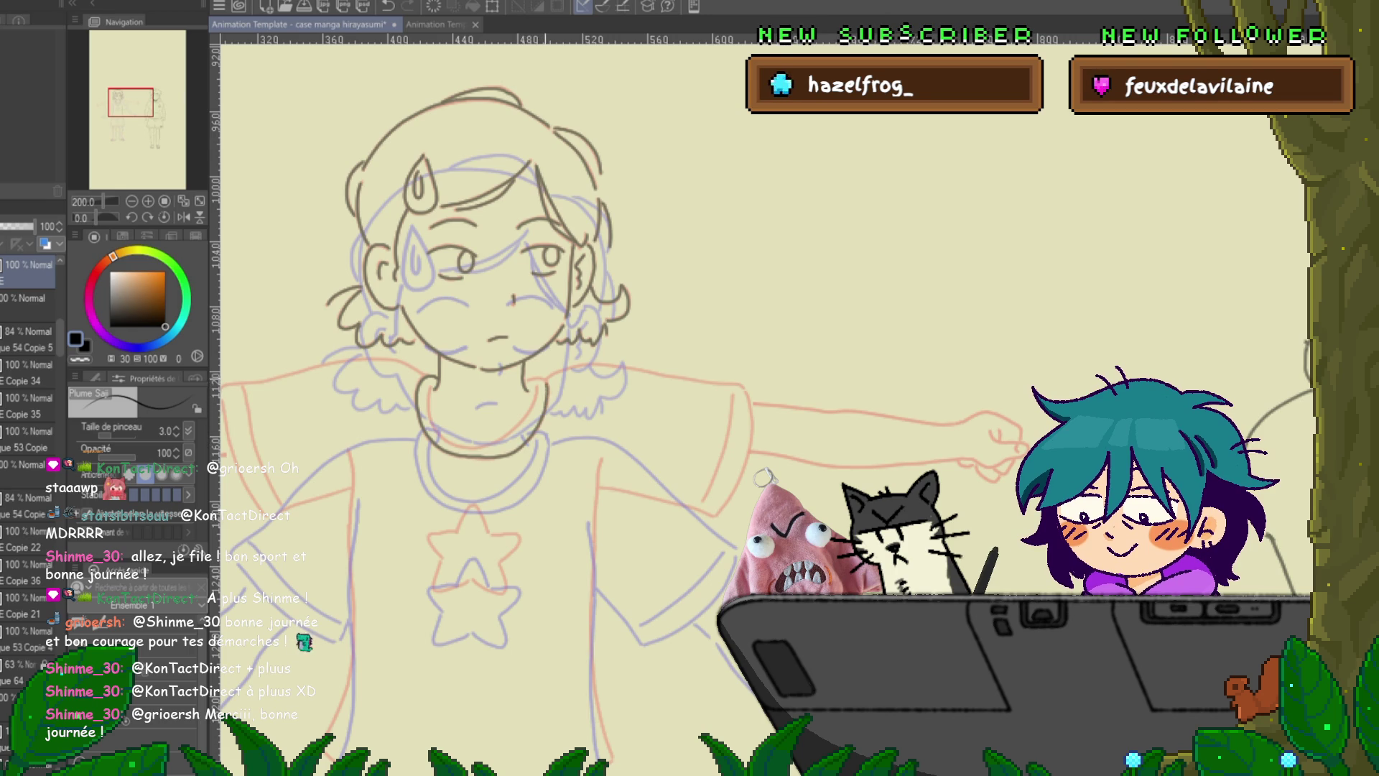
- Undo two collar strokes and restore one, keeping the collar line beside the neck
key("ctrl+z")
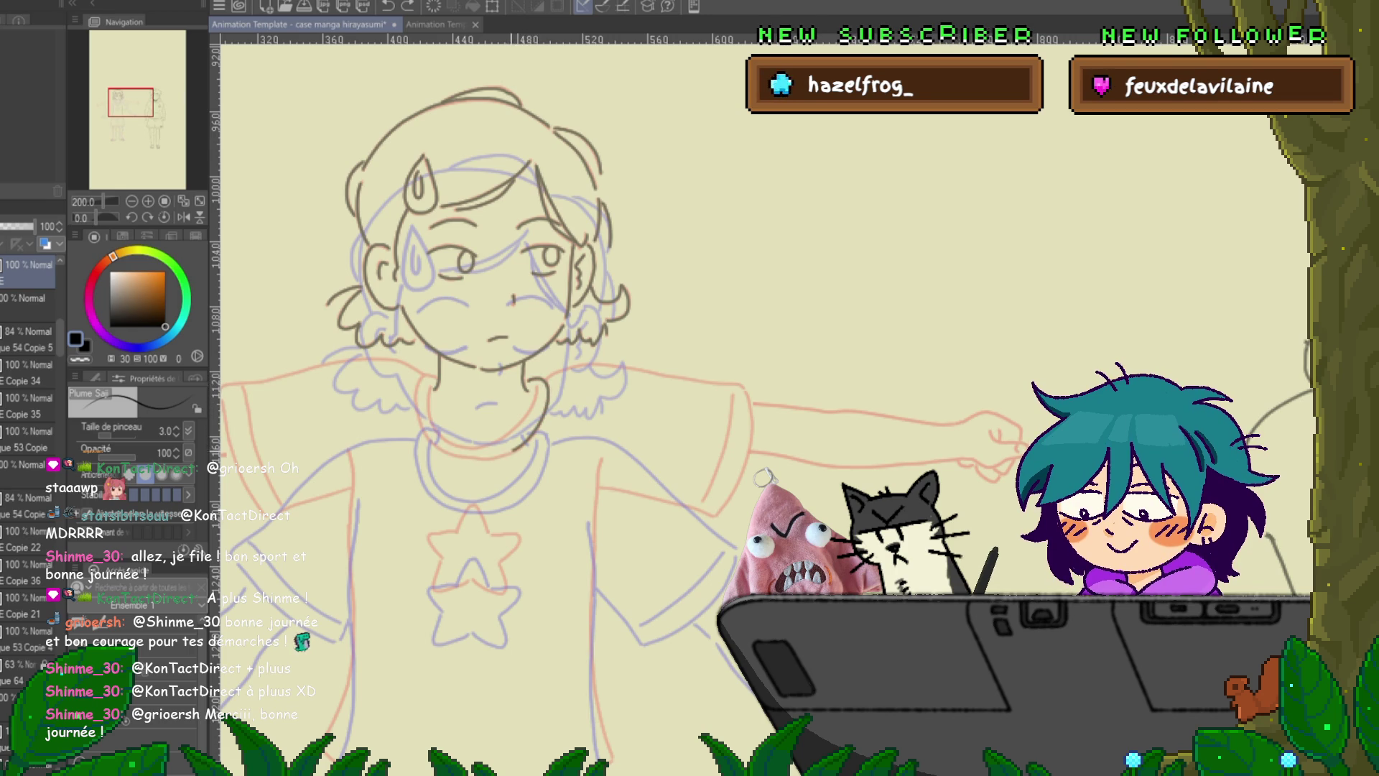
key("ctrl+z")
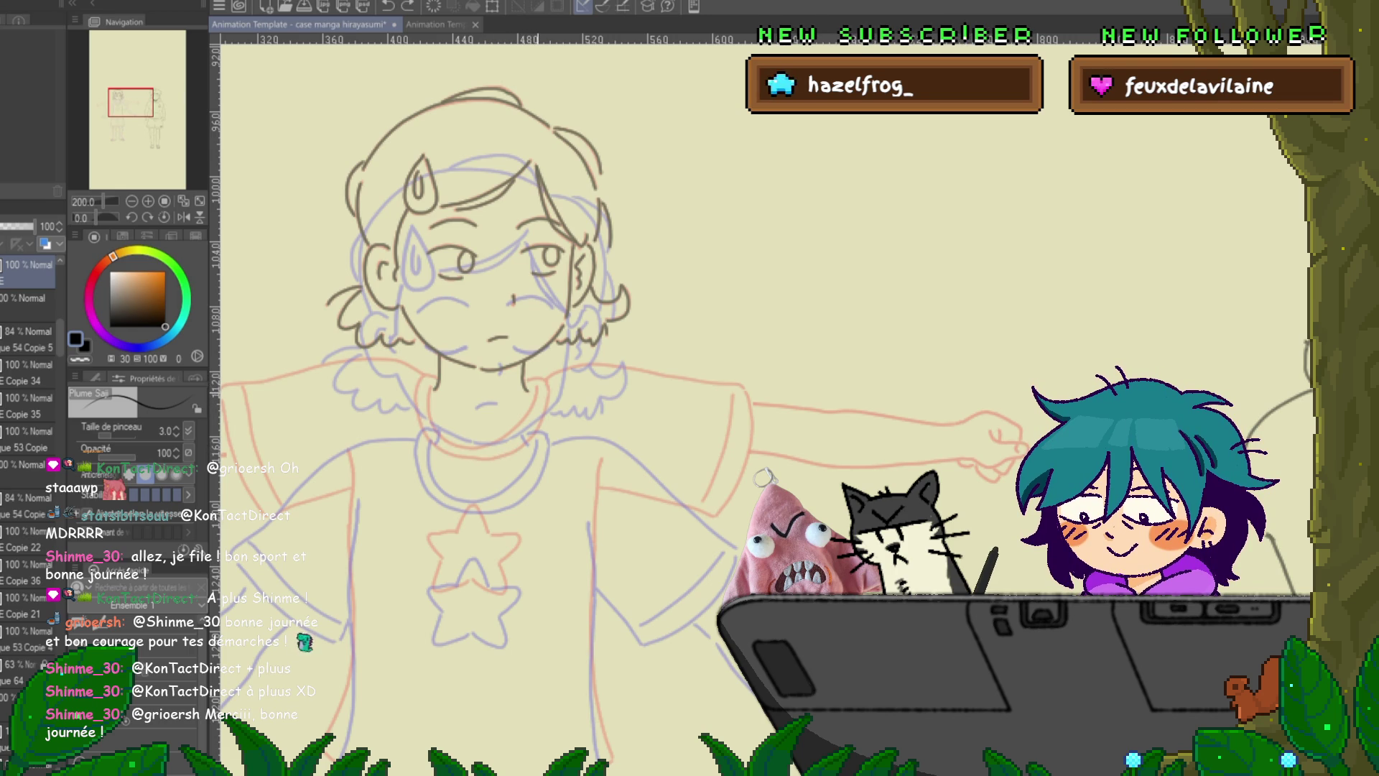
key("ctrl+y")
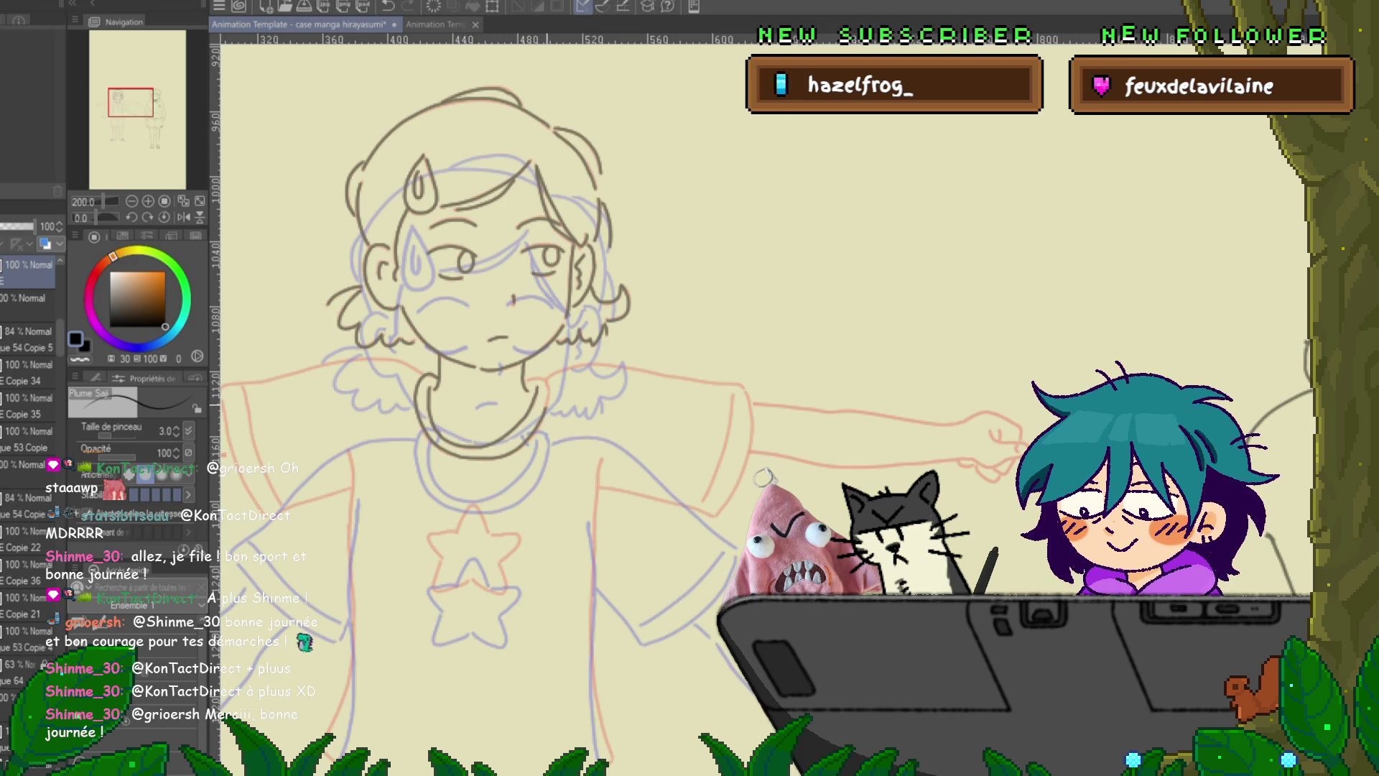
- Ink the left sleeve's side line, top edge and lower edge
left_click_drag(503, 359, 686, 327)
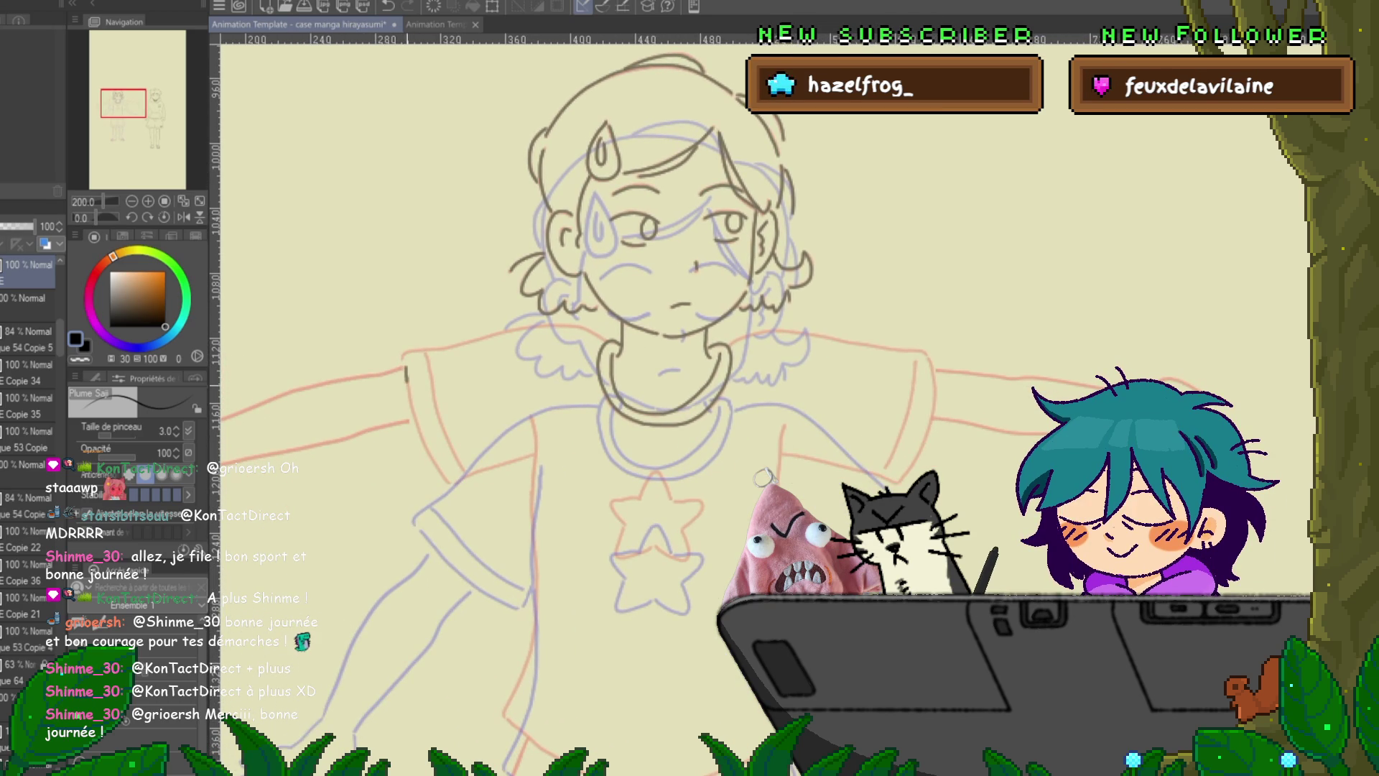
left_click_drag(406, 380, 429, 453)
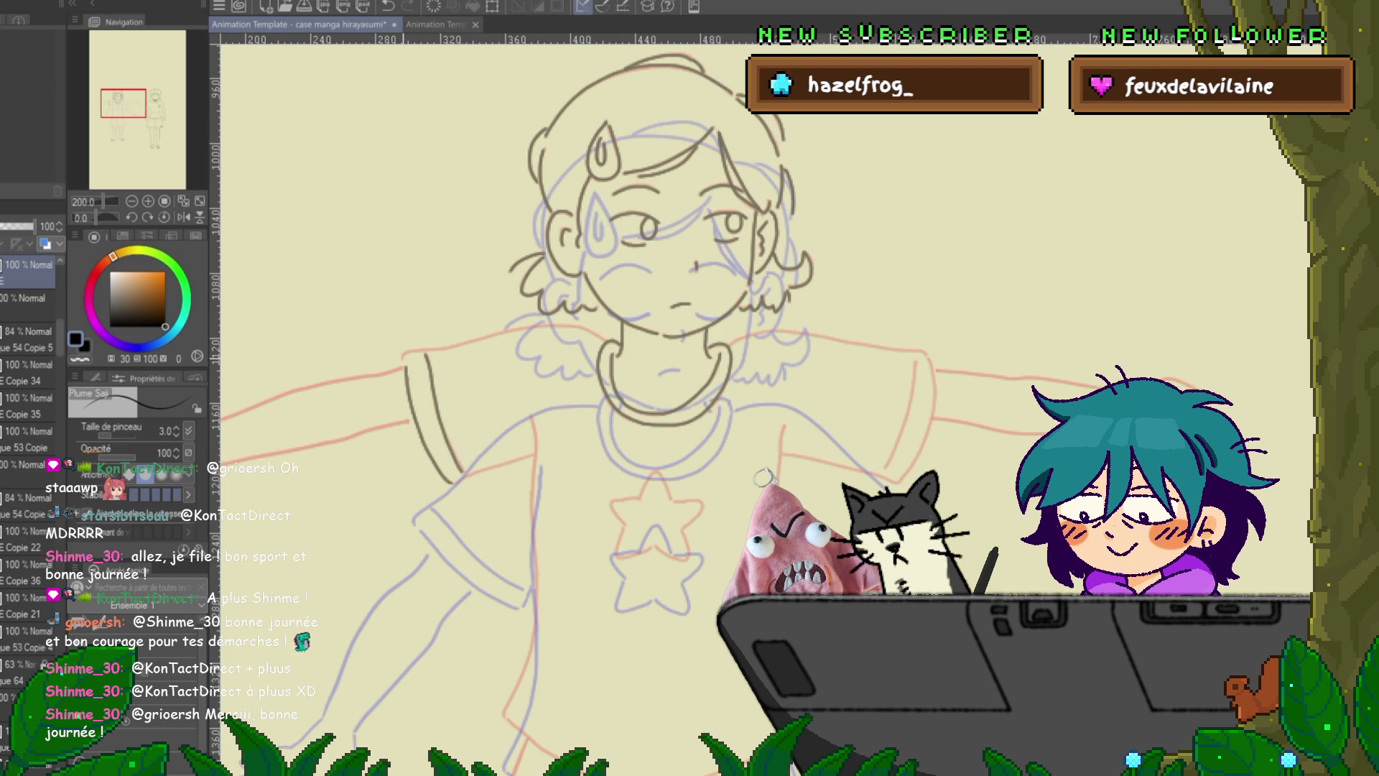
left_click_drag(404, 352, 582, 324)
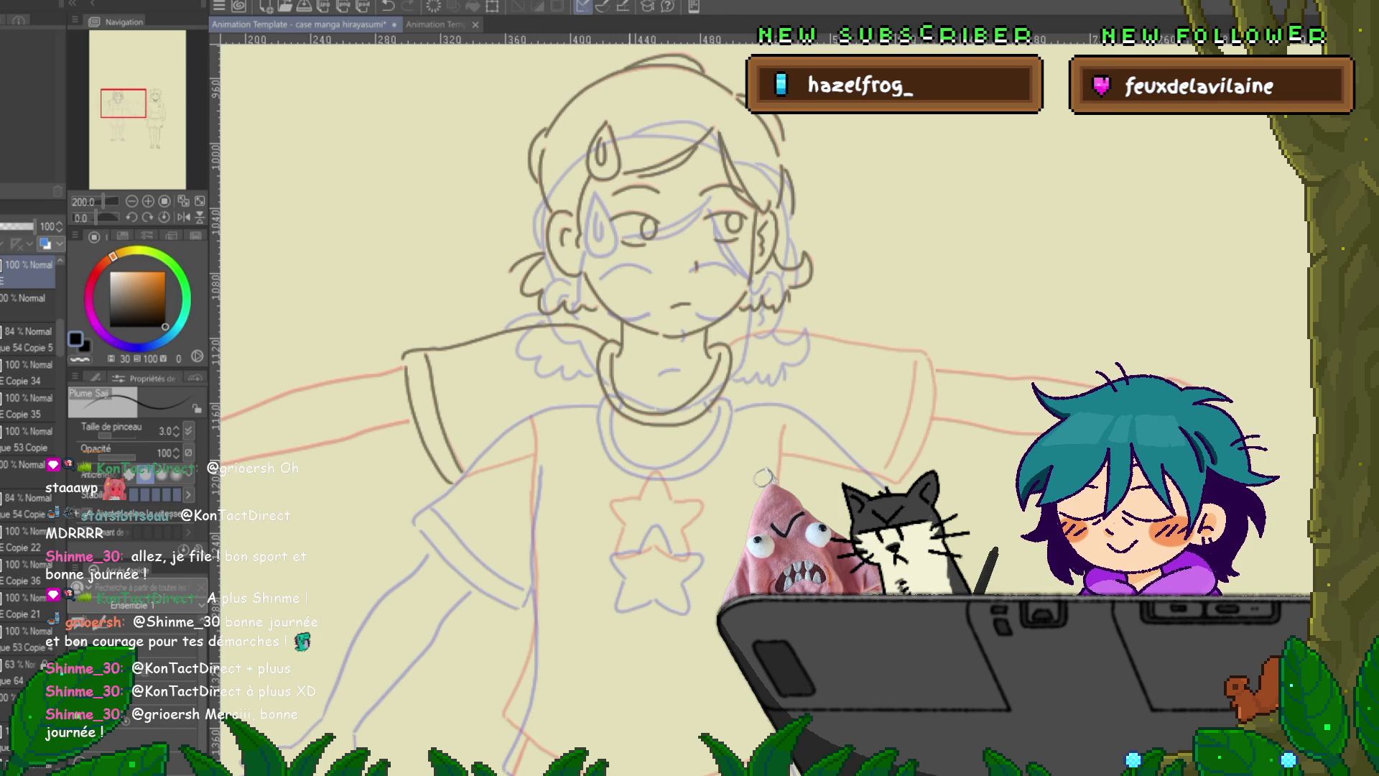
scroll(719, 403, "down", 3)
left_click_drag(431, 371, 471, 359)
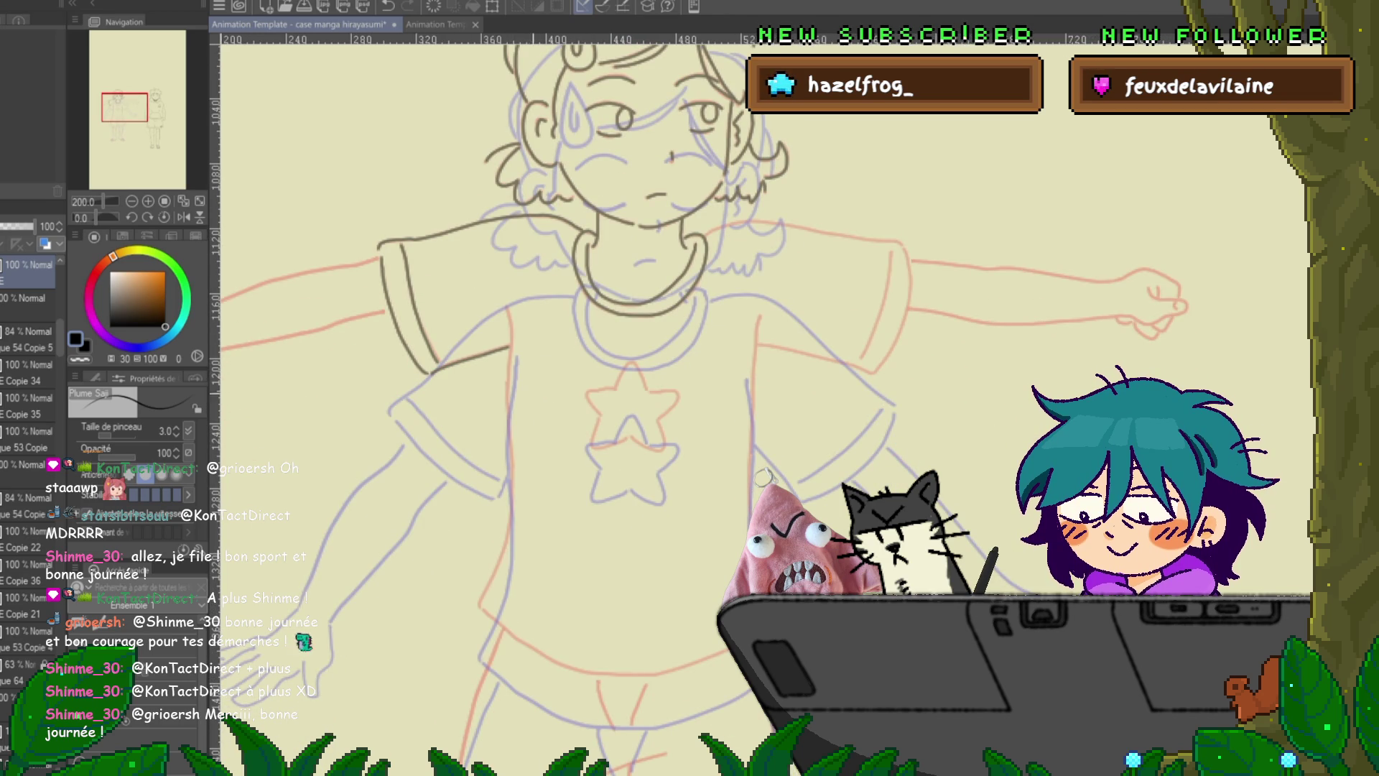
- Extend the shirt's side line downward and ink the star's top point and lower-left edge
scroll(719, 402, "down", 3)
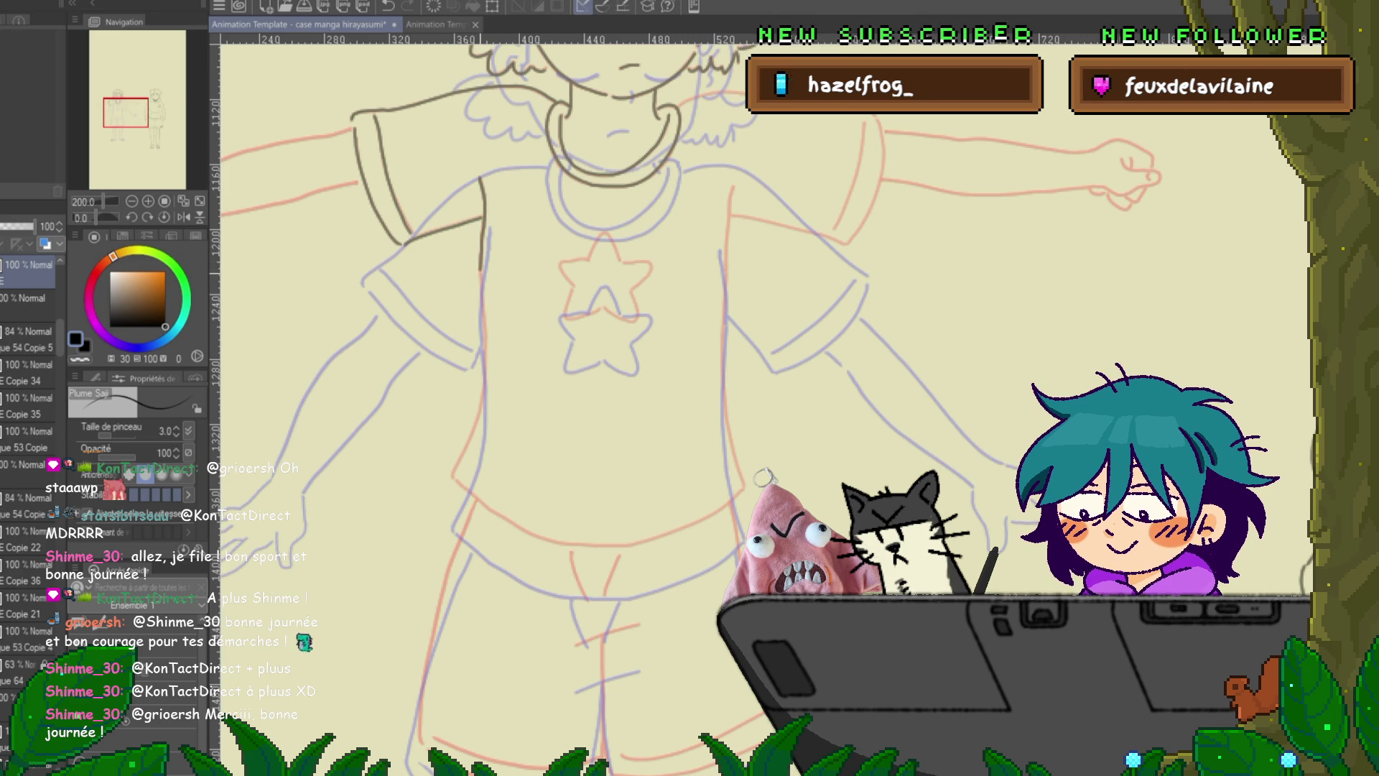
mouse_move(480, 287)
left_mouse_down()
mouse_move(486, 355)
mouse_move(464, 449)
left_mouse_up()
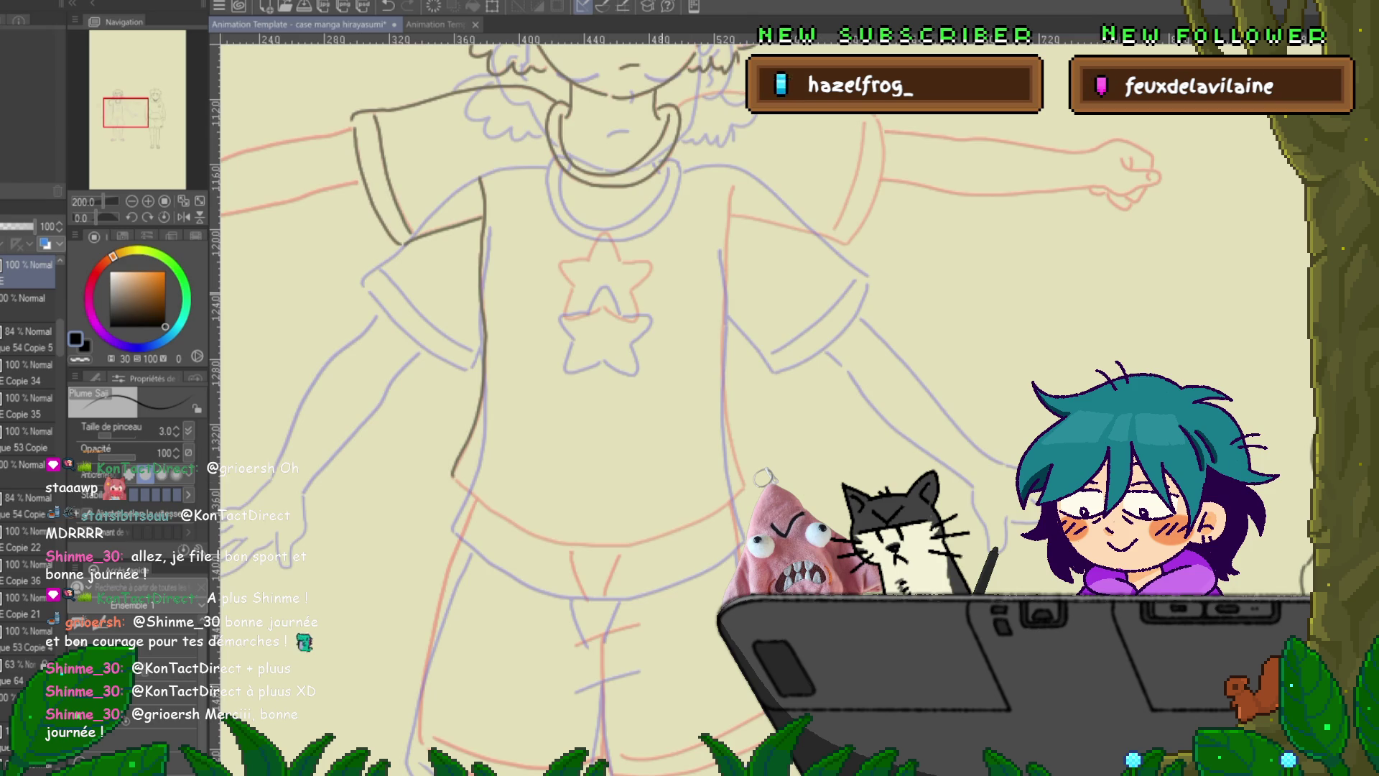
left_click_drag(646, 359, 548, 431)
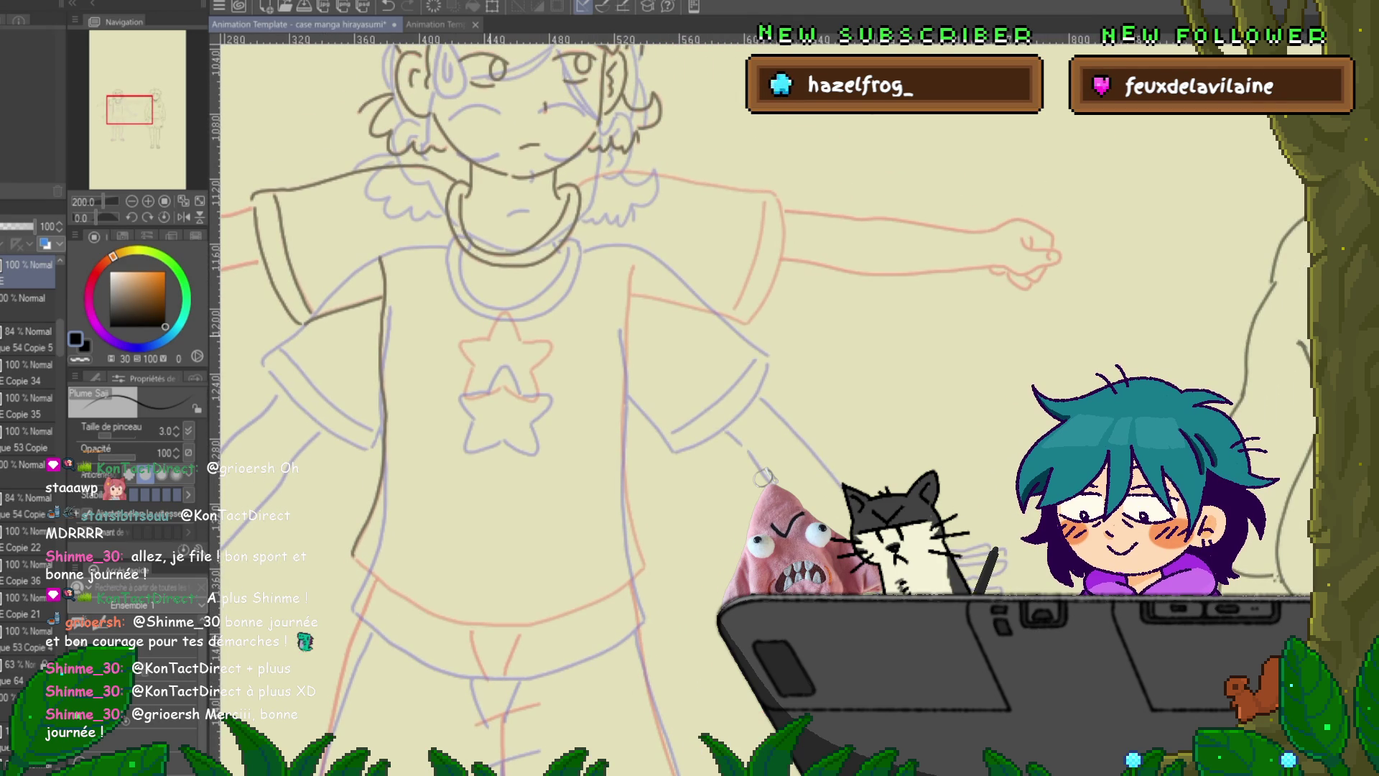
left_click_drag(489, 339, 513, 327)
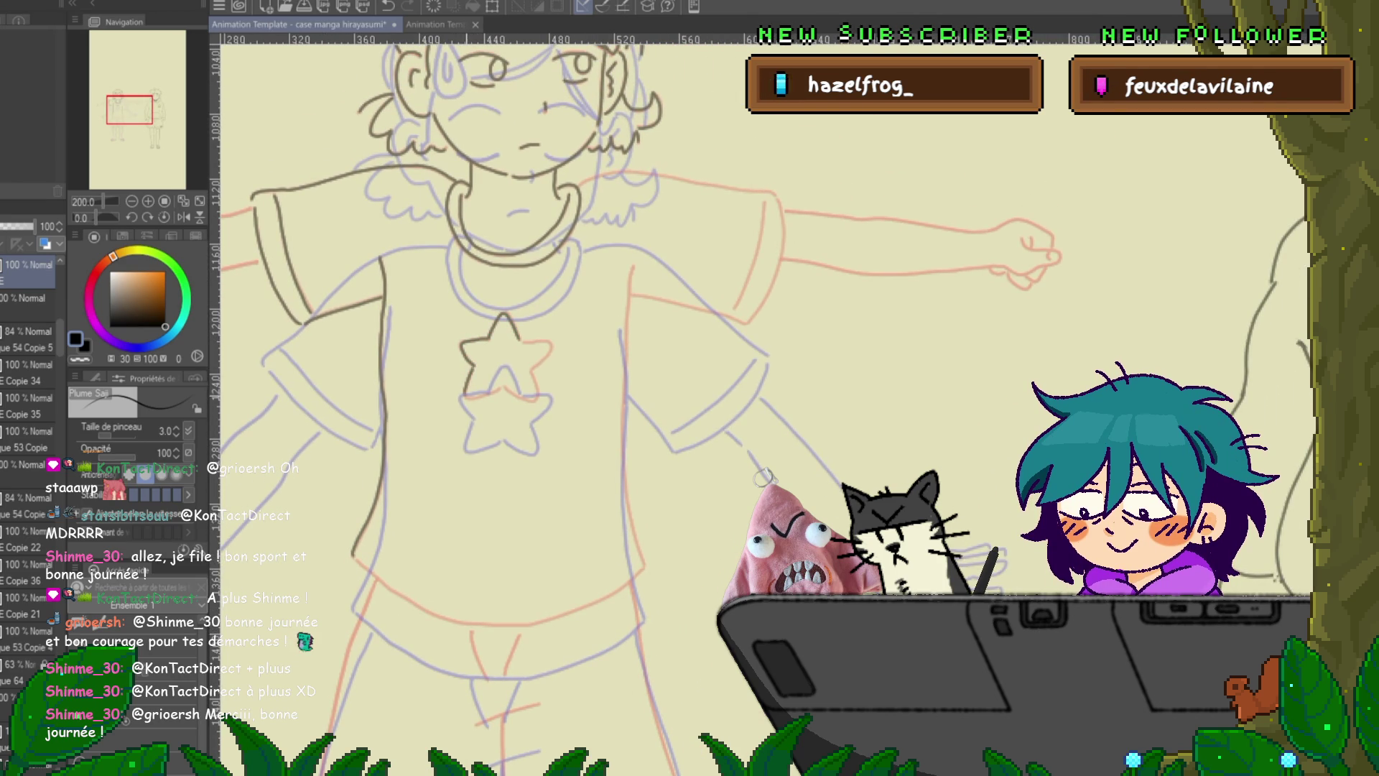
left_click_drag(467, 377, 495, 391)
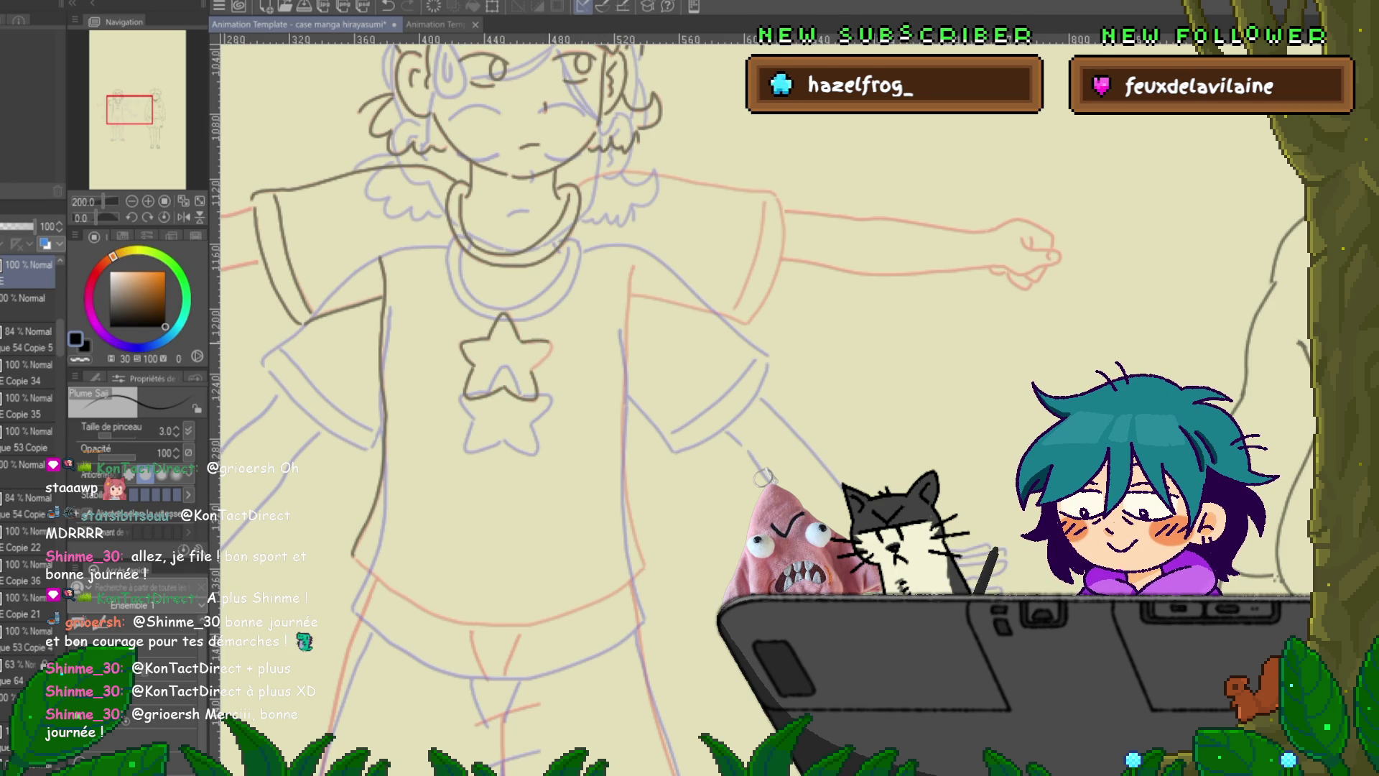
left_click_drag(689, 388, 614, 359)
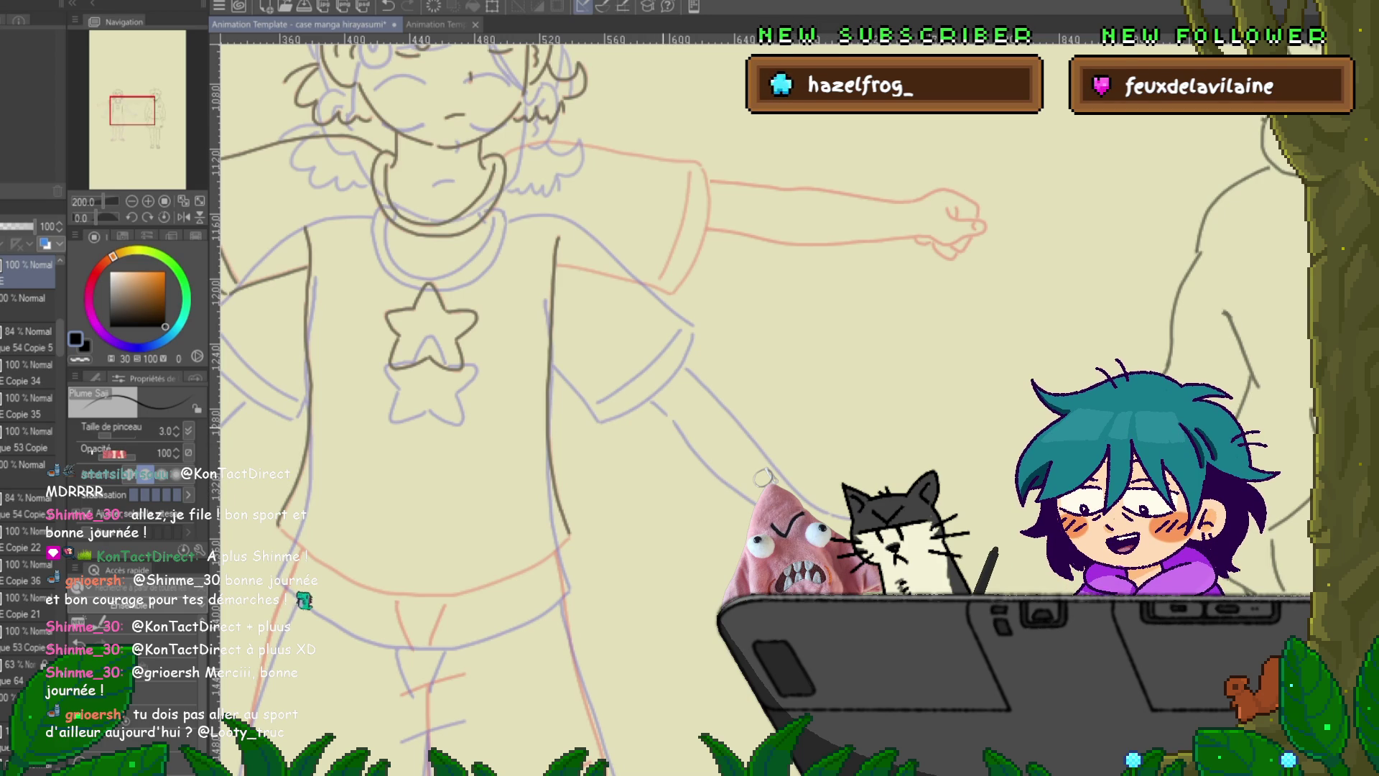
left_click_drag(647, 395, 737, 259)
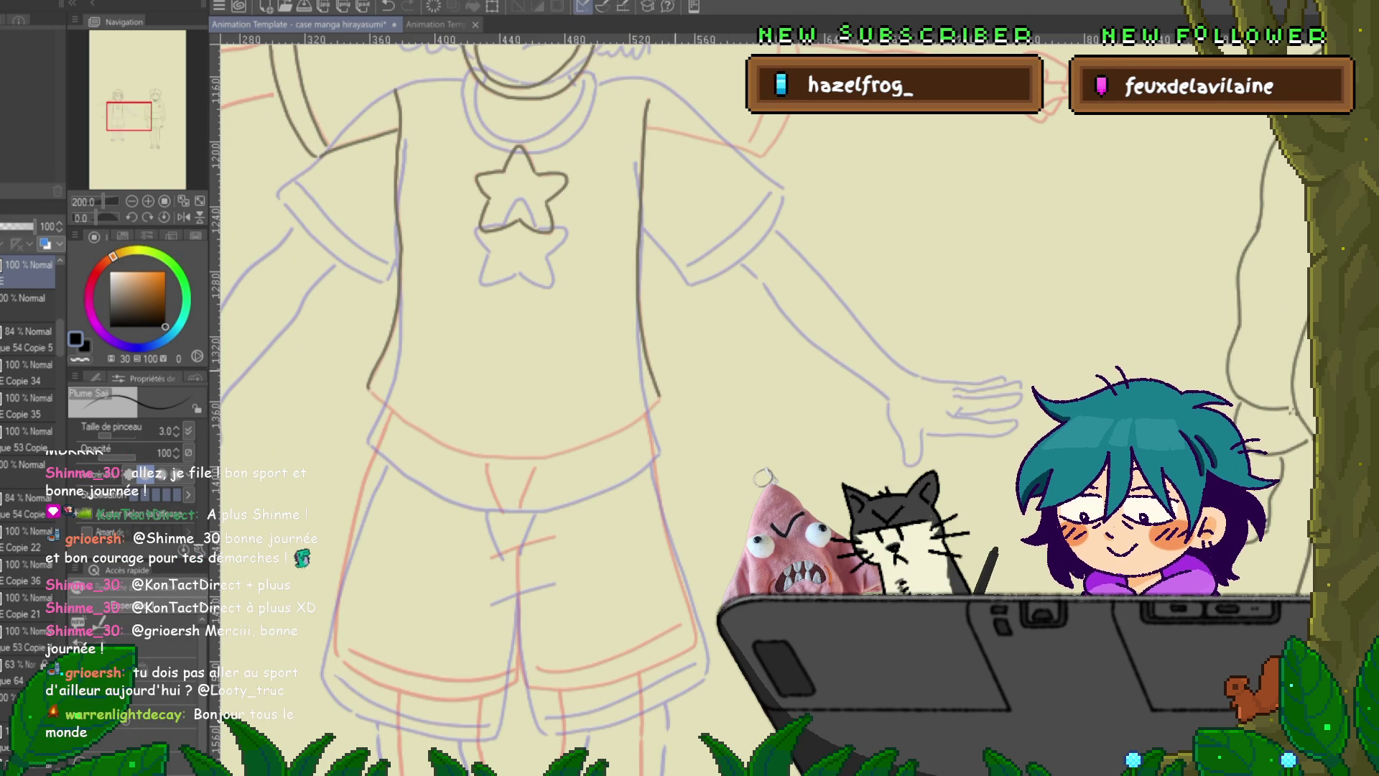
- Ink the shirt's bottom edge, the crease across the shorts' front and the shorts' left outline
scroll(561, 402, "down", 3)
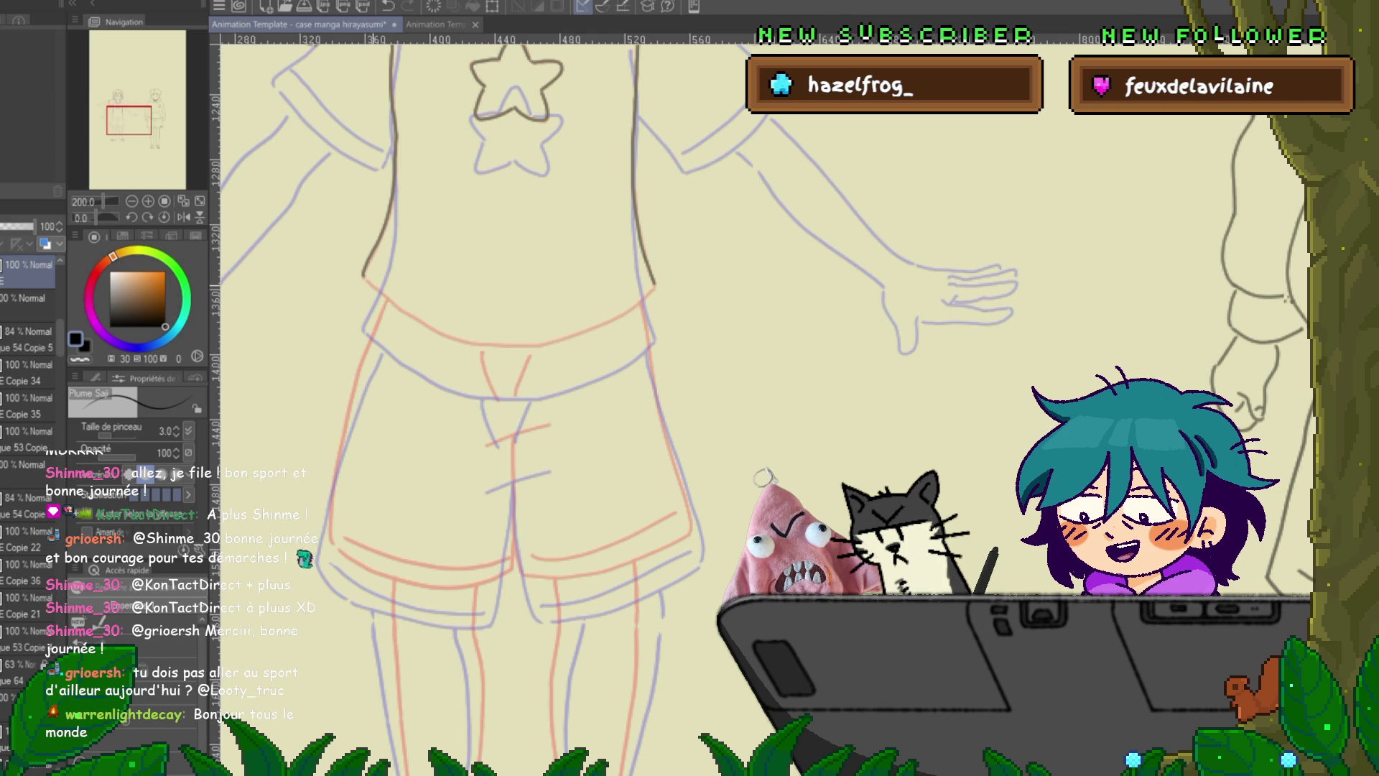
left_click_drag(368, 281, 496, 346)
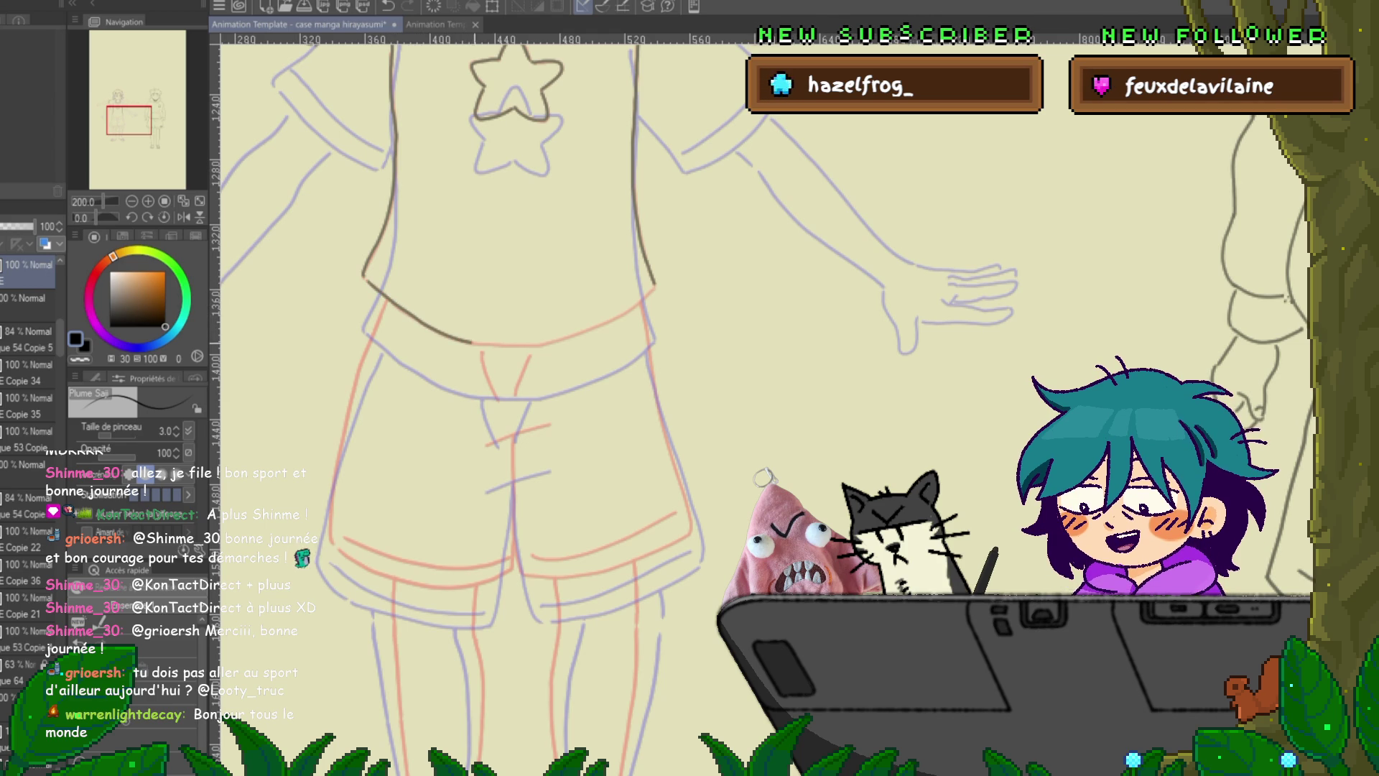
left_click_drag(519, 347, 645, 302)
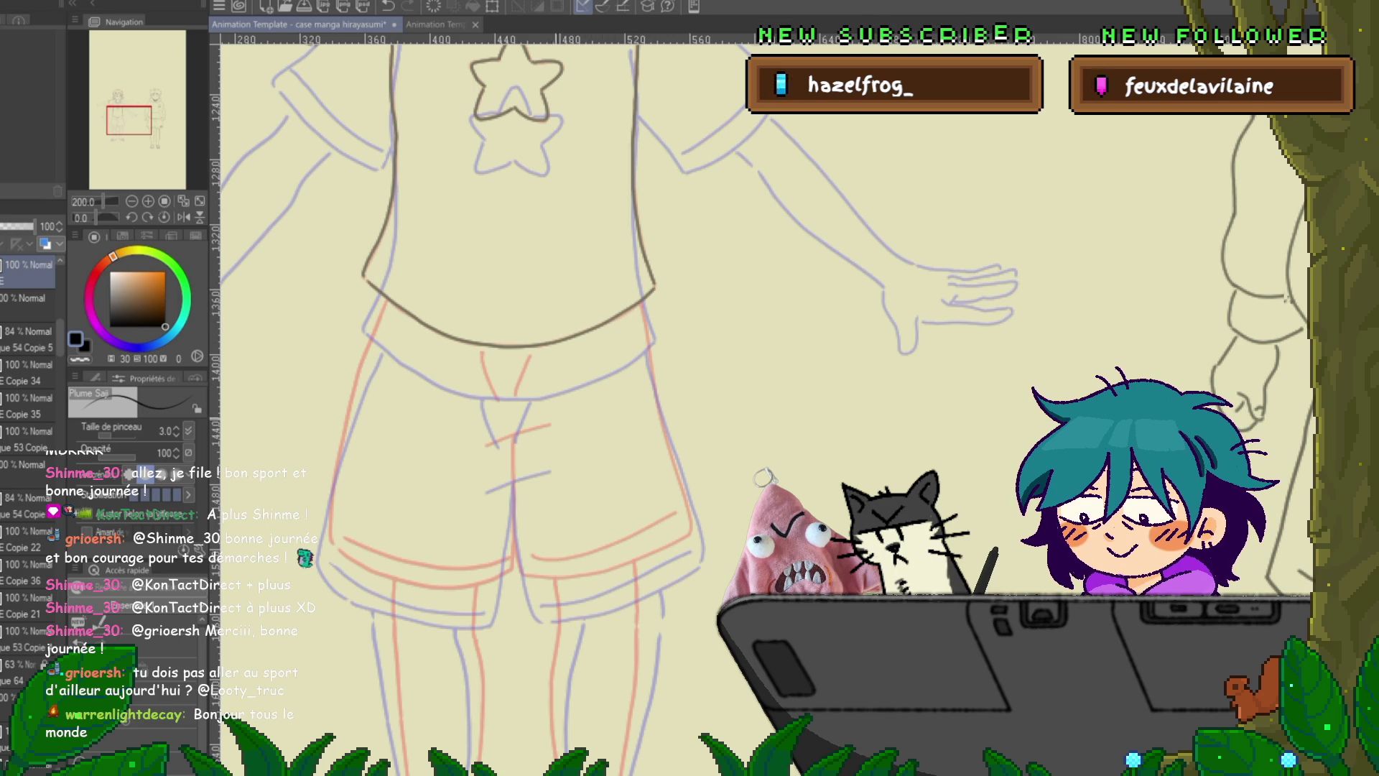
scroll(763, 475, "down", 2)
scroll(533, 403, "down", 2)
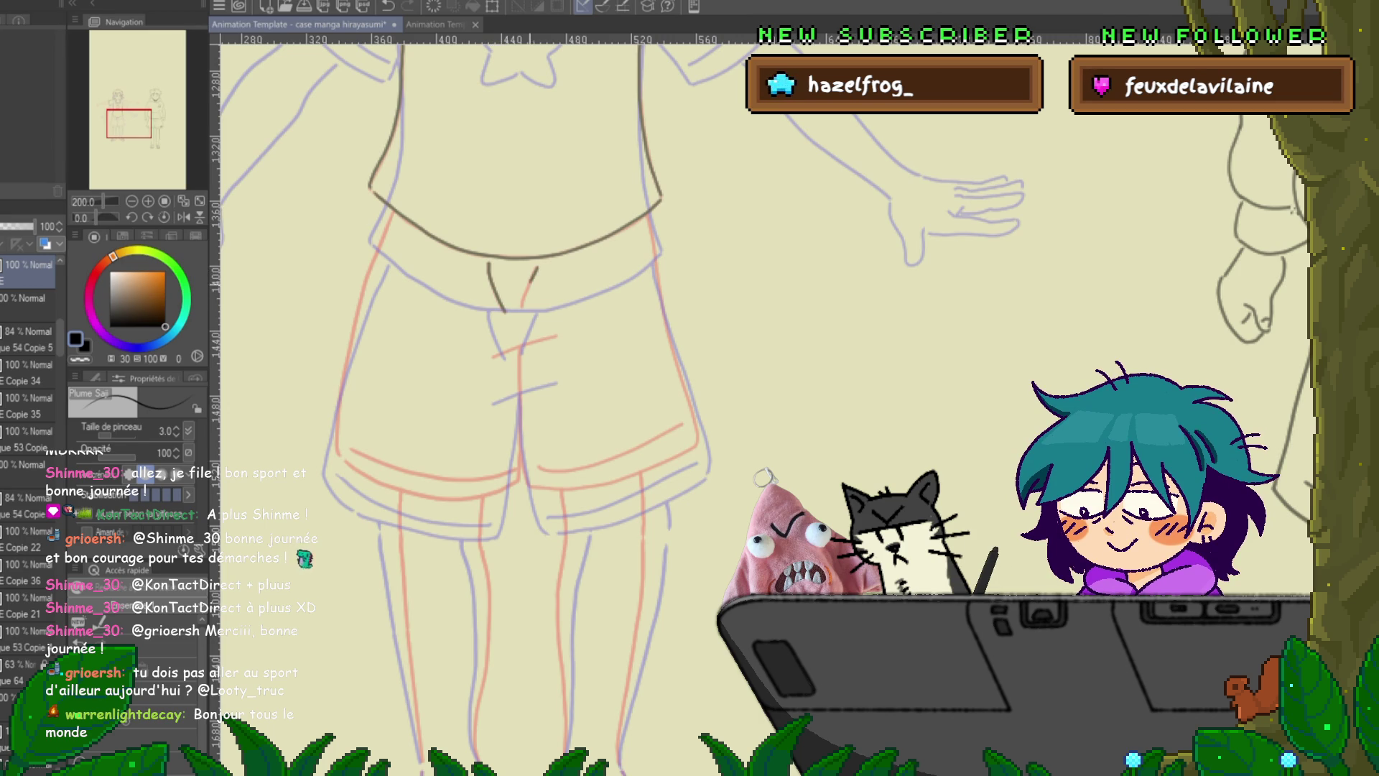
left_click_drag(533, 280, 523, 302)
mouse_move(494, 355)
left_mouse_down()
mouse_move(556, 336)
mouse_move(587, 293)
left_mouse_up()
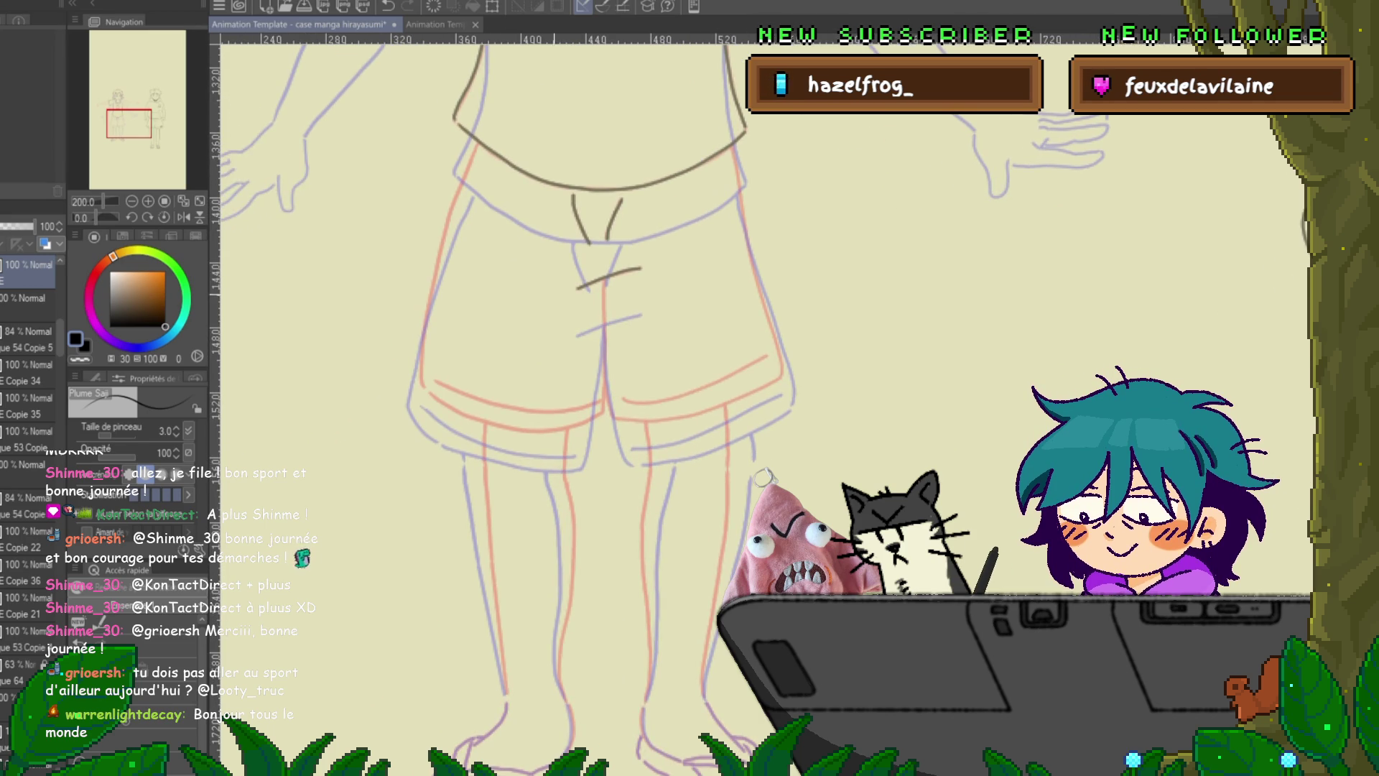
left_click_drag(466, 170, 425, 327)
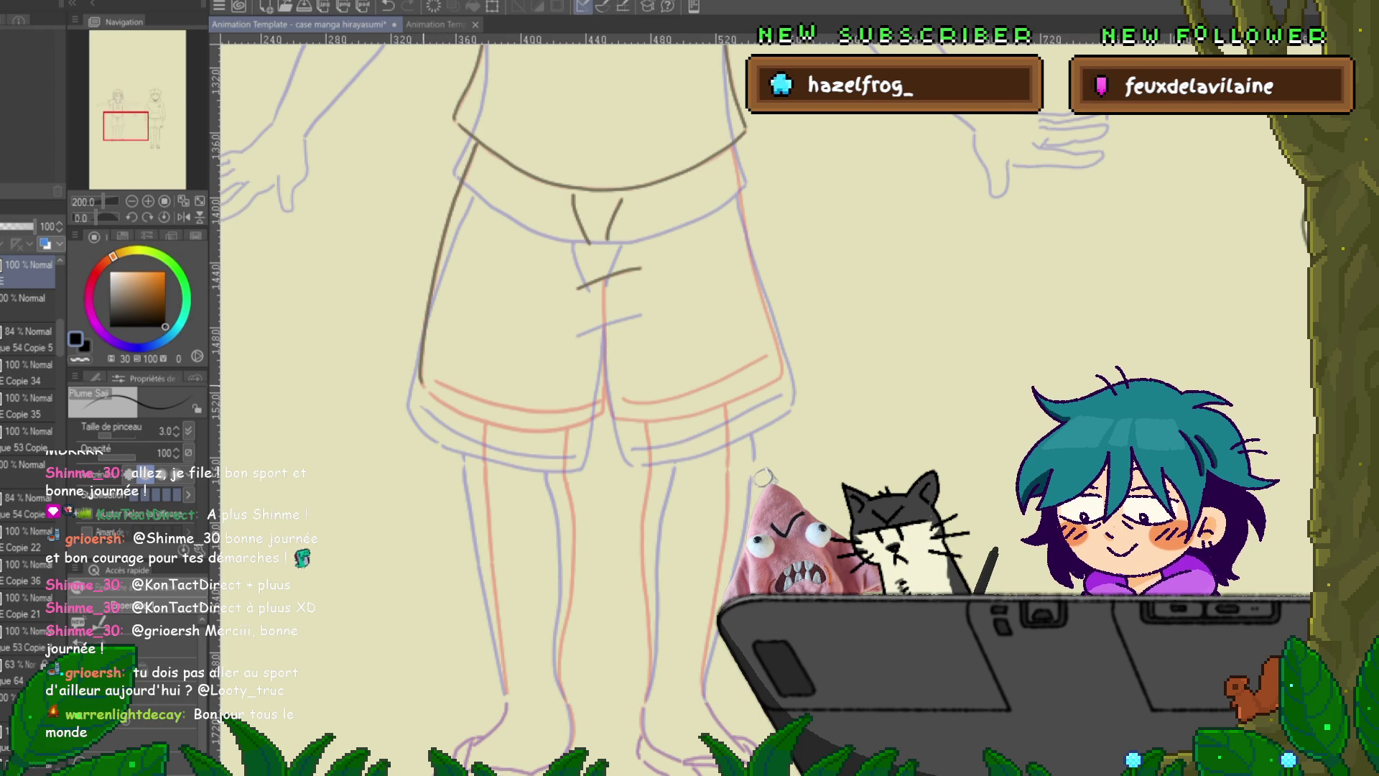
- Ink the right leg's hems and redraw the shorts' right outline lower down
left_click_drag(575, 431, 510, 337)
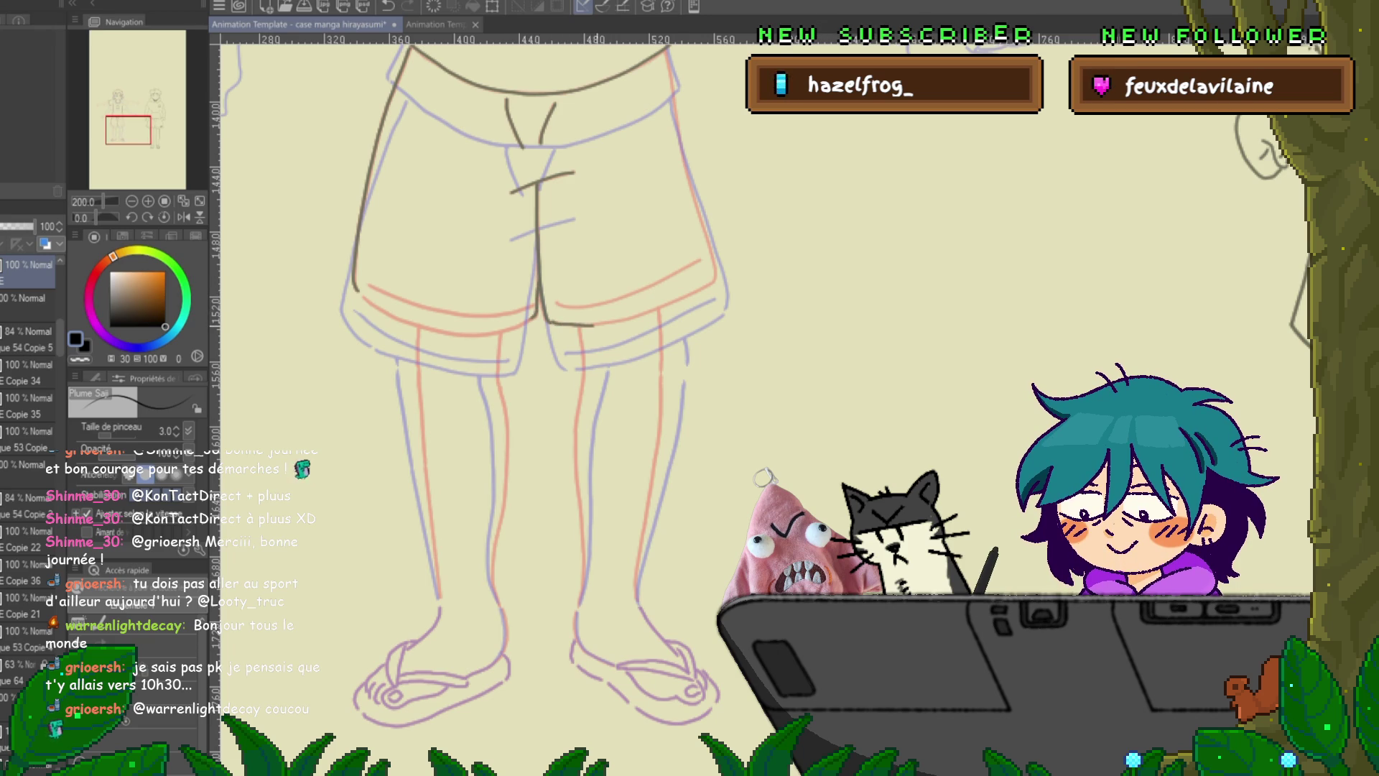
left_click_drag(618, 323, 710, 284)
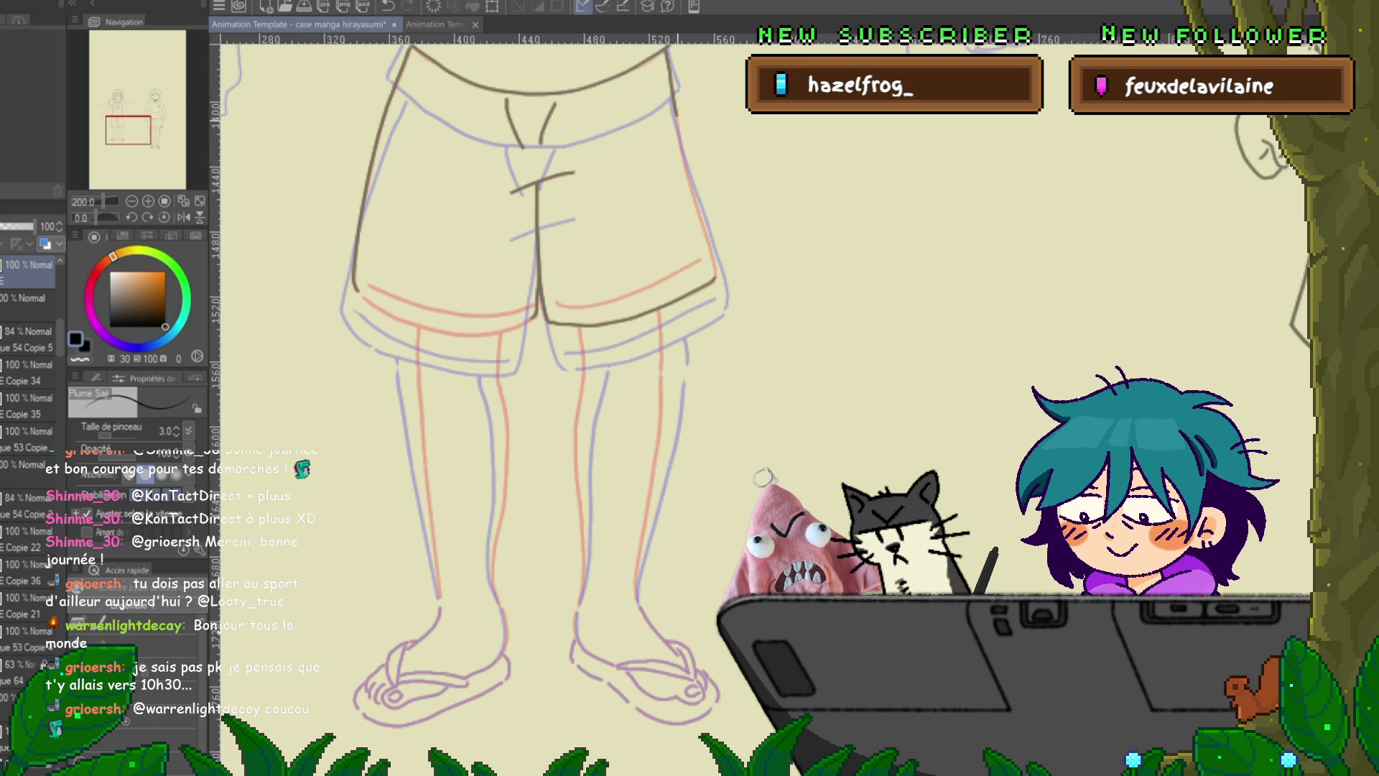
left_click_drag(677, 115, 689, 175)
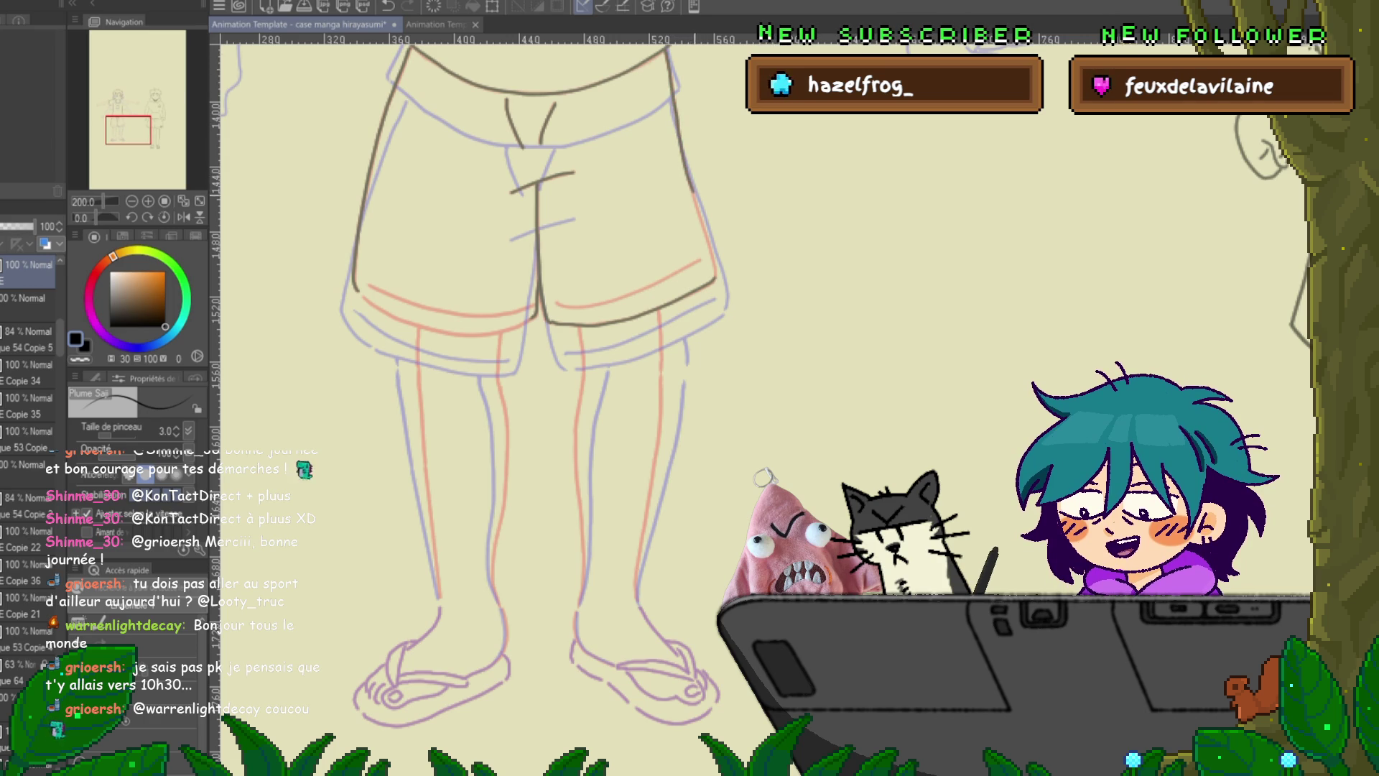
key("ctrl+z")
left_click_drag(503, 359, 450, 369)
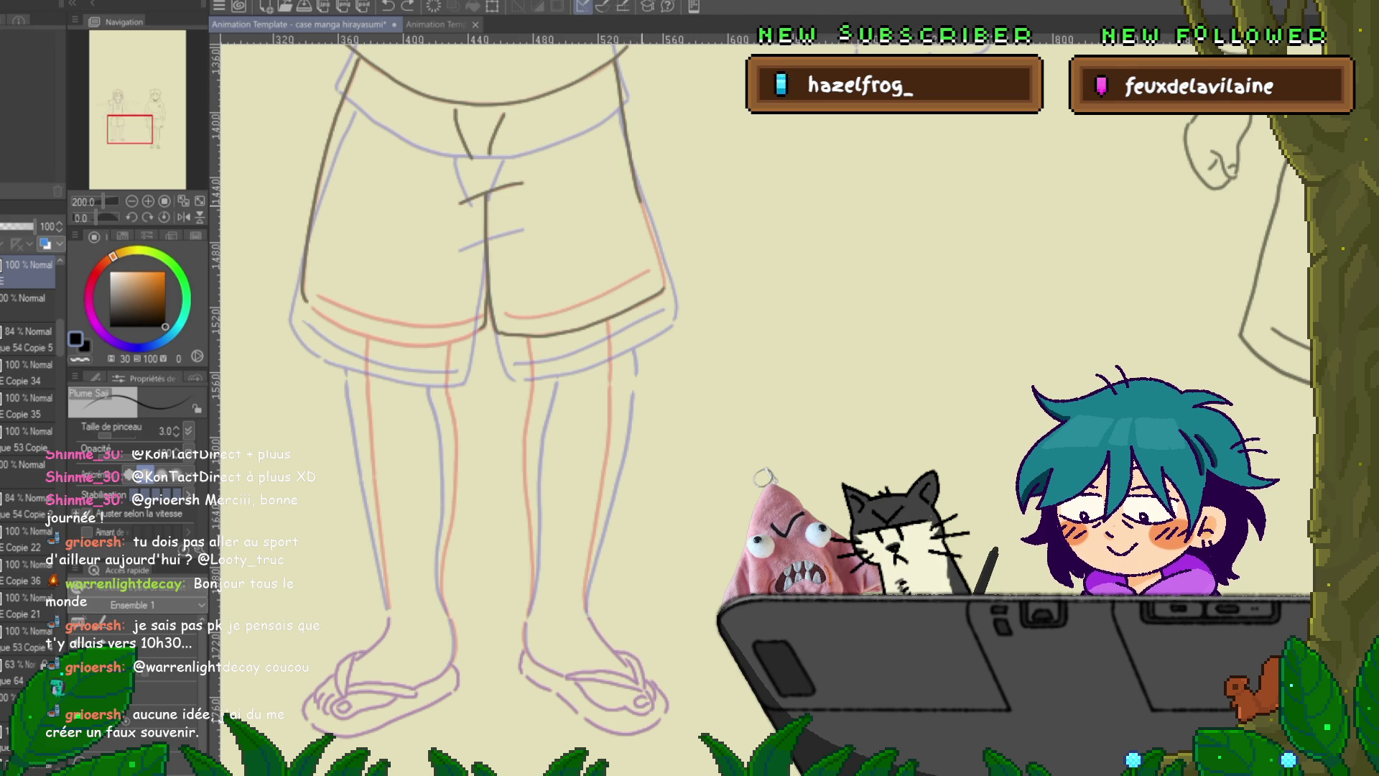
left_click_drag(636, 179, 654, 237)
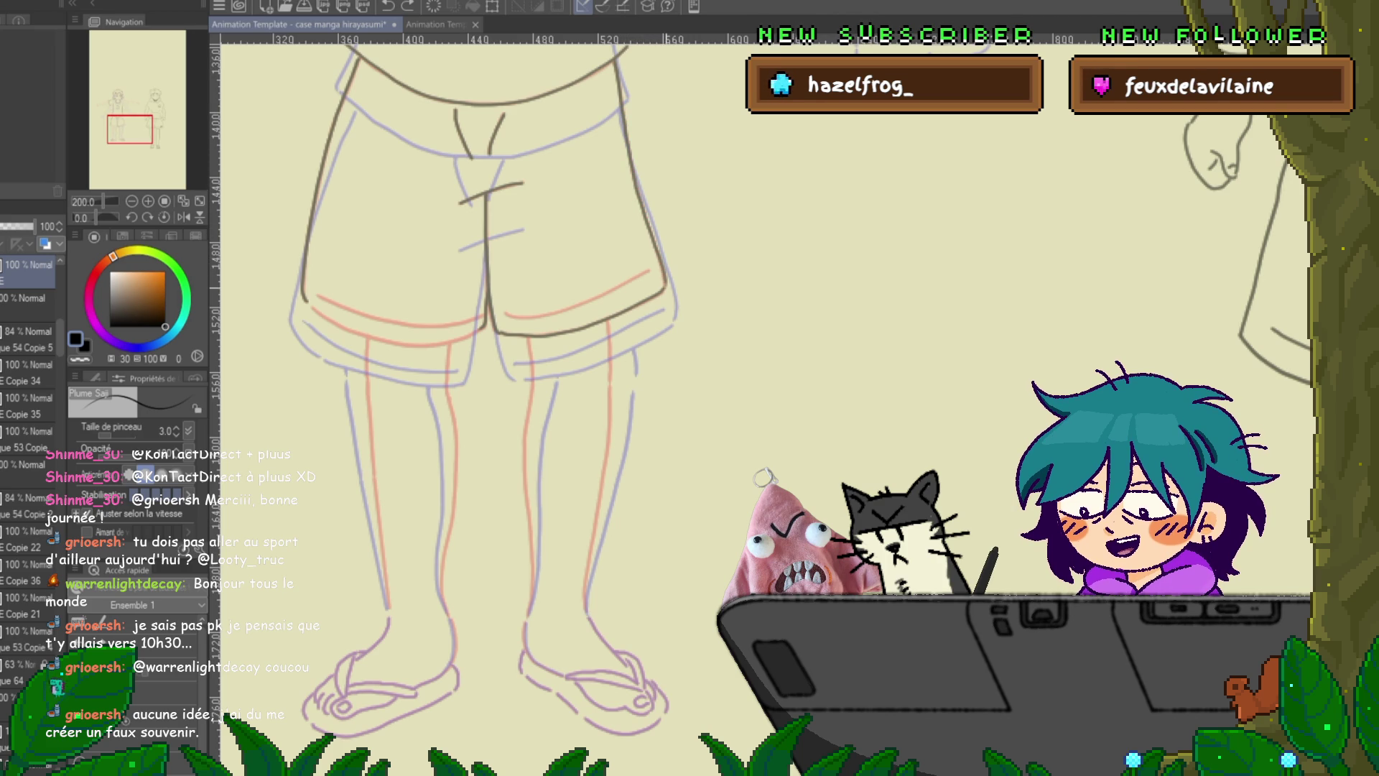
mouse_move(467, 359)
left_mouse_down()
mouse_move(529, 405)
mouse_move(535, 427)
left_mouse_up()
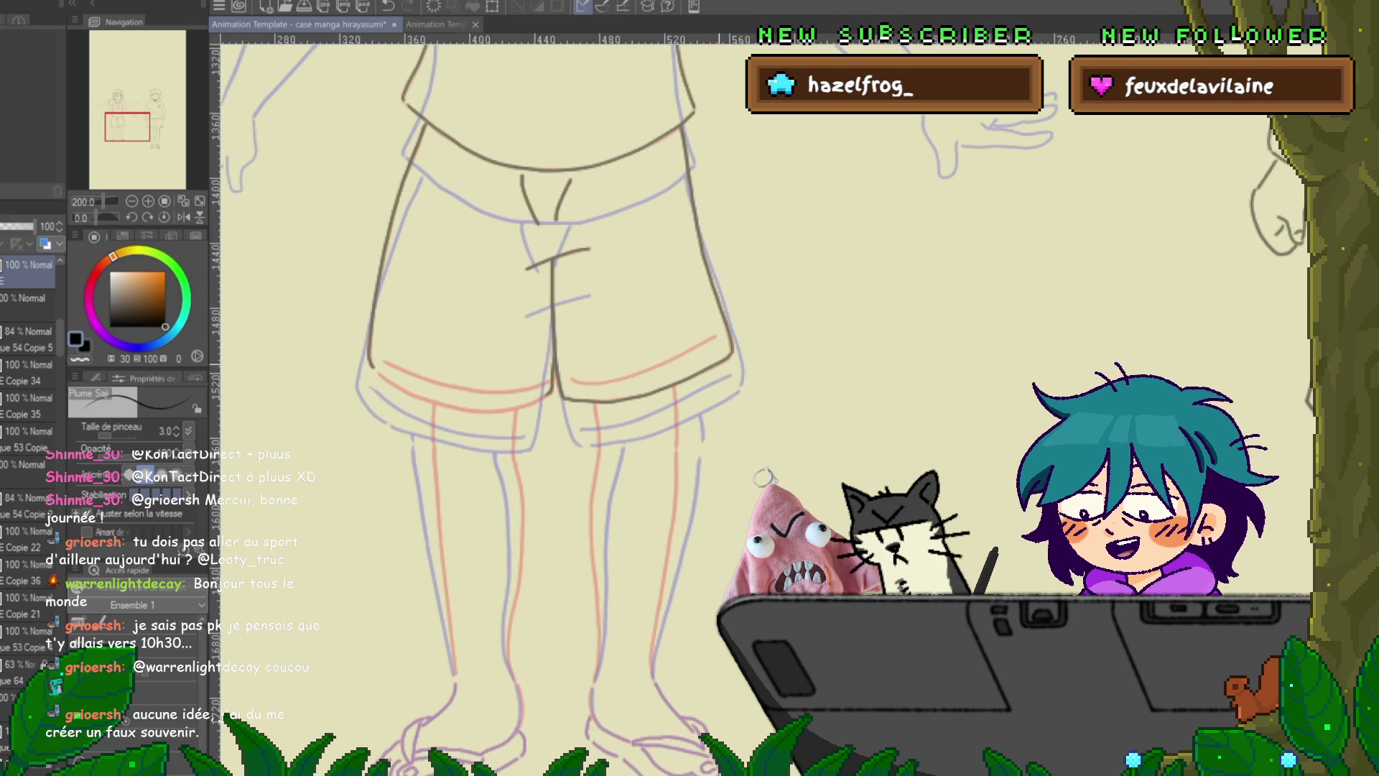
left_click_drag(572, 379, 681, 355)
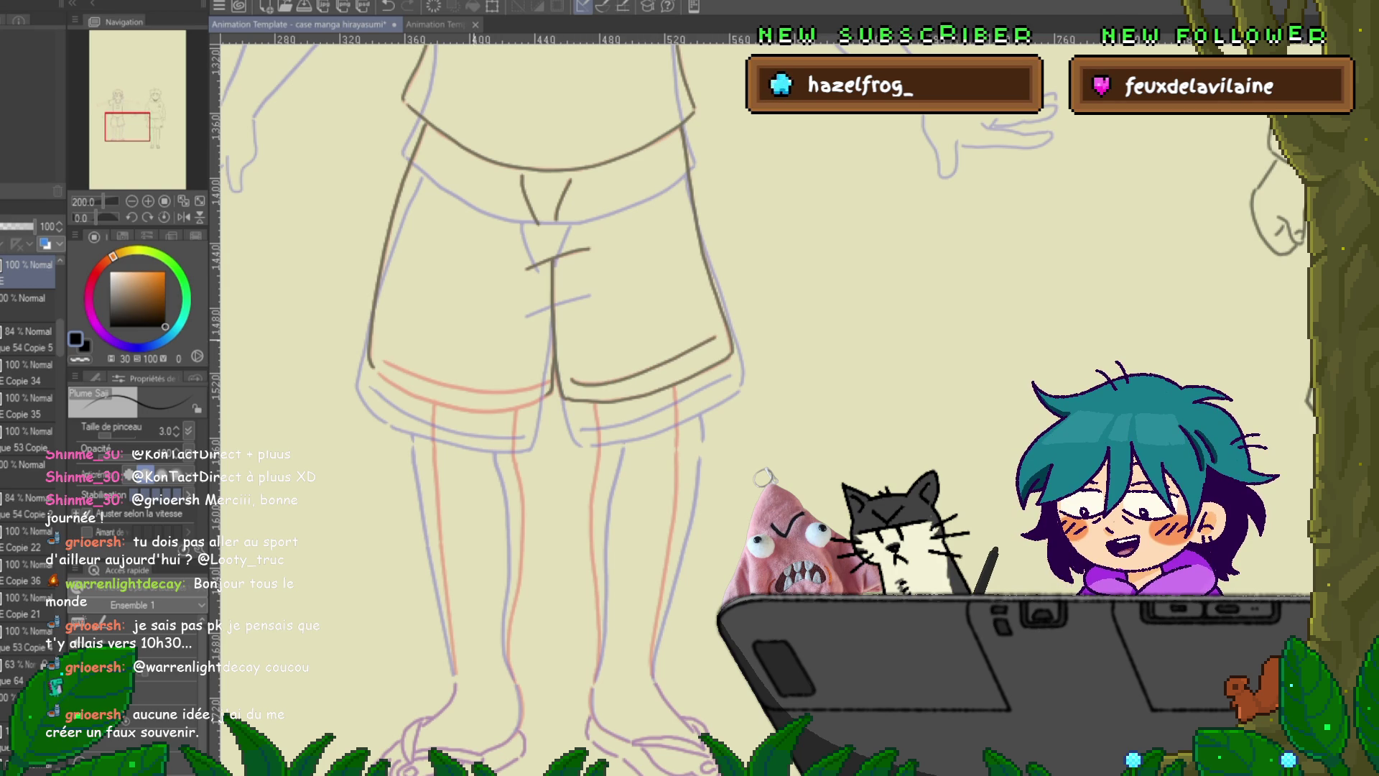
- Try the left leg's hem line, undoing the strokes that went wrong
left_click_drag(384, 360, 510, 391)
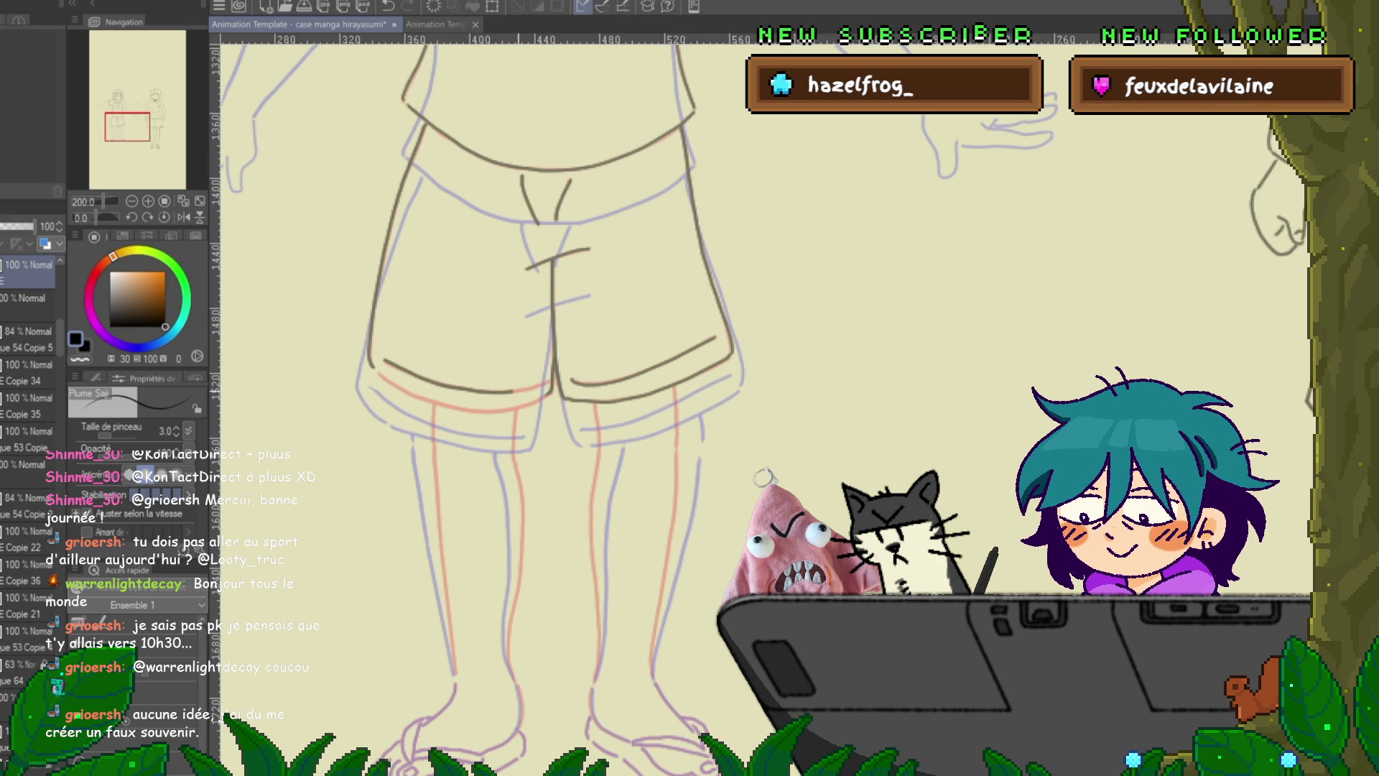
left_click_drag(554, 388, 493, 327)
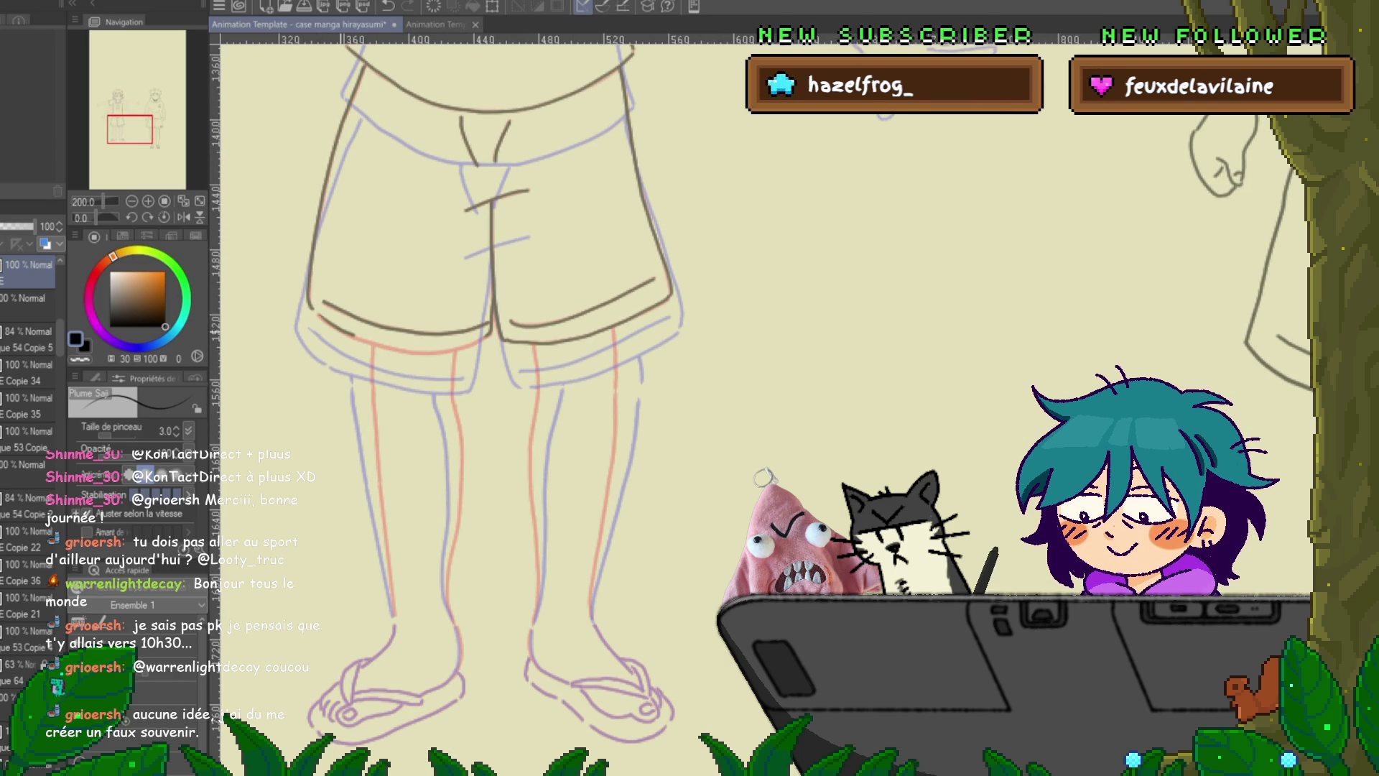
key("ctrl+z")
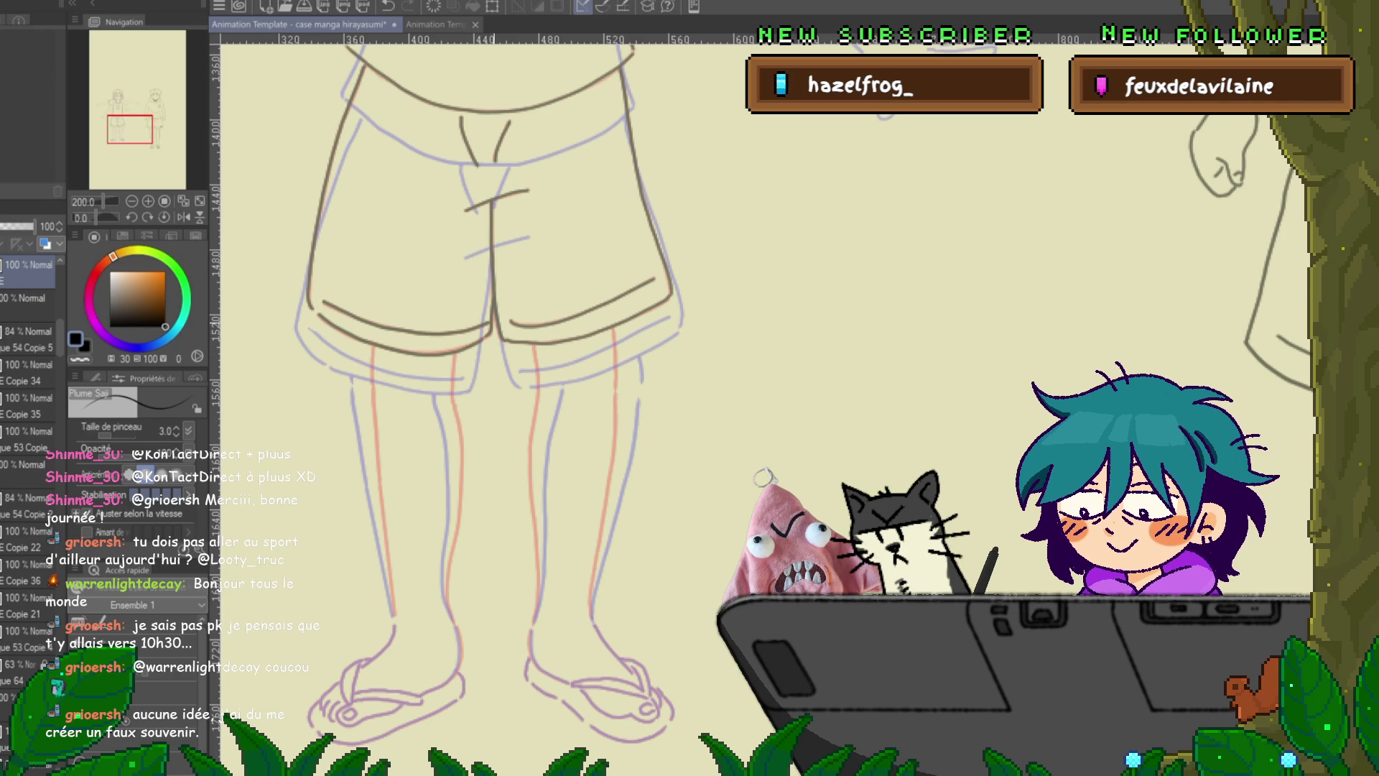
key("ctrl+z")
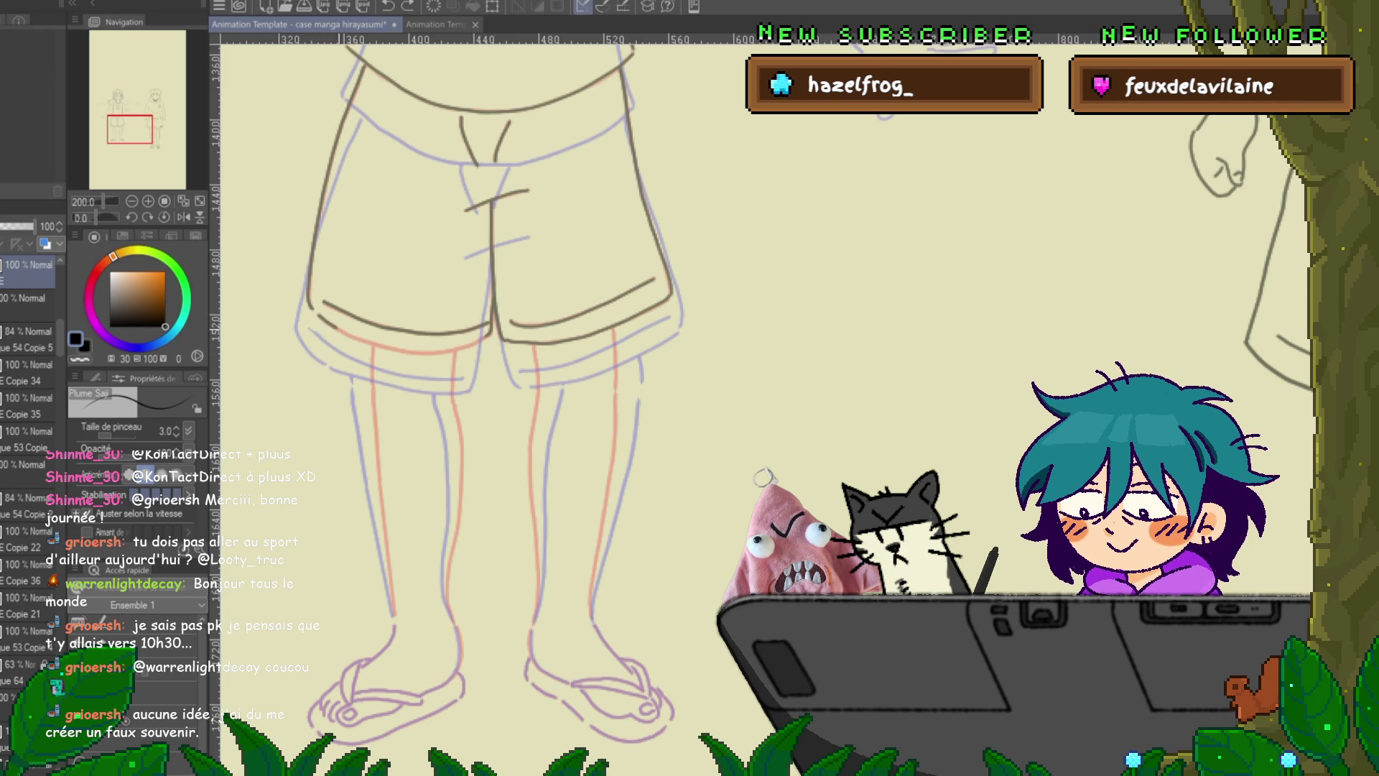
left_click_drag(310, 314, 428, 353)
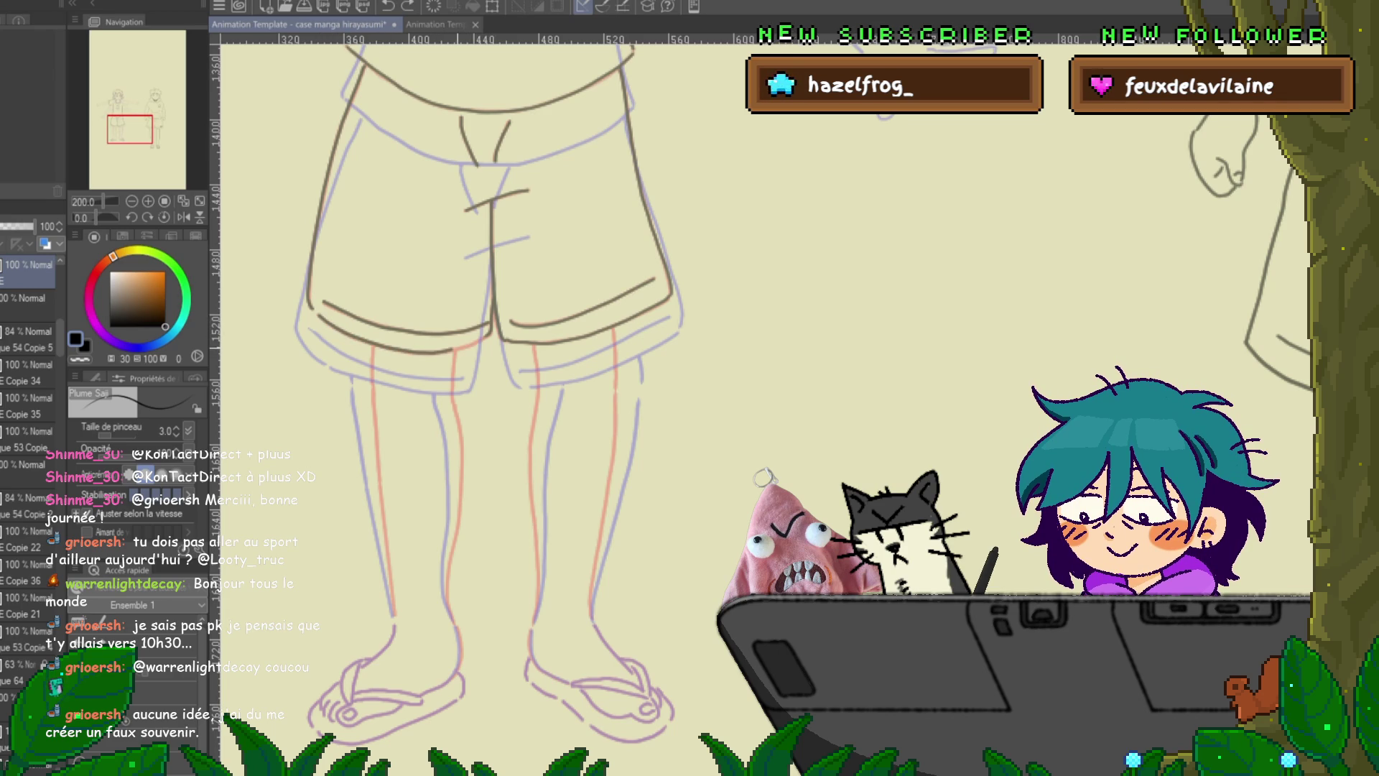
key("ctrl+z")
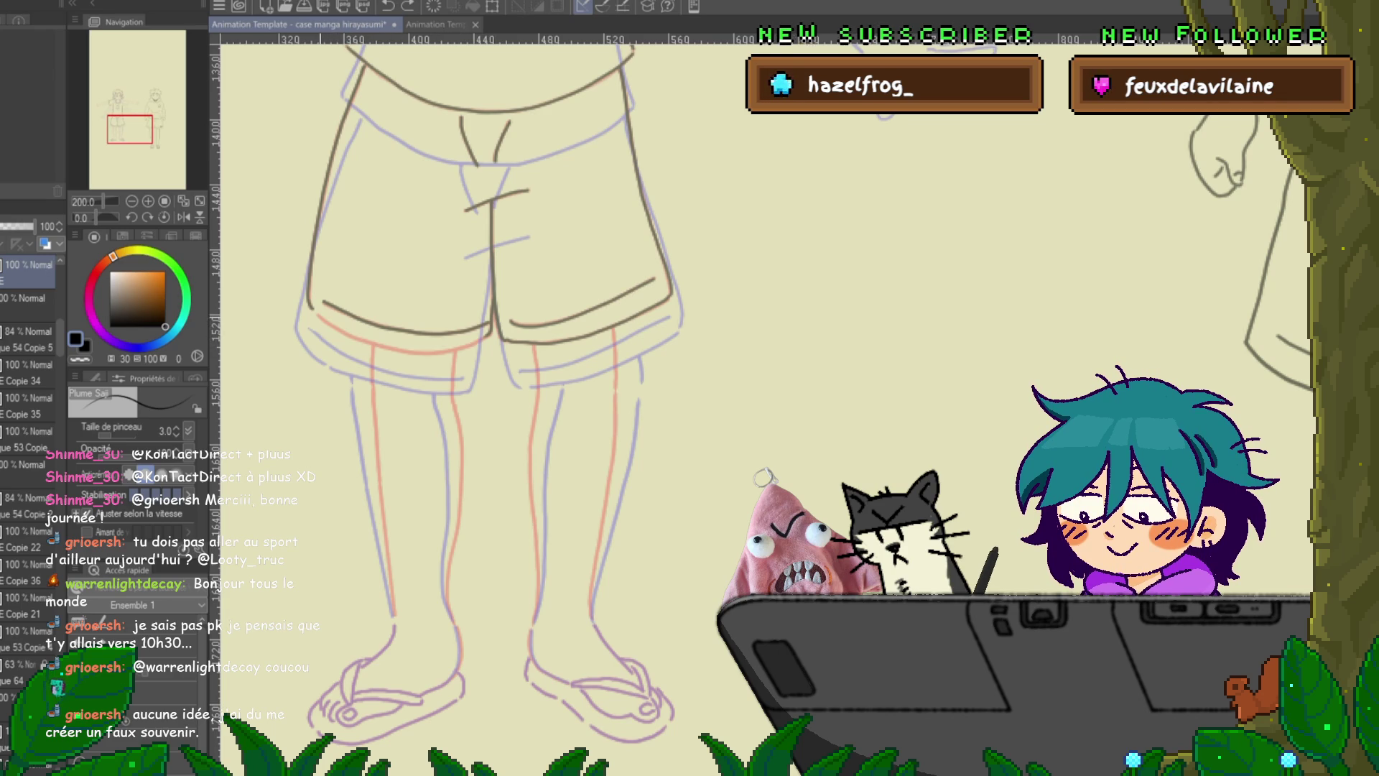
key("ctrl+z")
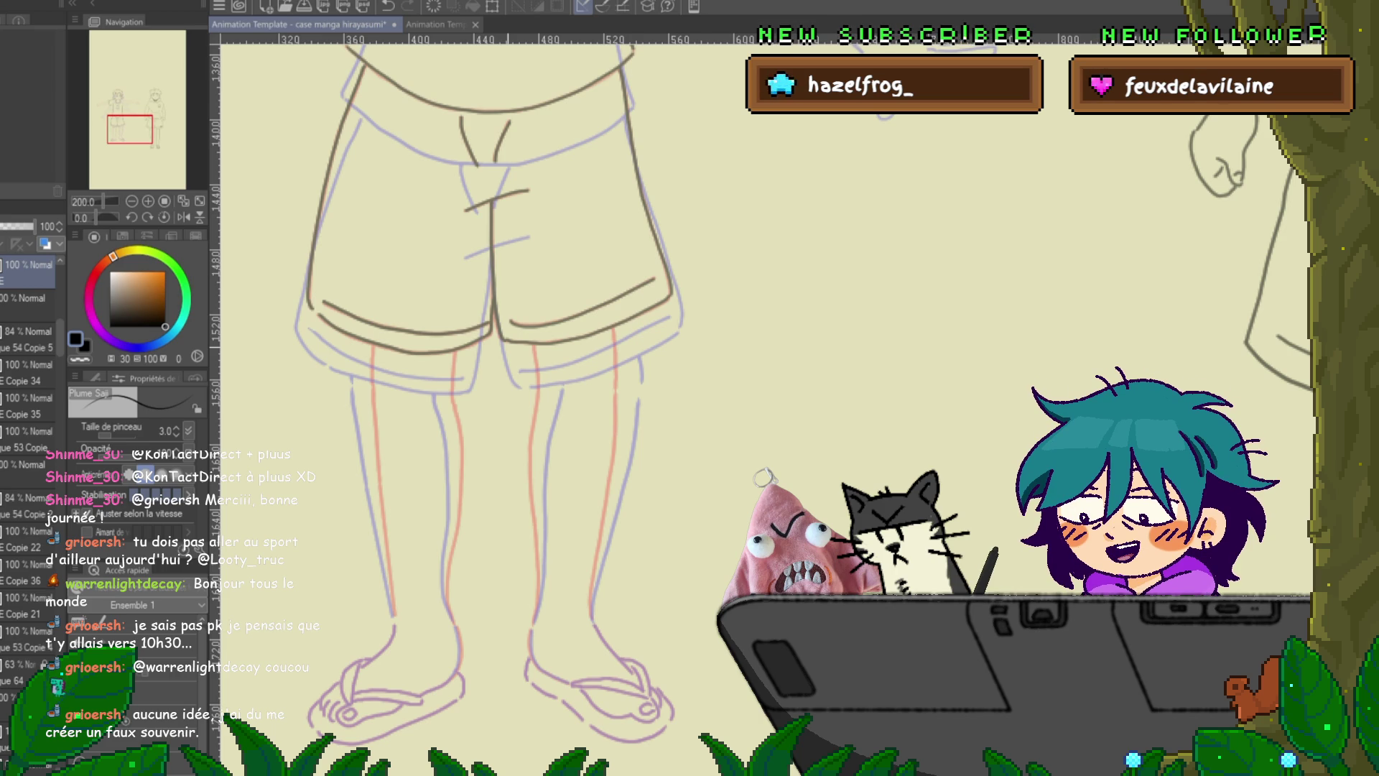
scroll(625, 402, "up", 5)
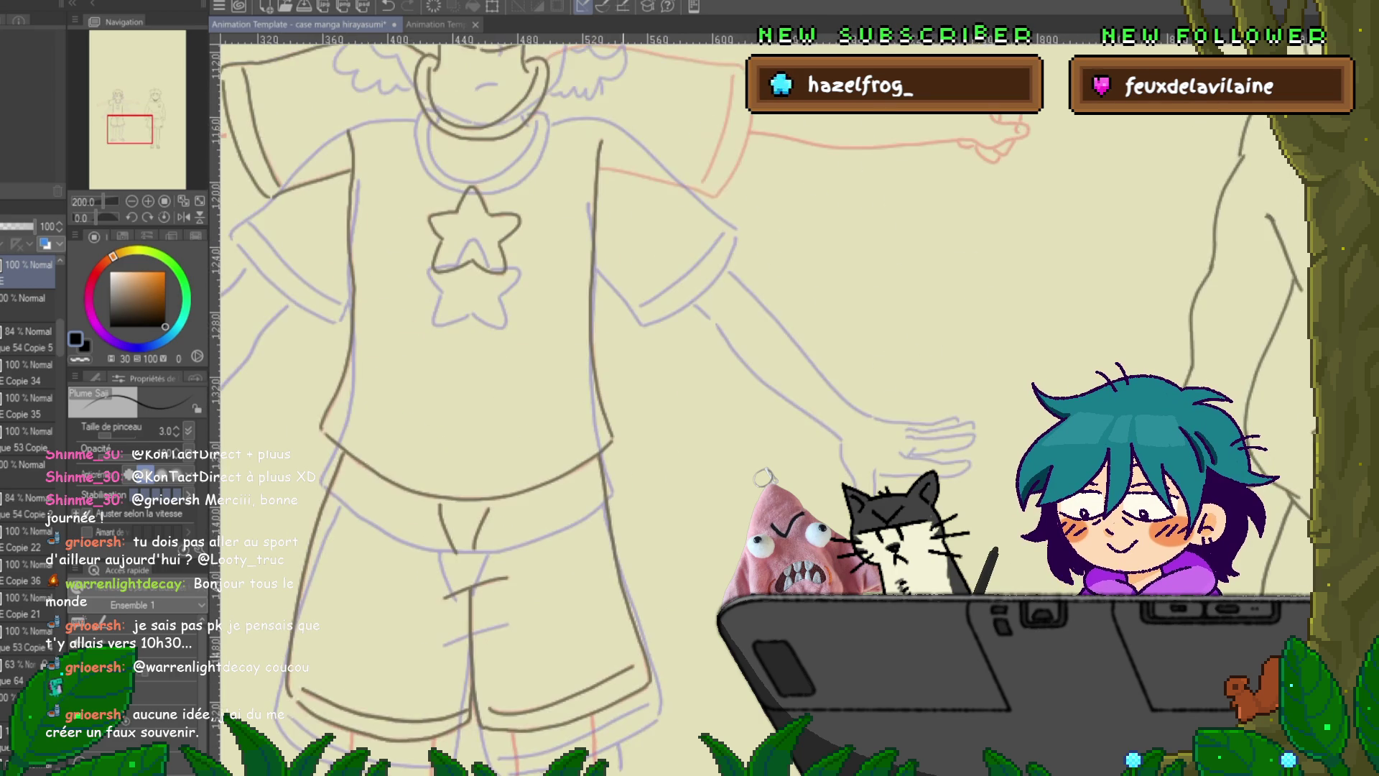
- Ink the clenched fist and the lower and upper lines of the left outstretched arm
scroll(761, 402, "left", 6)
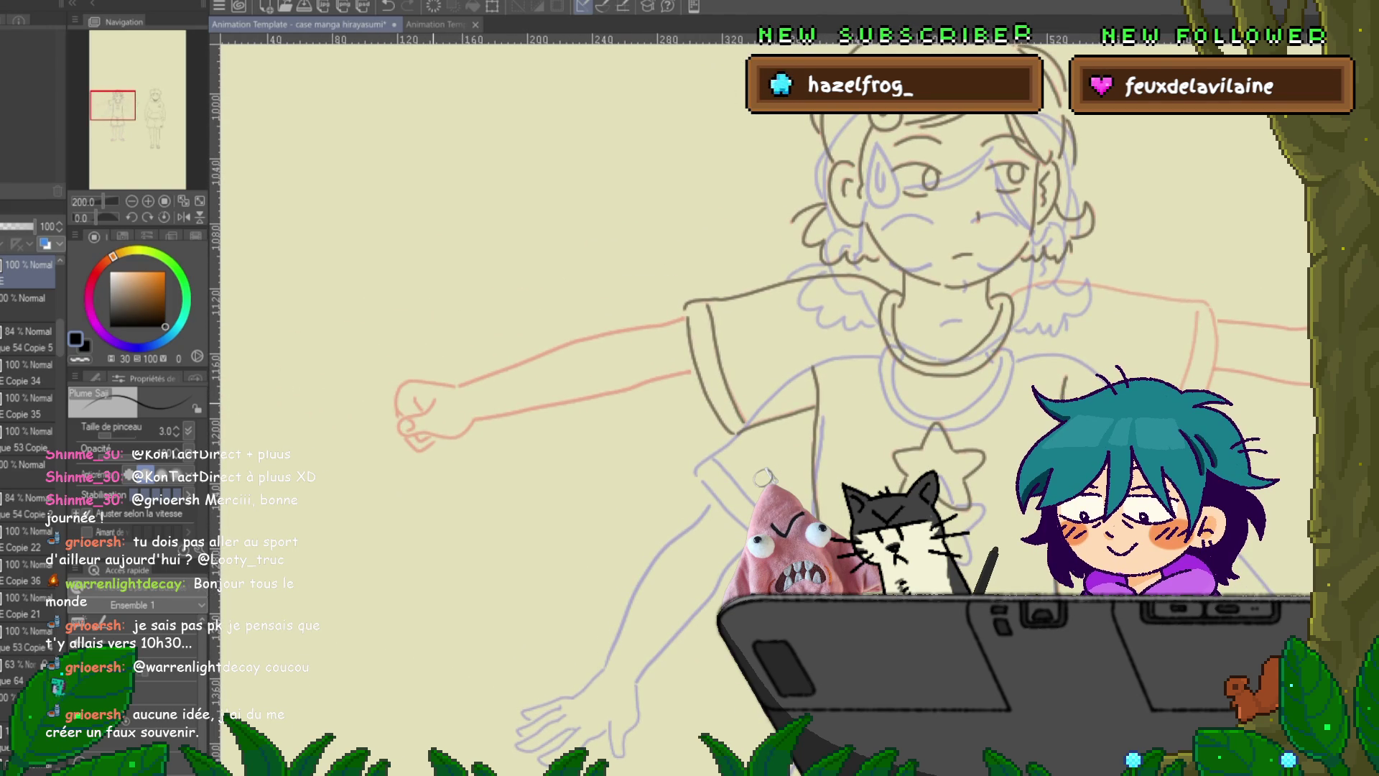
left_click_drag(434, 400, 404, 431)
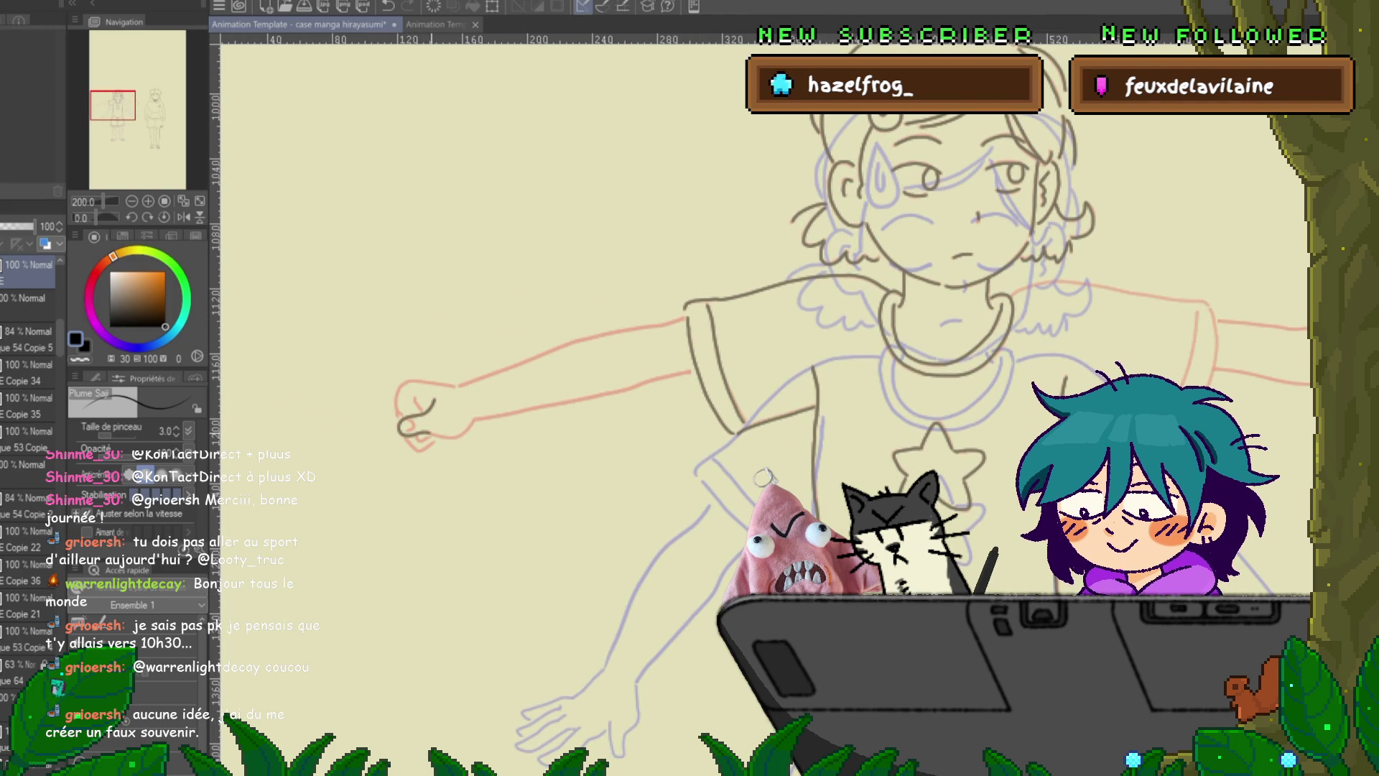
left_click_drag(431, 436, 474, 421)
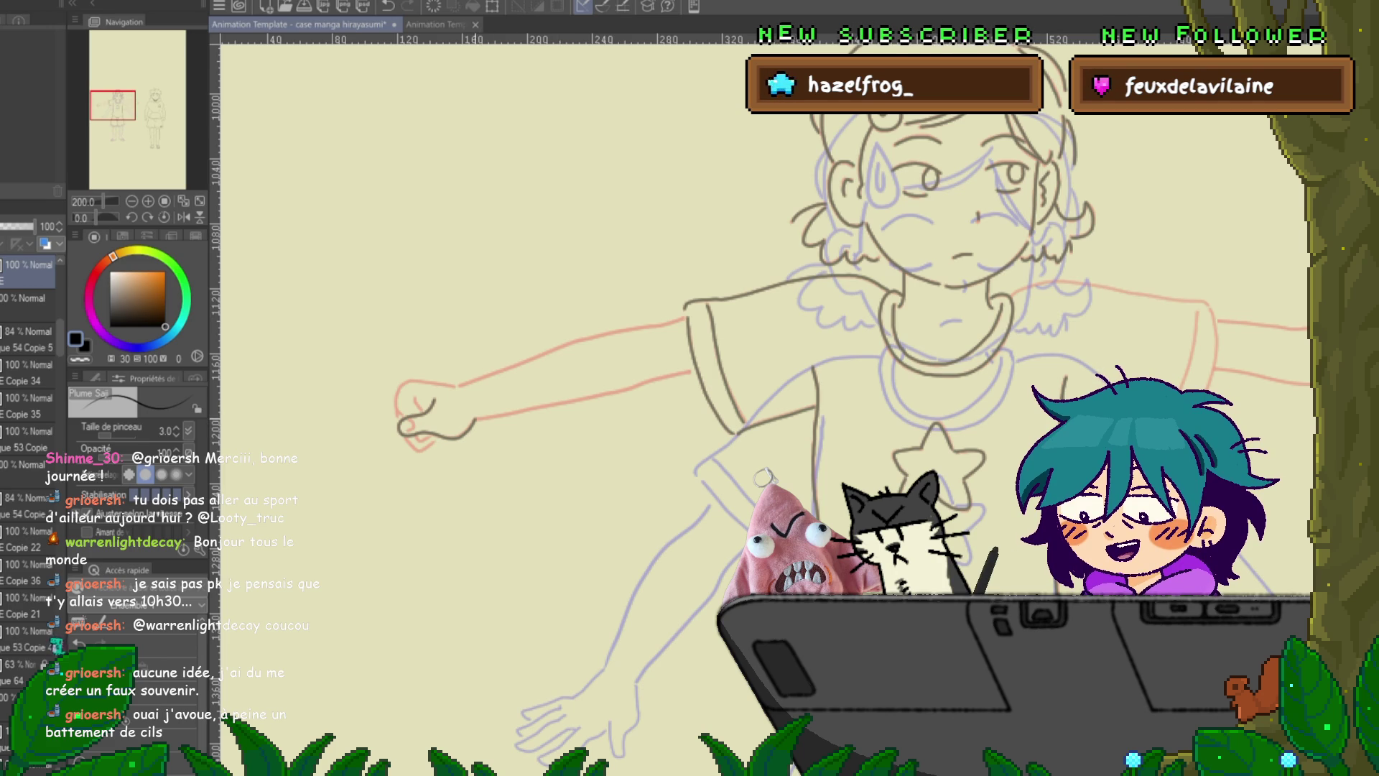
left_click_drag(474, 421, 672, 376)
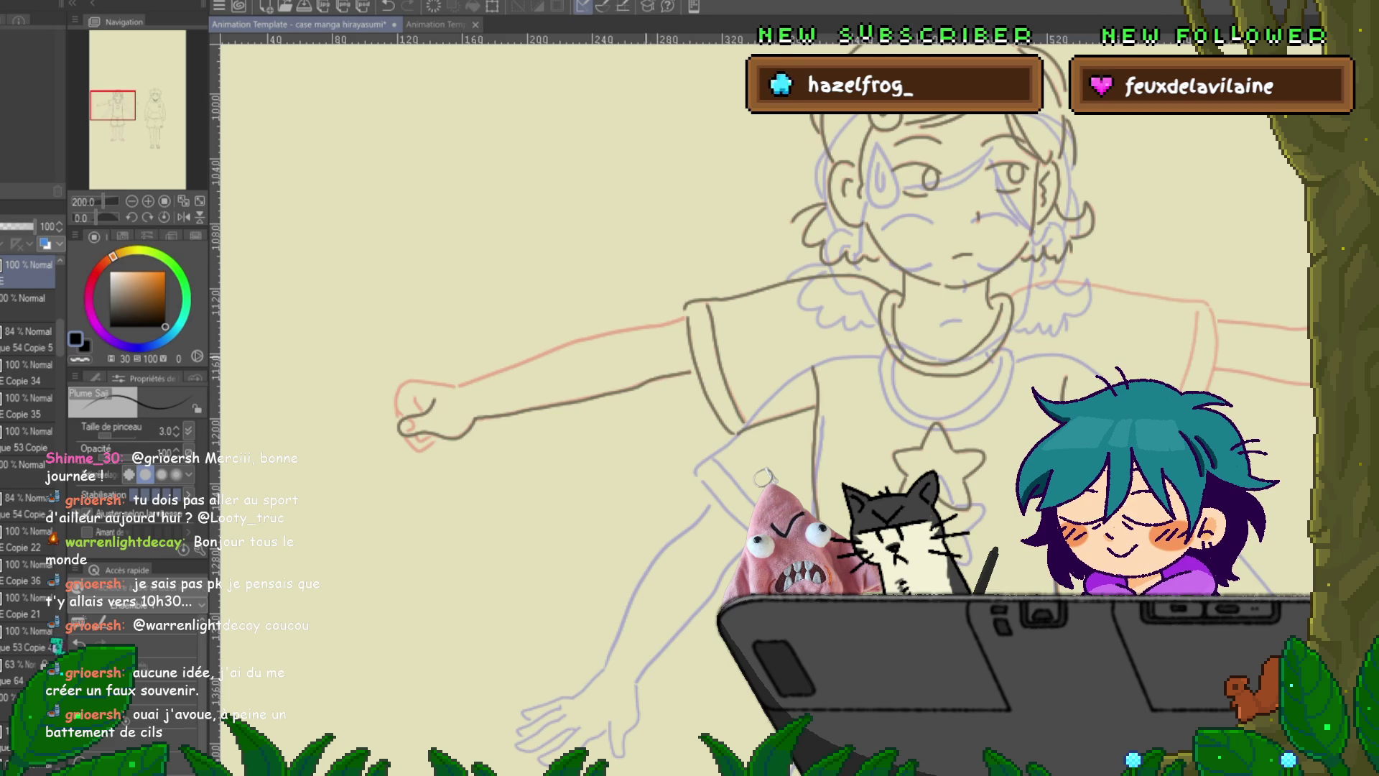
left_click_drag(459, 386, 619, 332)
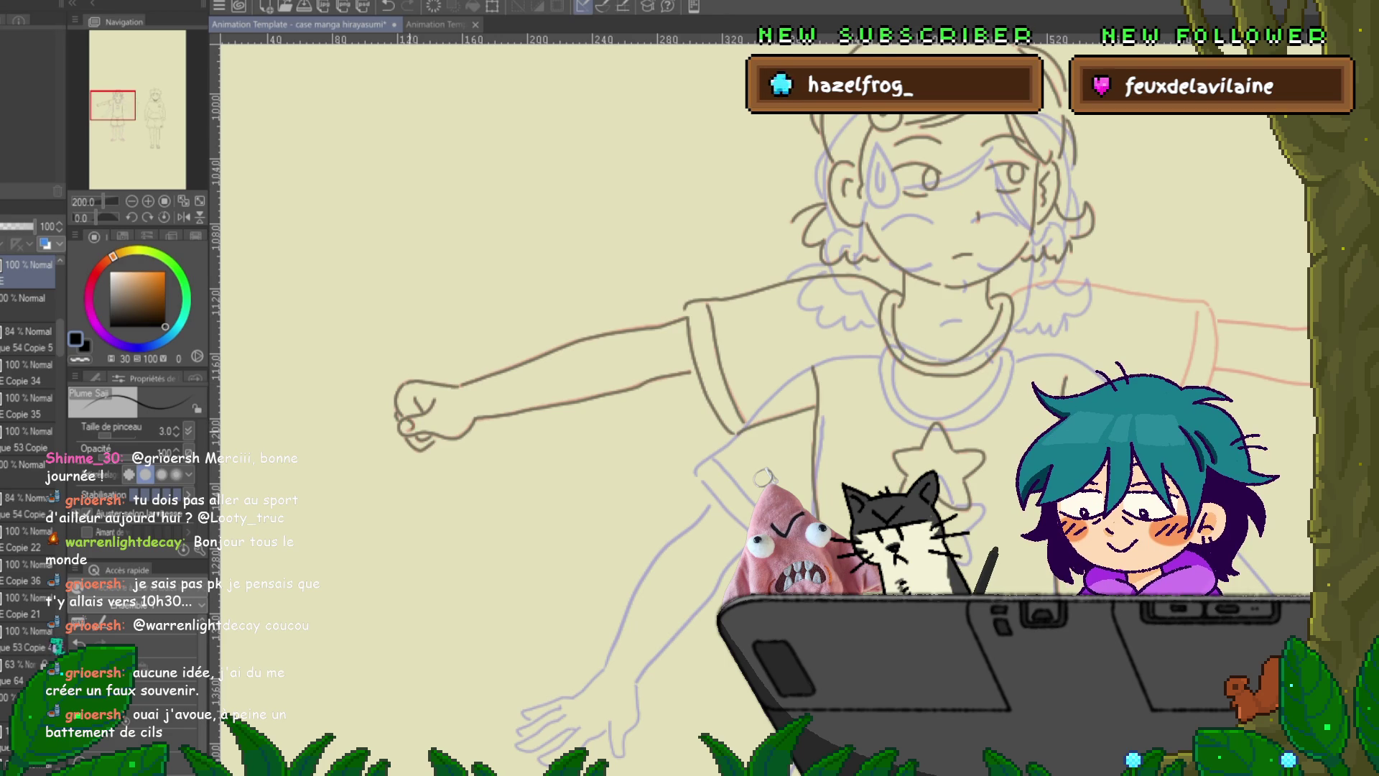
scroll(553, 402, "right", 10)
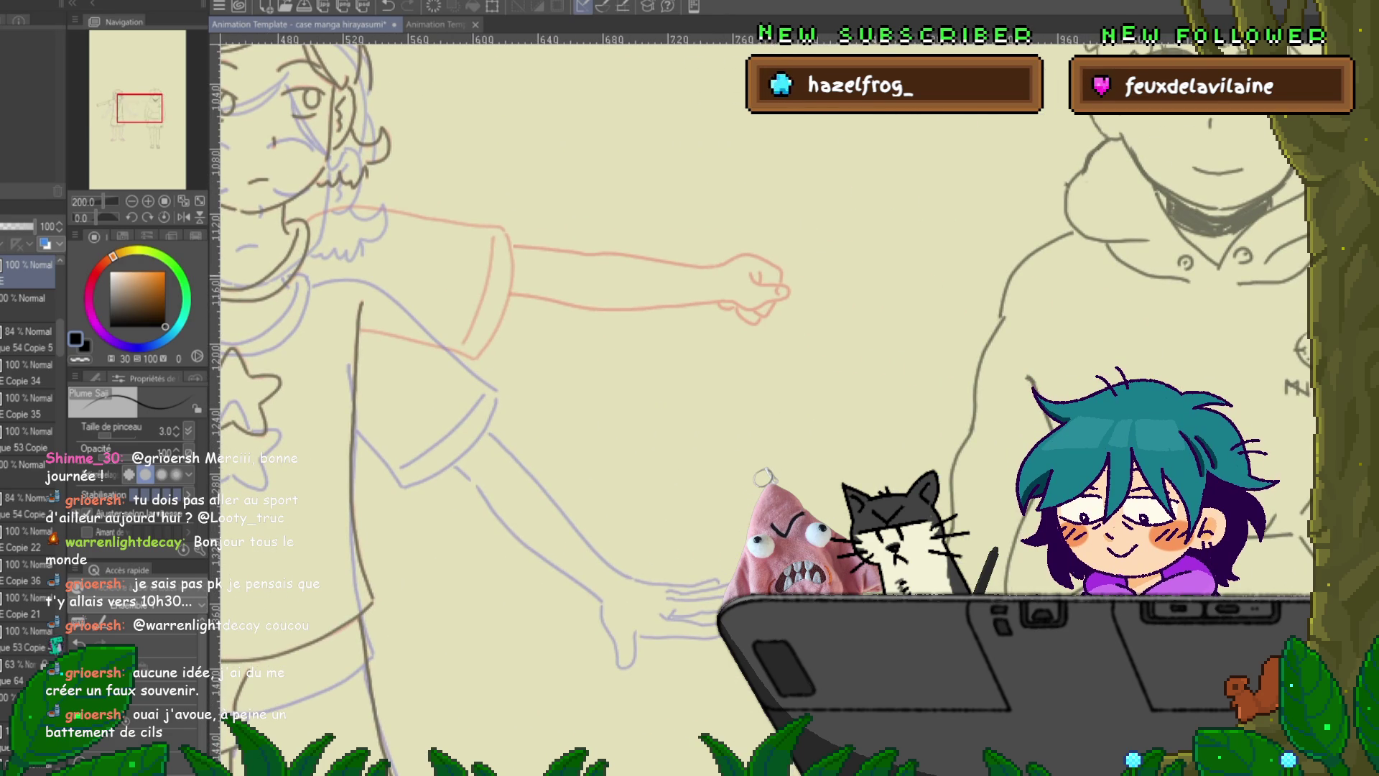
- Ink a short fist line and the right sleeve's side, lower and top edges
left_click_drag(760, 271, 760, 280)
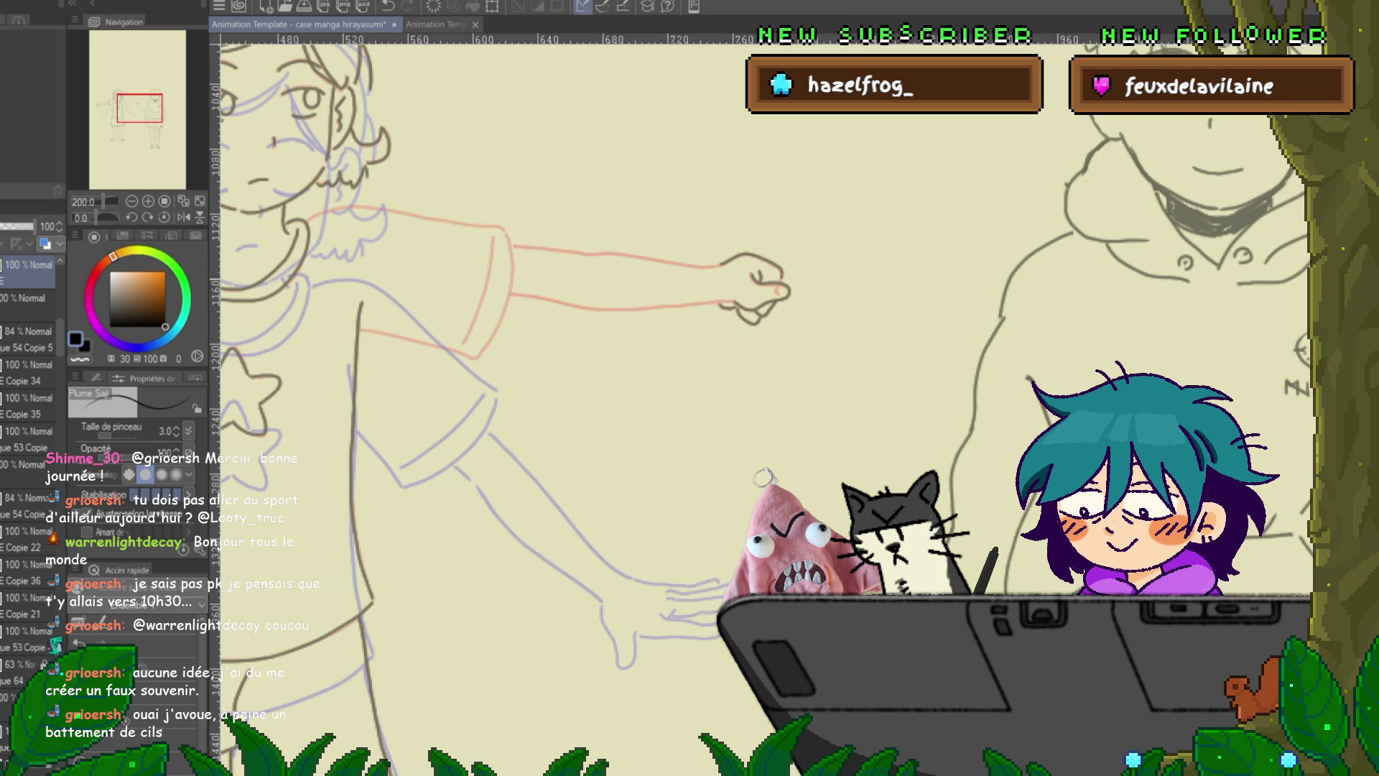
left_click_drag(467, 395, 531, 445)
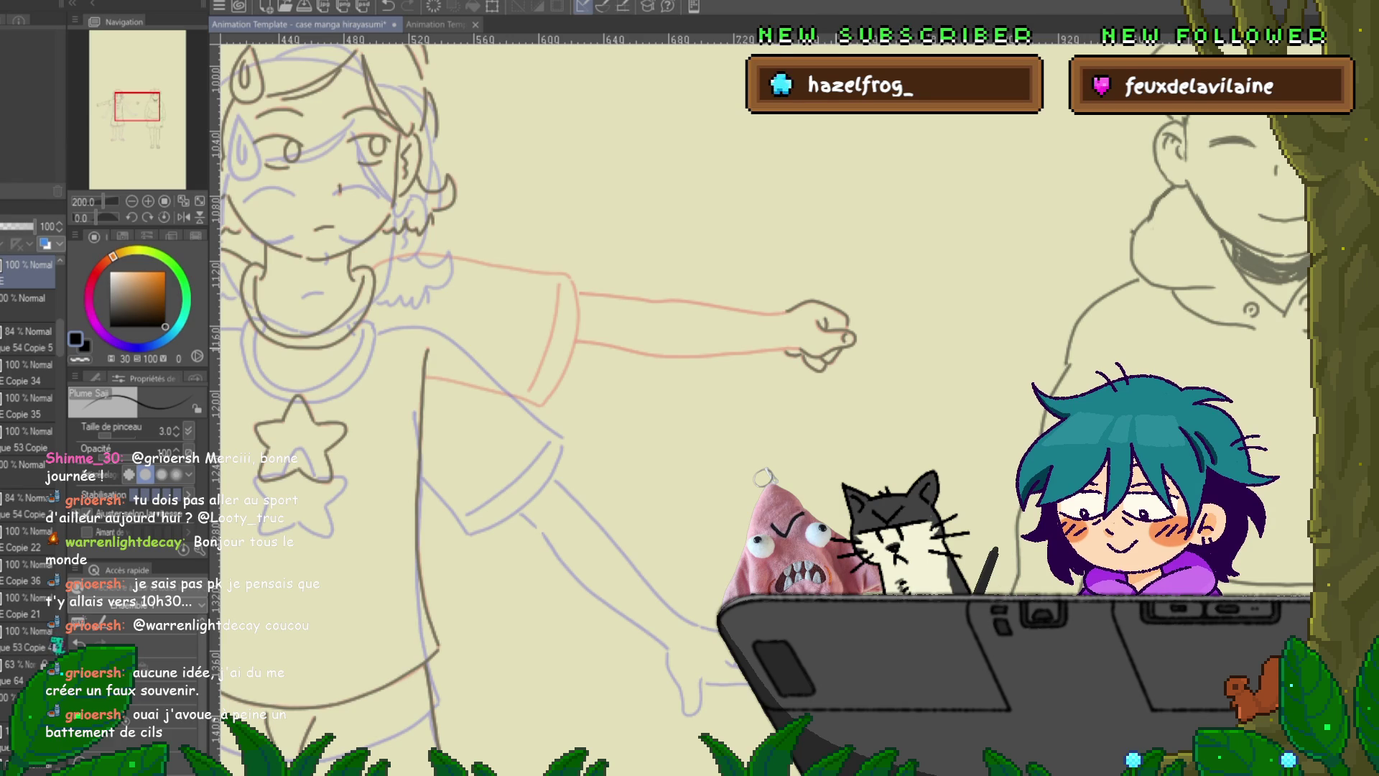
scroll(474, 403, "left", 2)
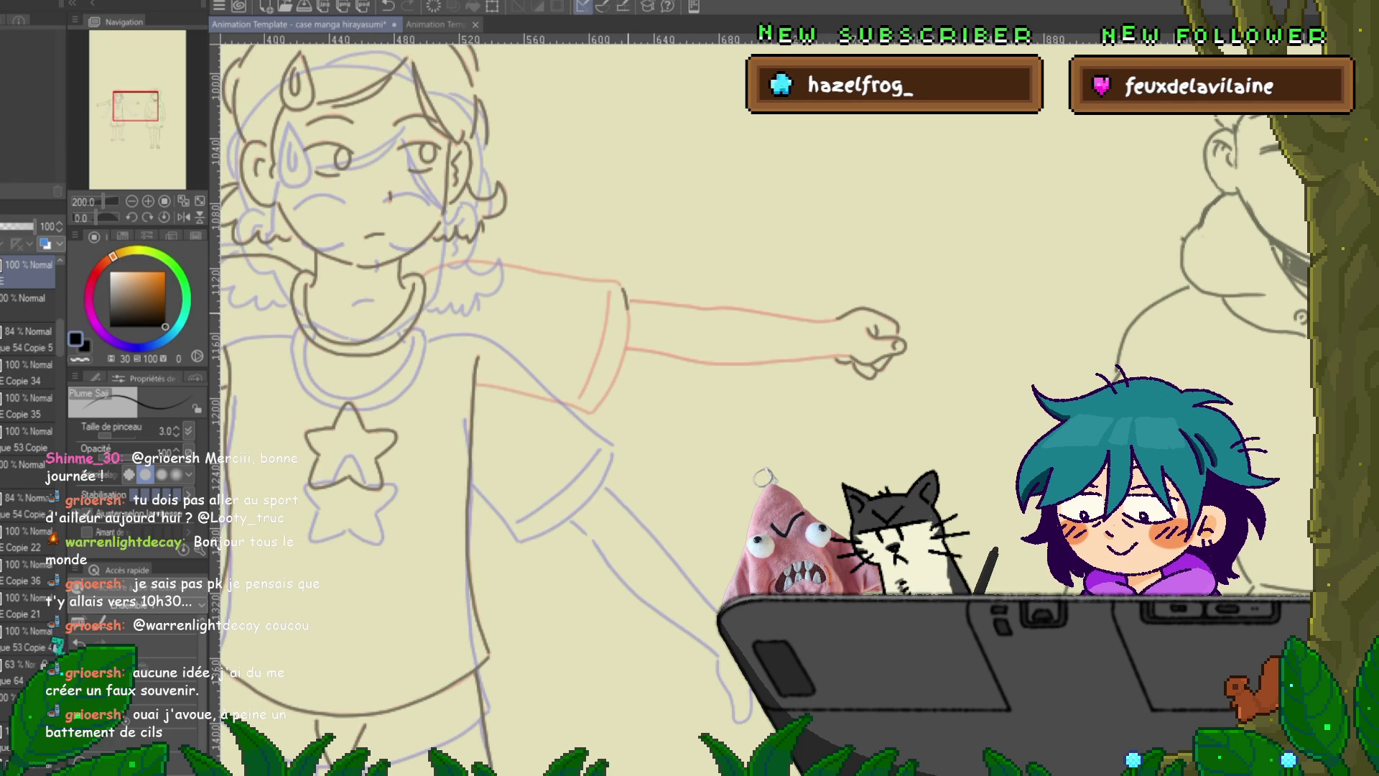
left_click_drag(625, 293, 621, 366)
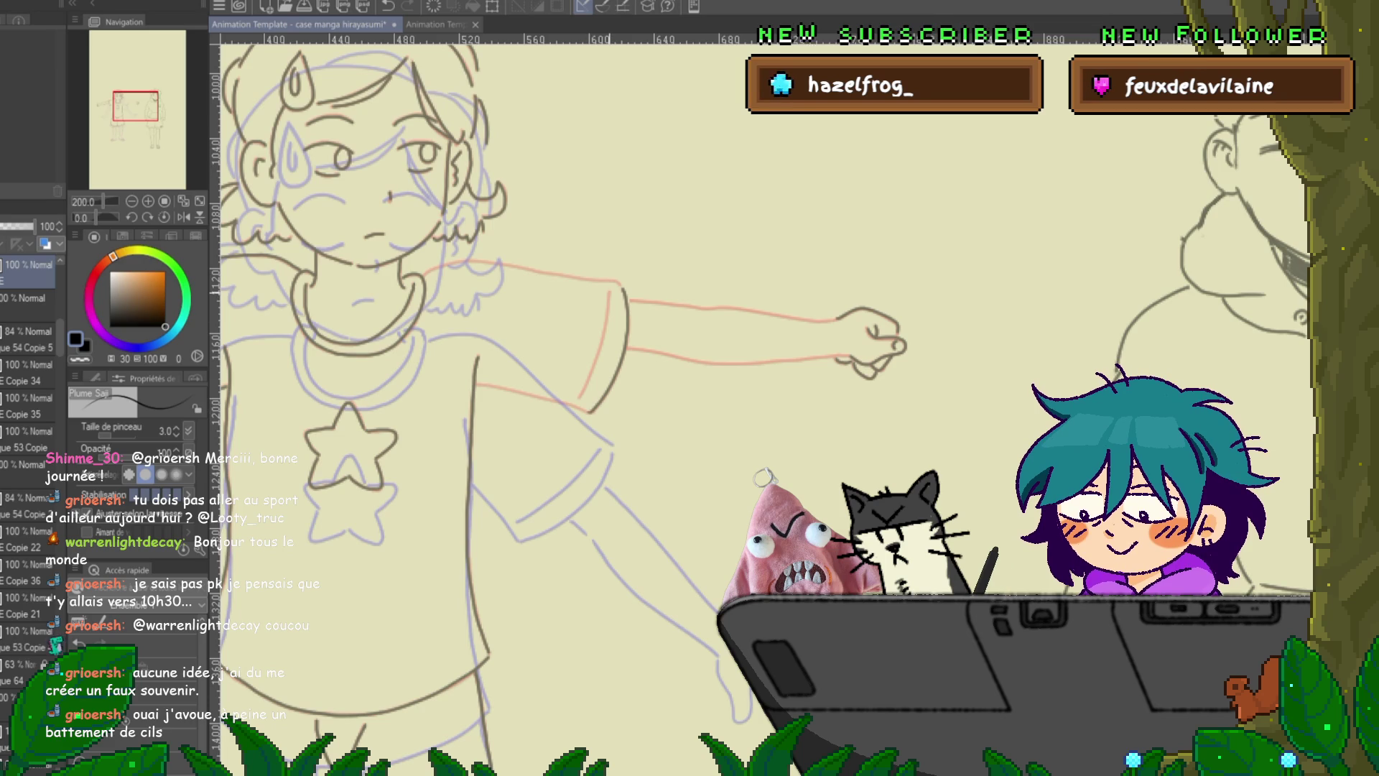
left_click_drag(610, 290, 596, 359)
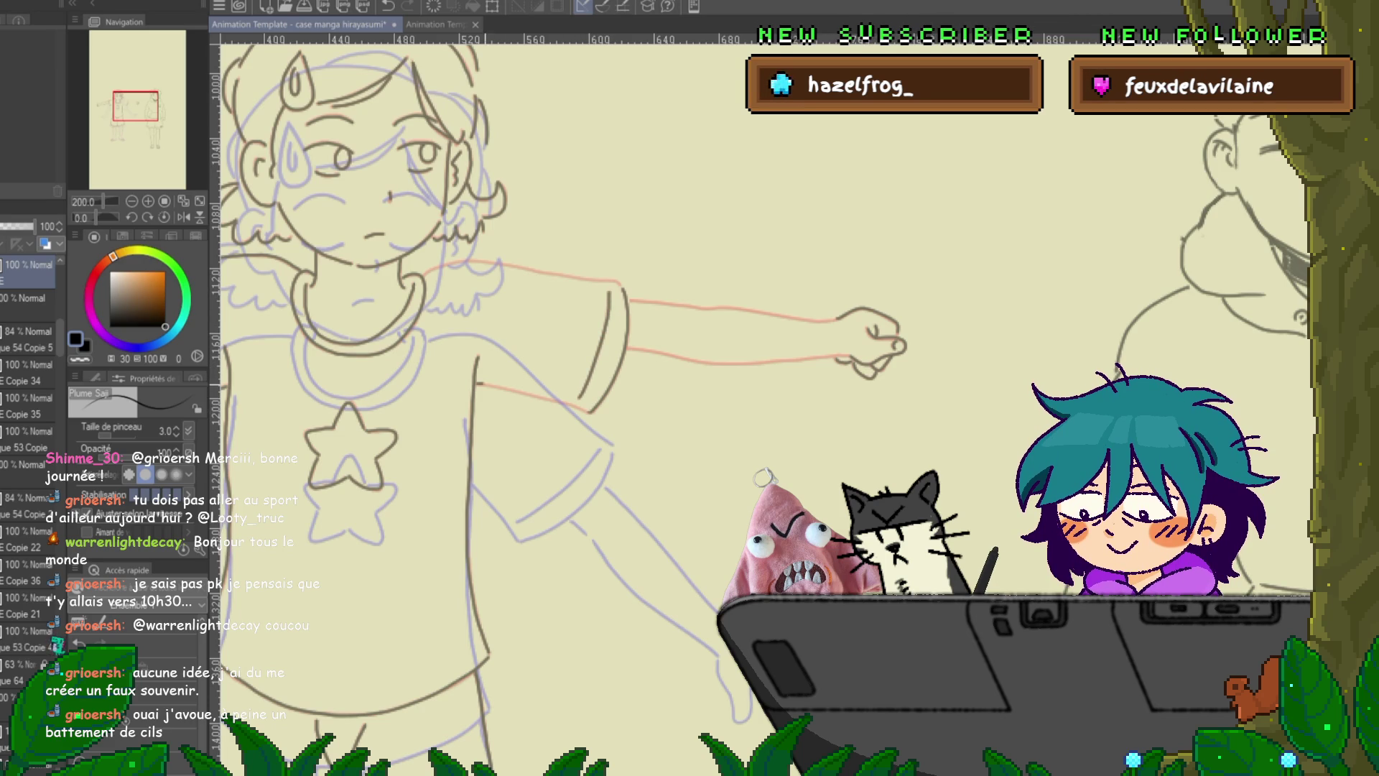
left_click_drag(524, 391, 553, 403)
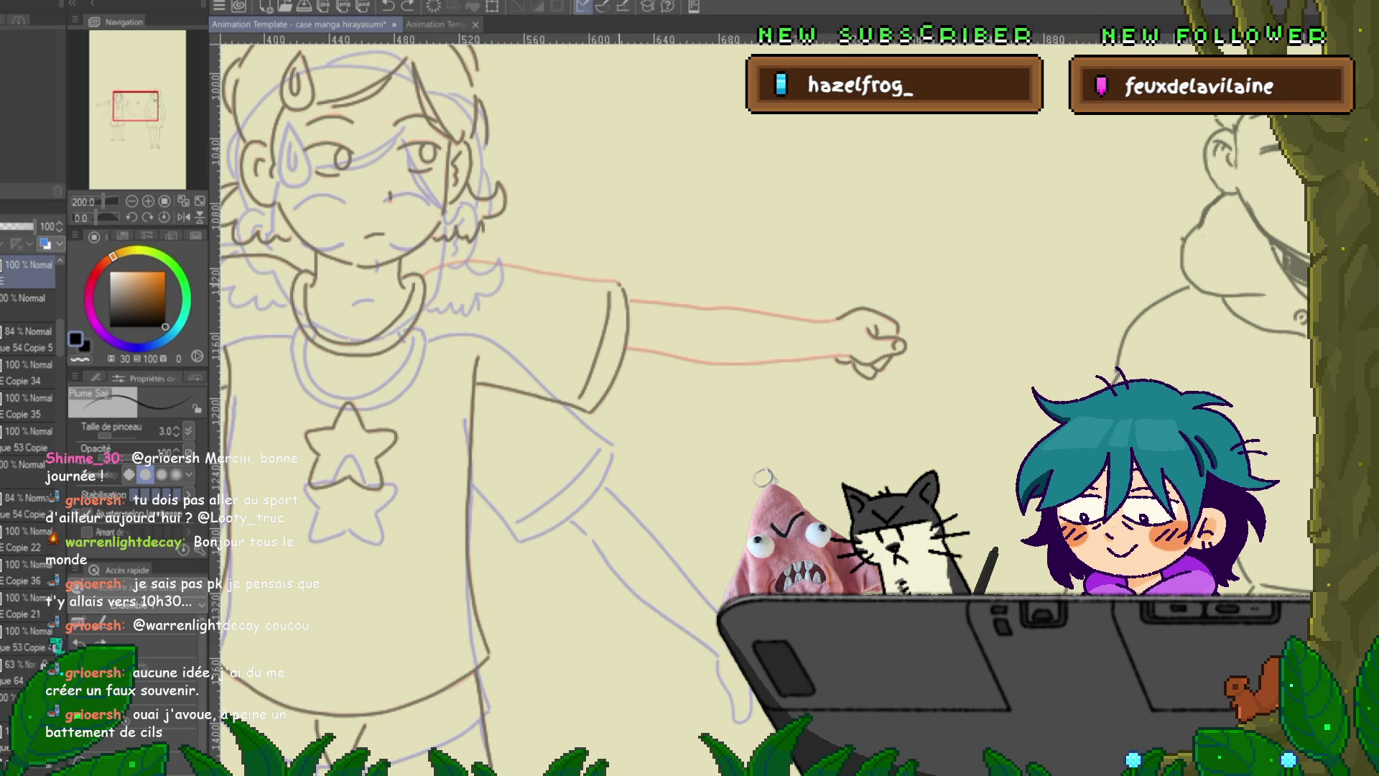
left_click_drag(506, 266, 618, 282)
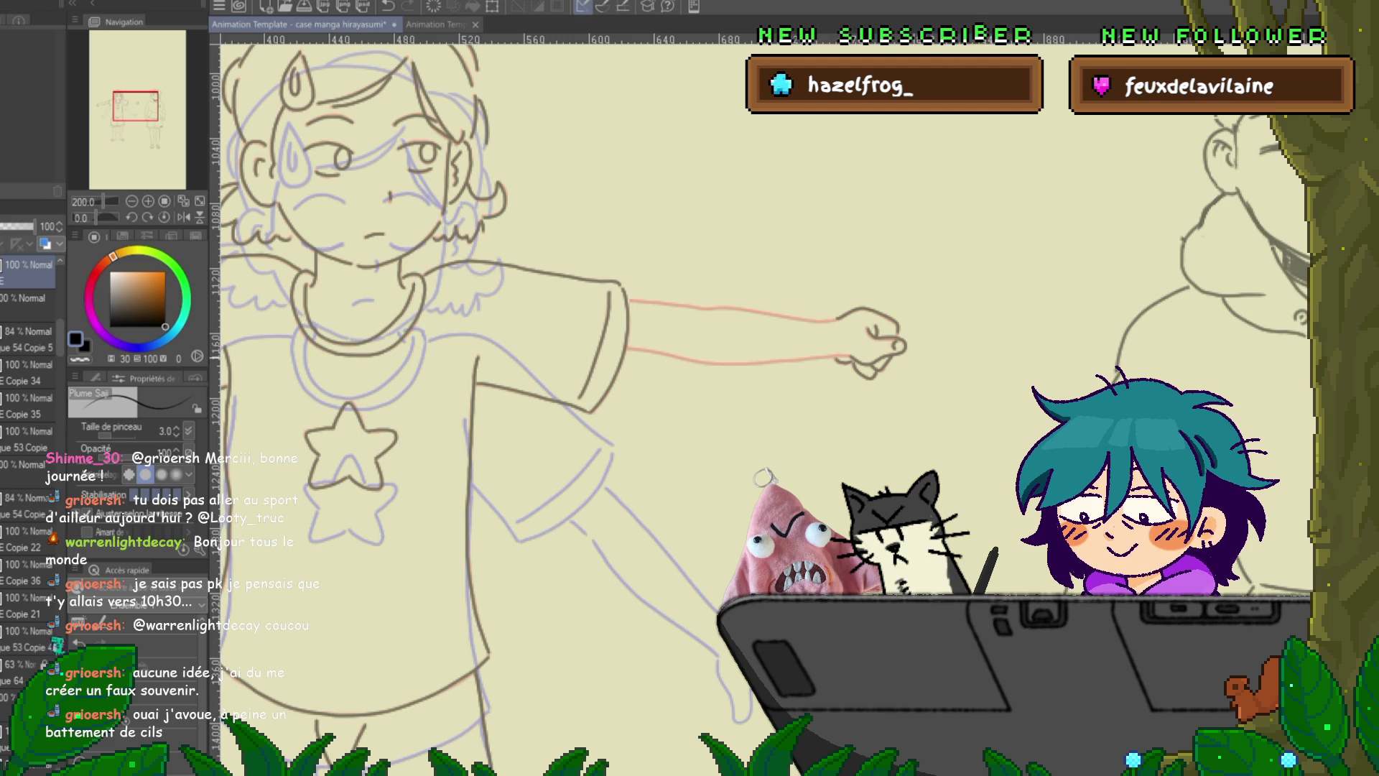
- Ink the lower and upper lines of the right arm from sleeve to wrist
left_click_drag(766, 361, 833, 357)
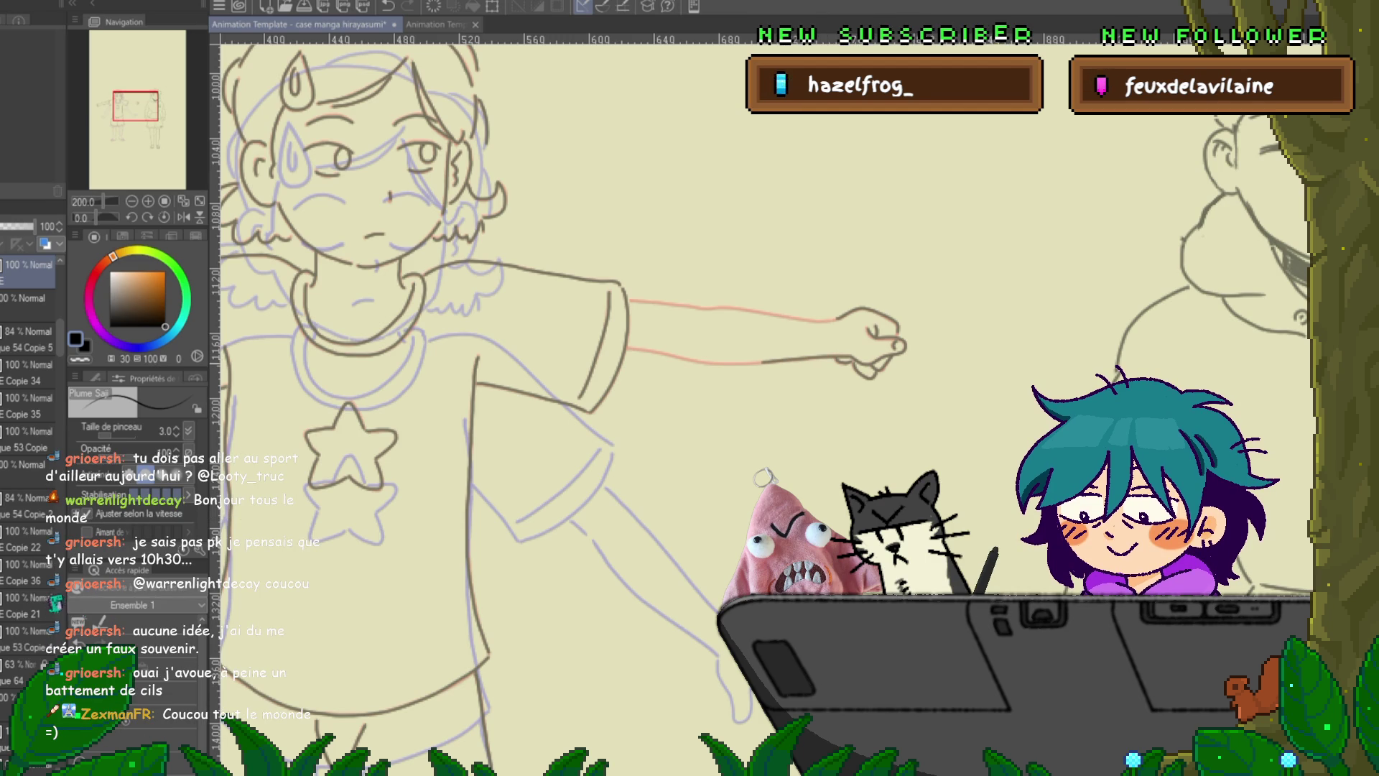
left_click_drag(650, 350, 736, 363)
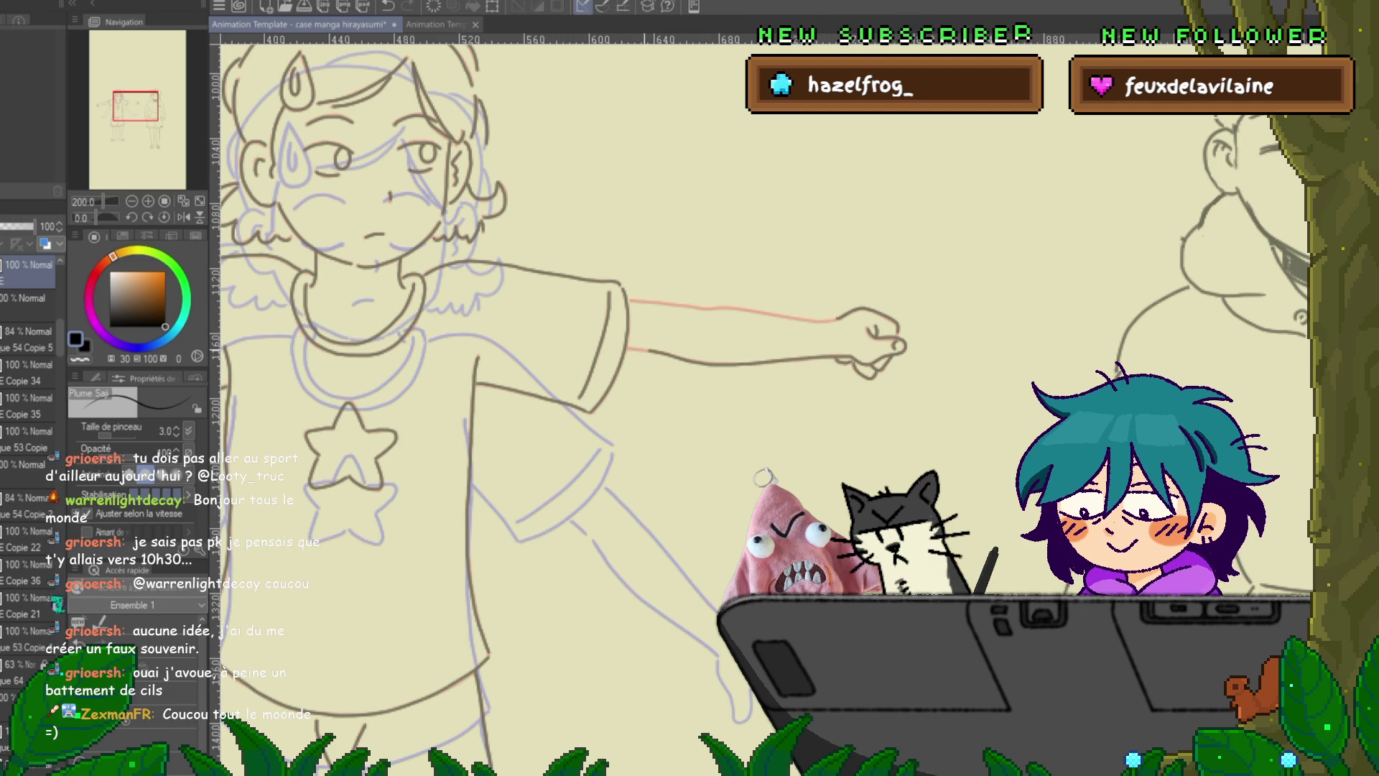
left_click_drag(797, 320, 630, 300)
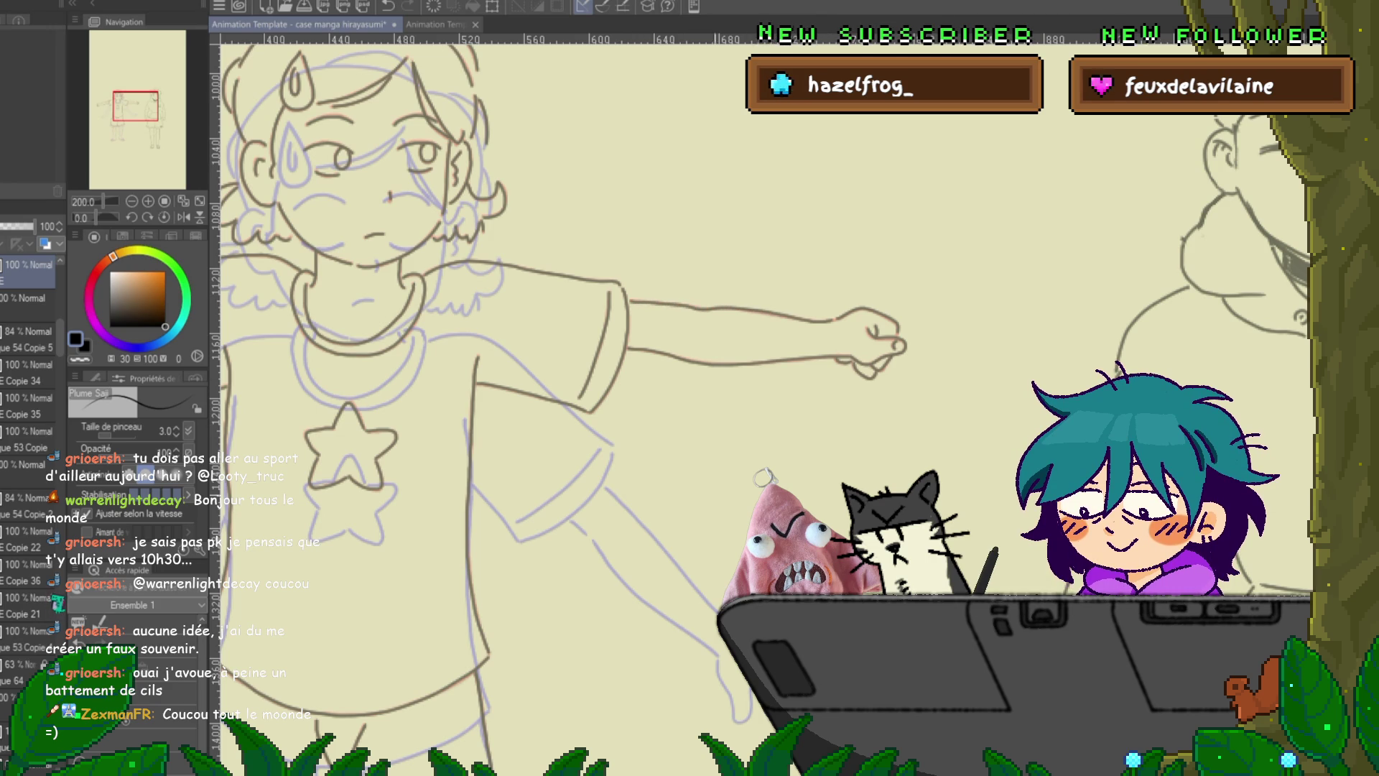
- Ink the left thigh's outer line, redrawn longer, and the inner edge of the shin
scroll(719, 402, "down", 10)
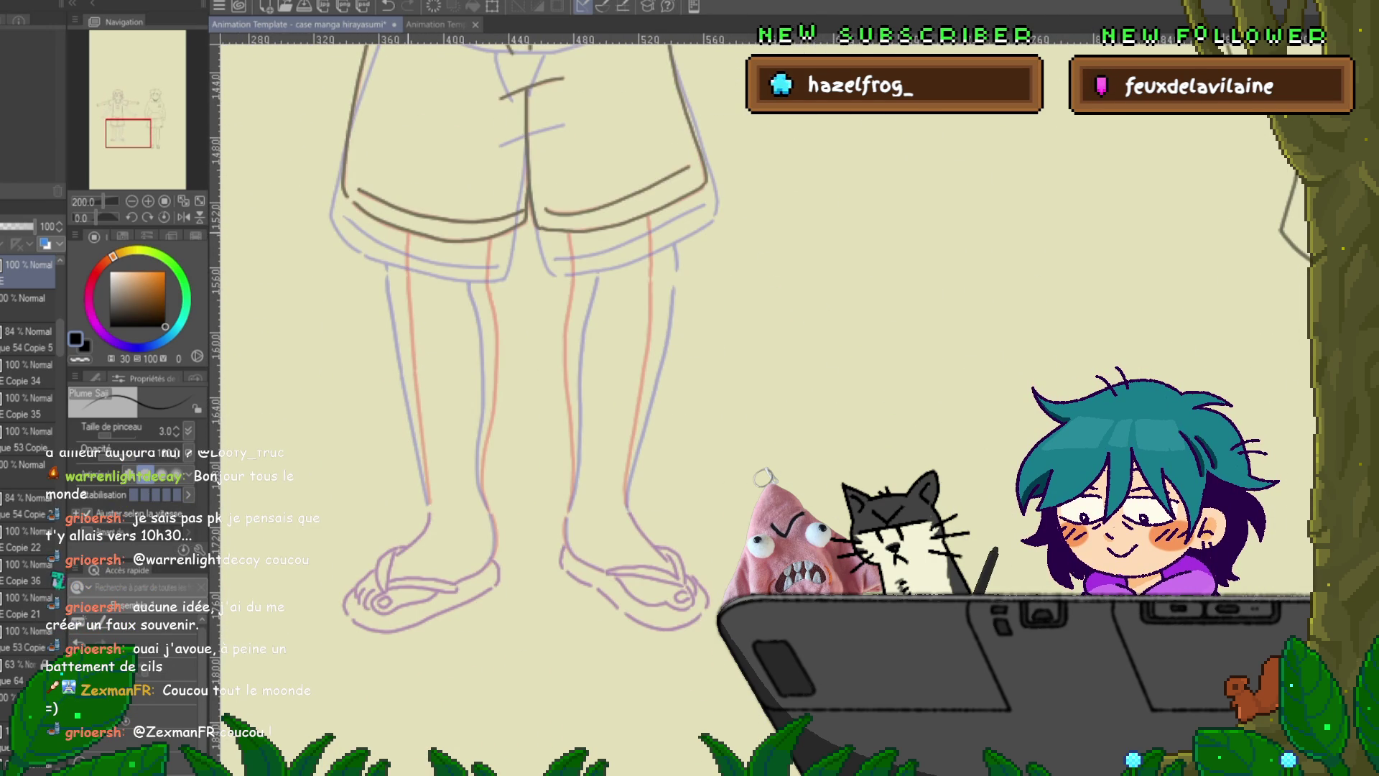
left_click_drag(407, 232, 409, 273)
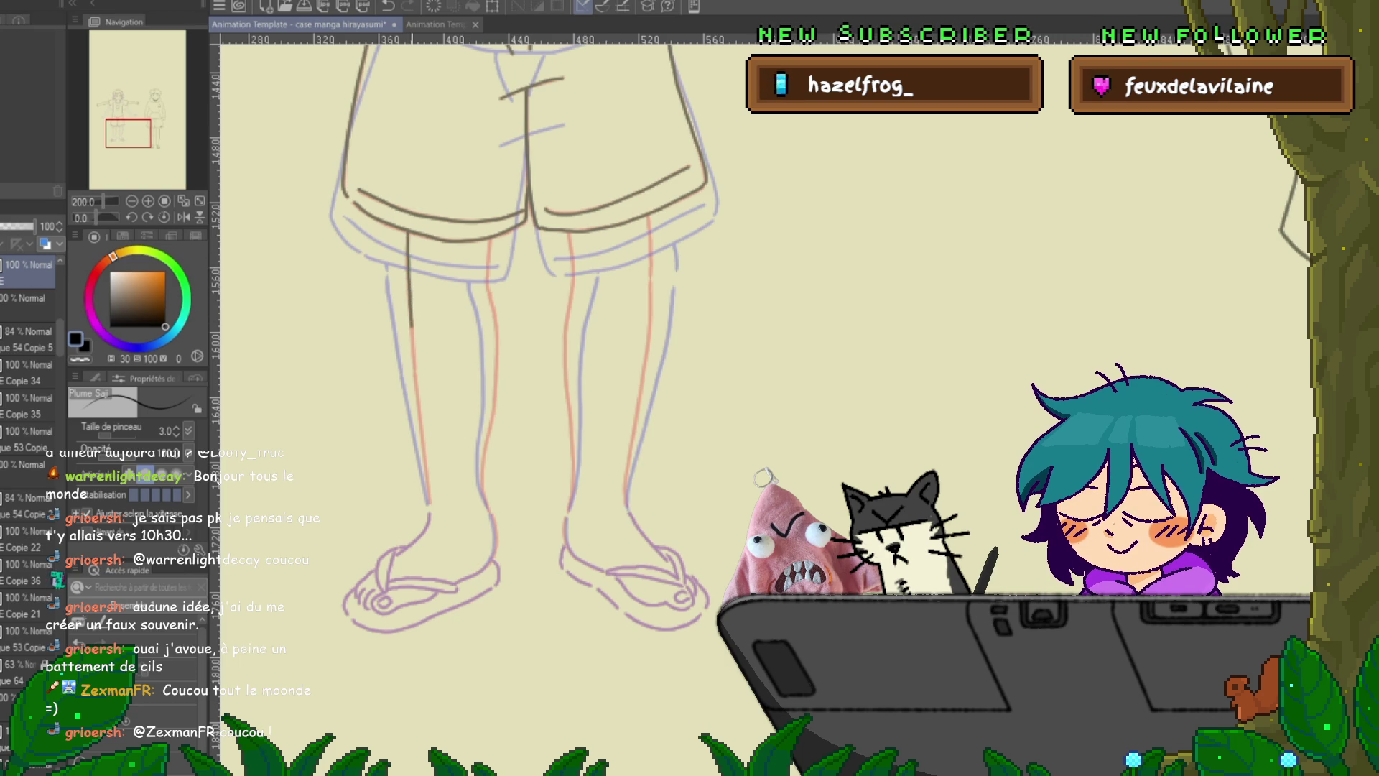
key("ctrl+z")
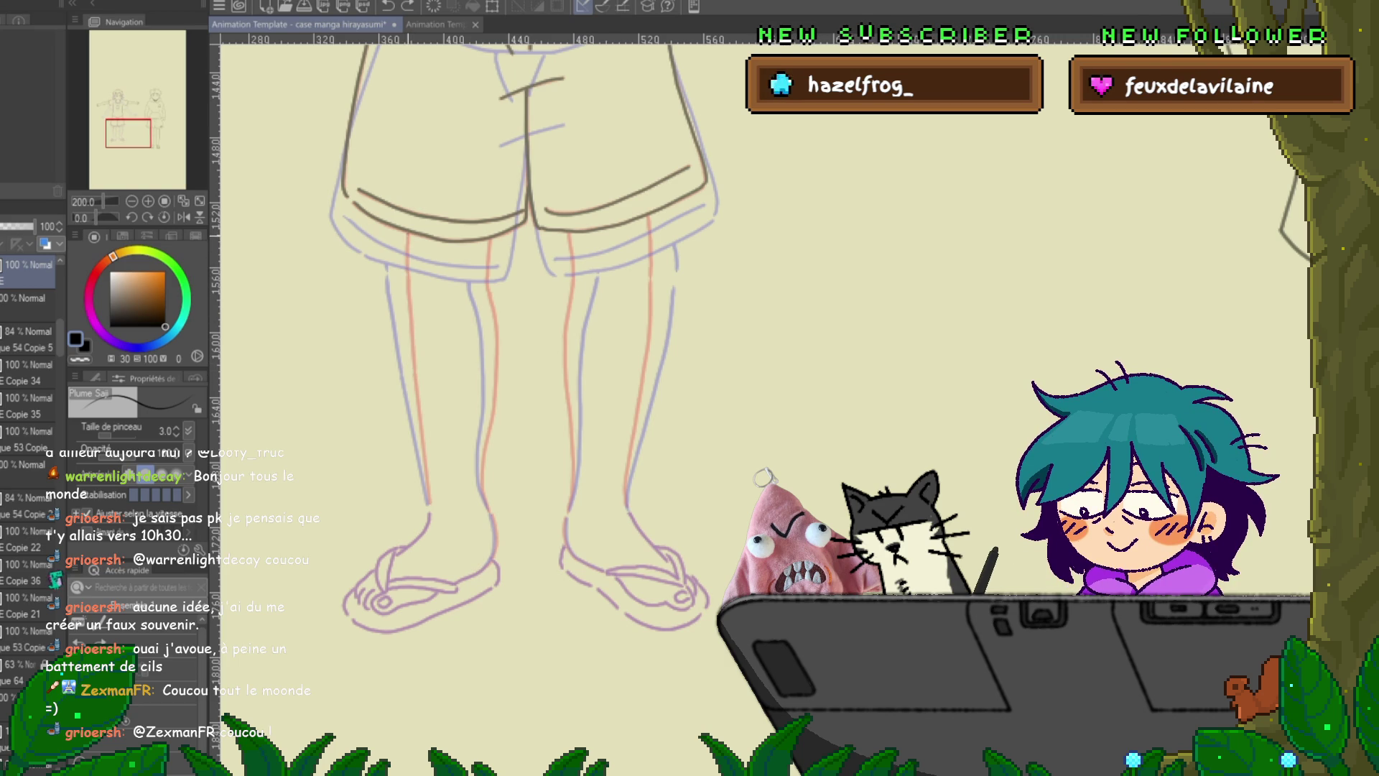
left_click_drag(407, 232, 429, 496)
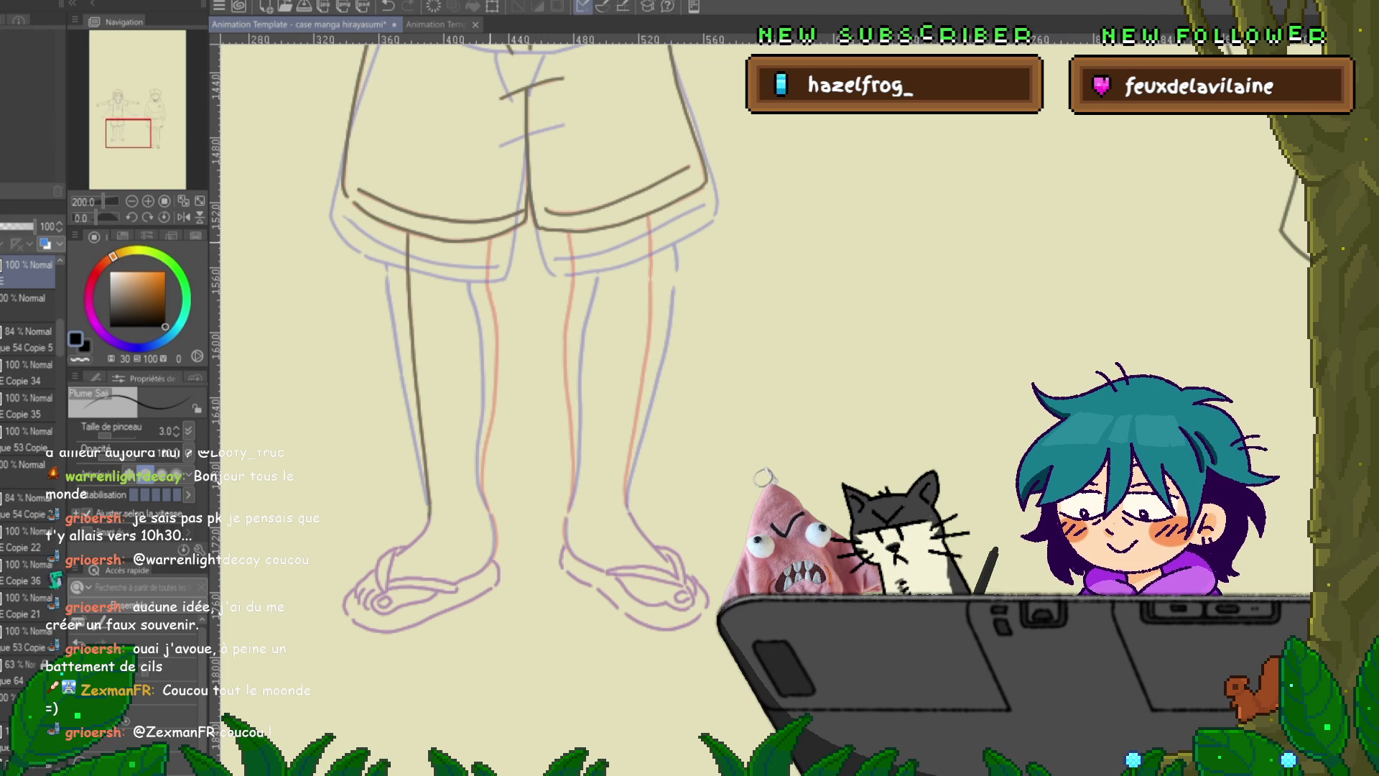
left_click_drag(488, 283, 496, 352)
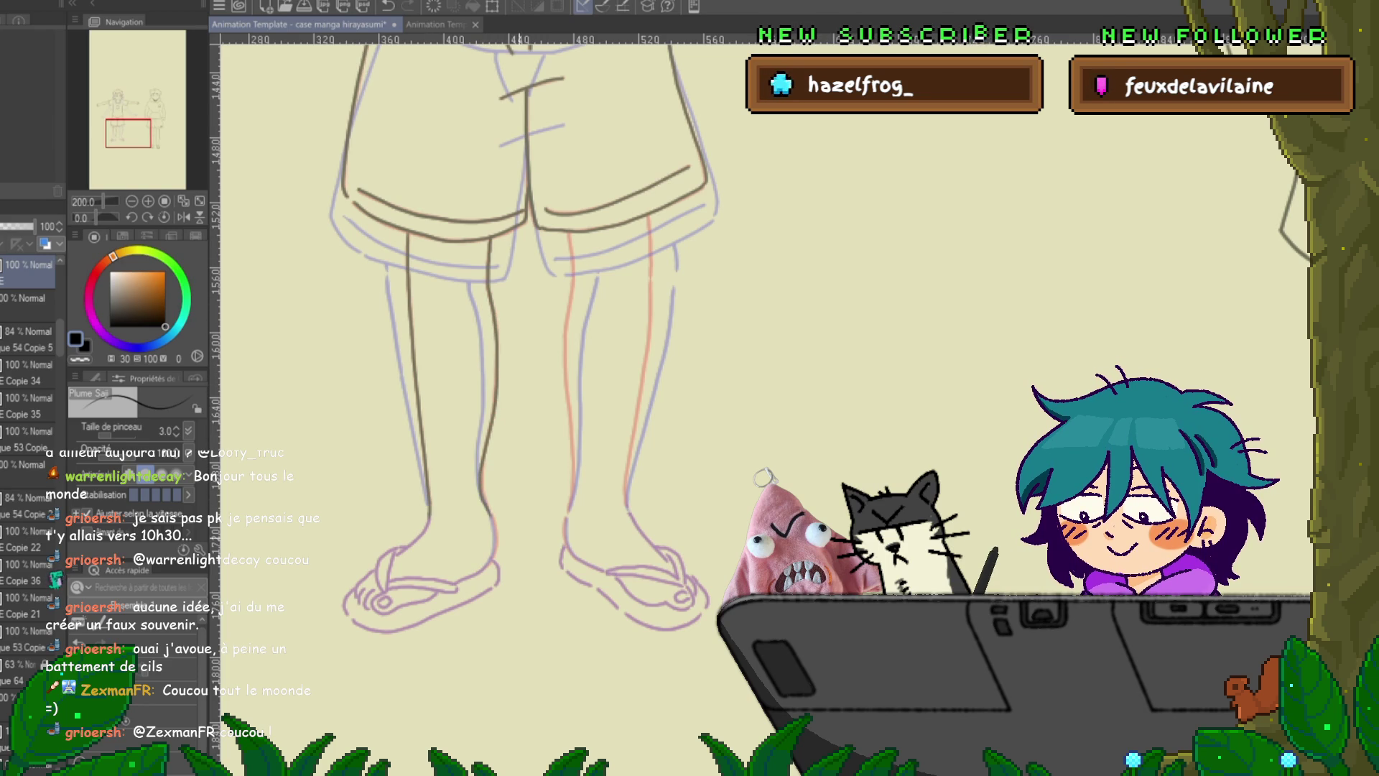
- Redraw the left leg's edge line down toward the ankle, undoing failed strokes
scroll(524, 334, "down", 3)
scroll(525, 259, "down", 1)
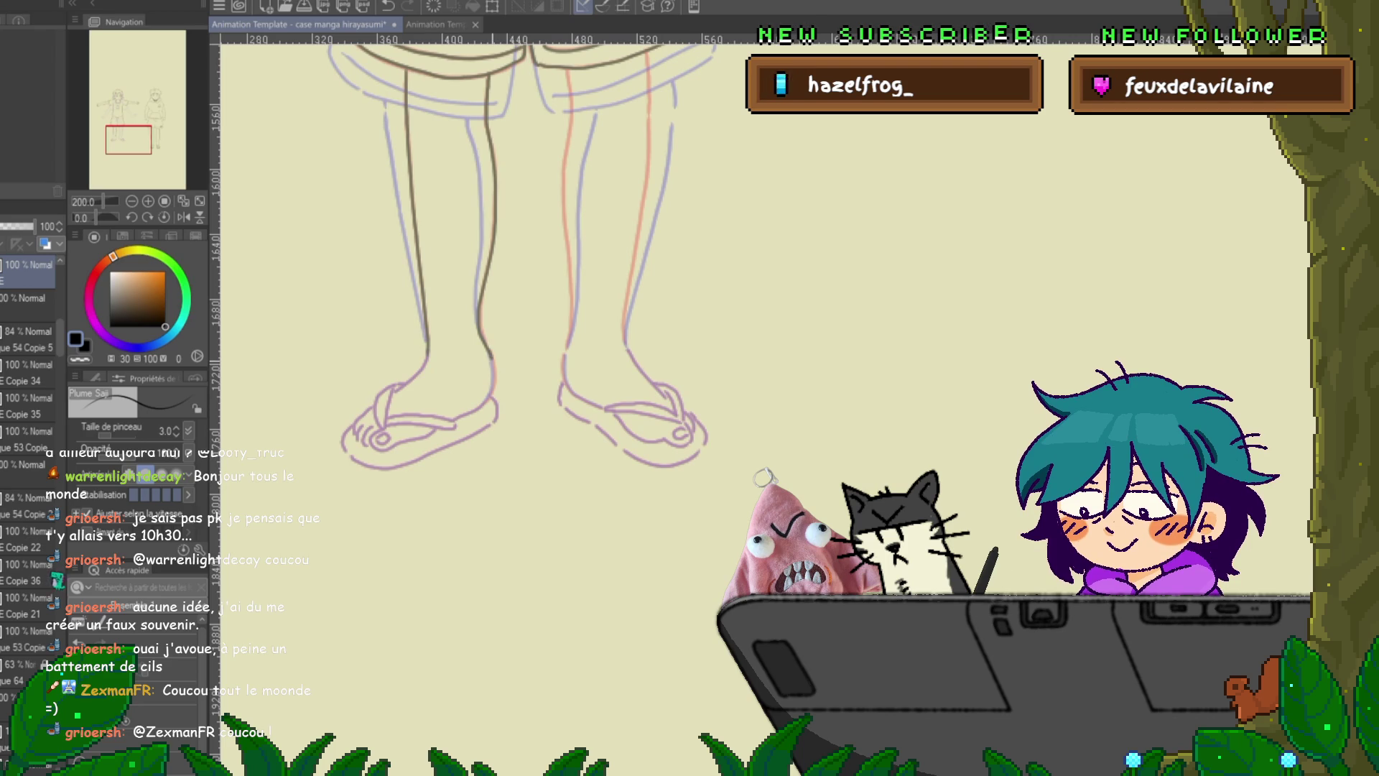
key("ctrl+z")
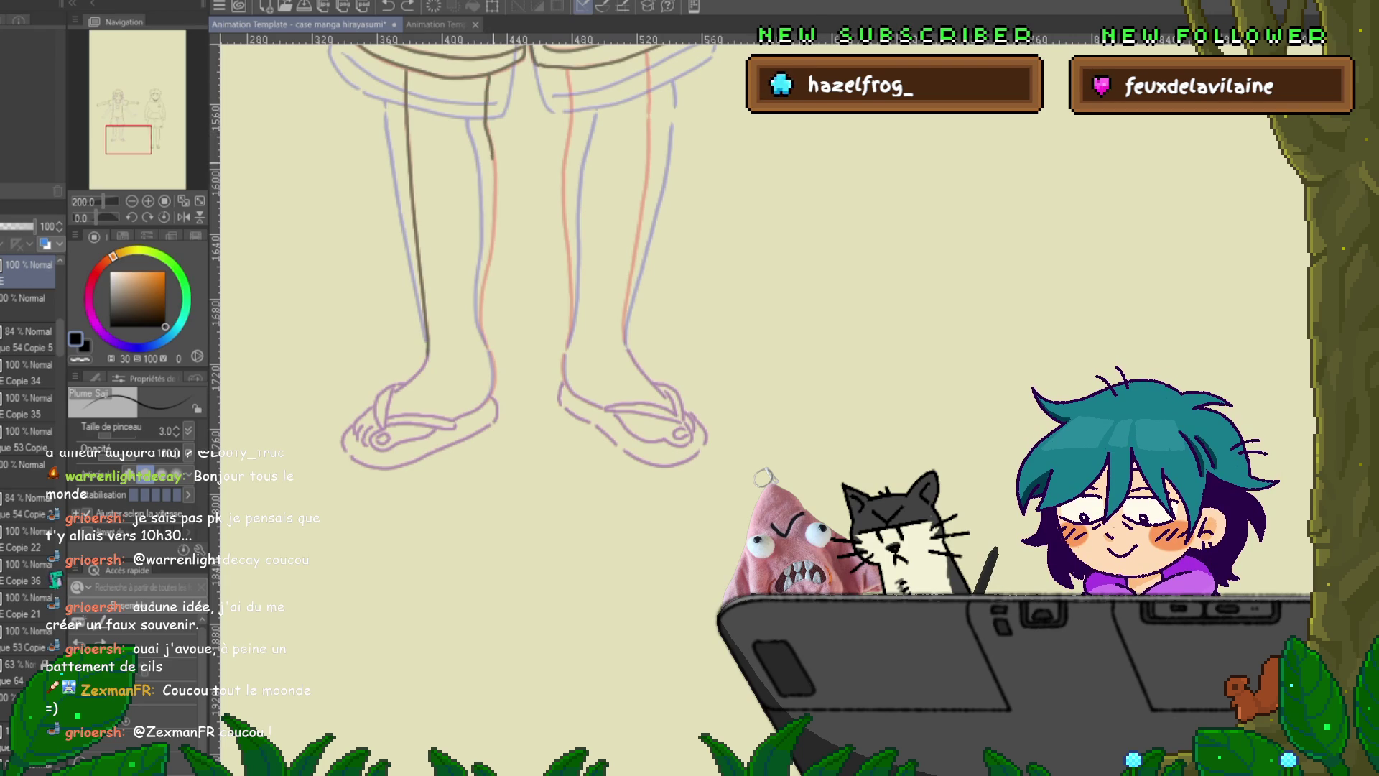
left_click_drag(492, 155, 494, 176)
key("ctrl+z")
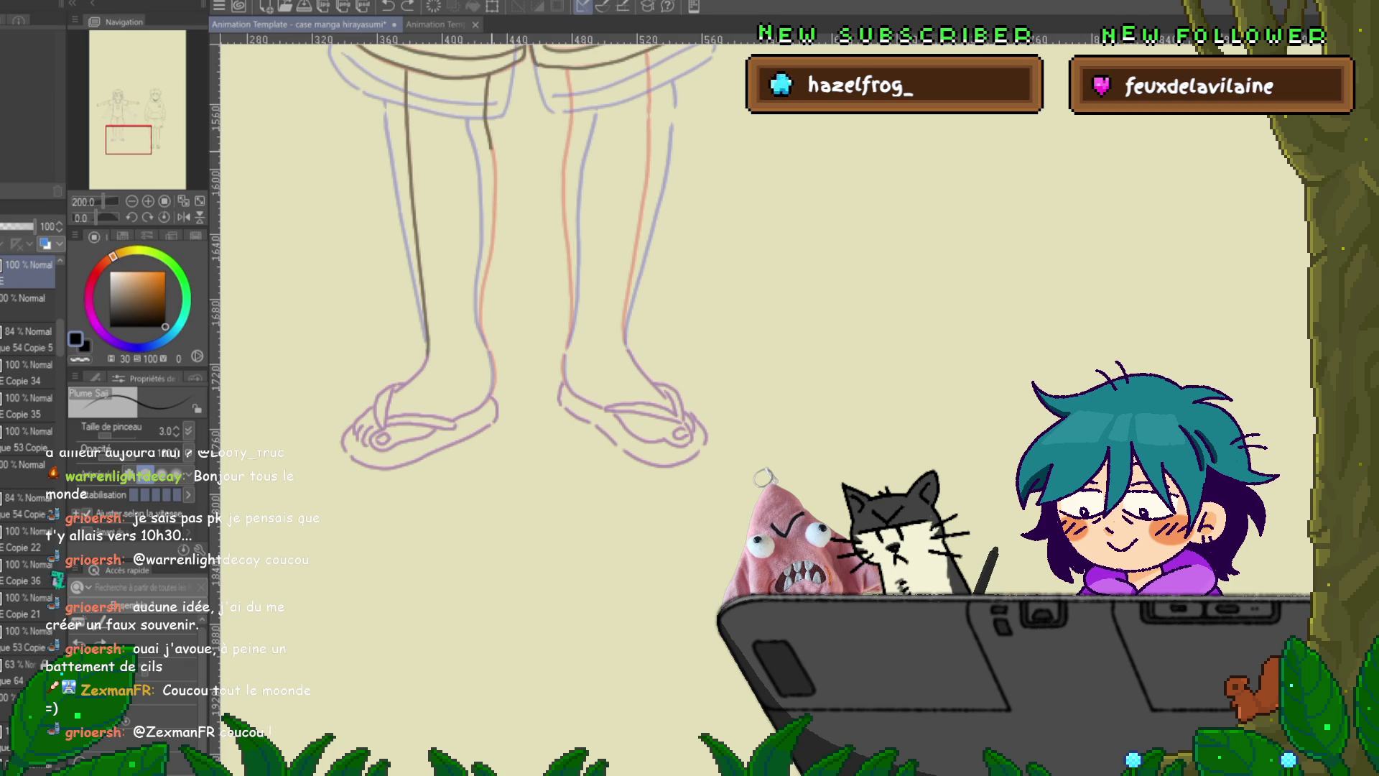
key("ctrl+z")
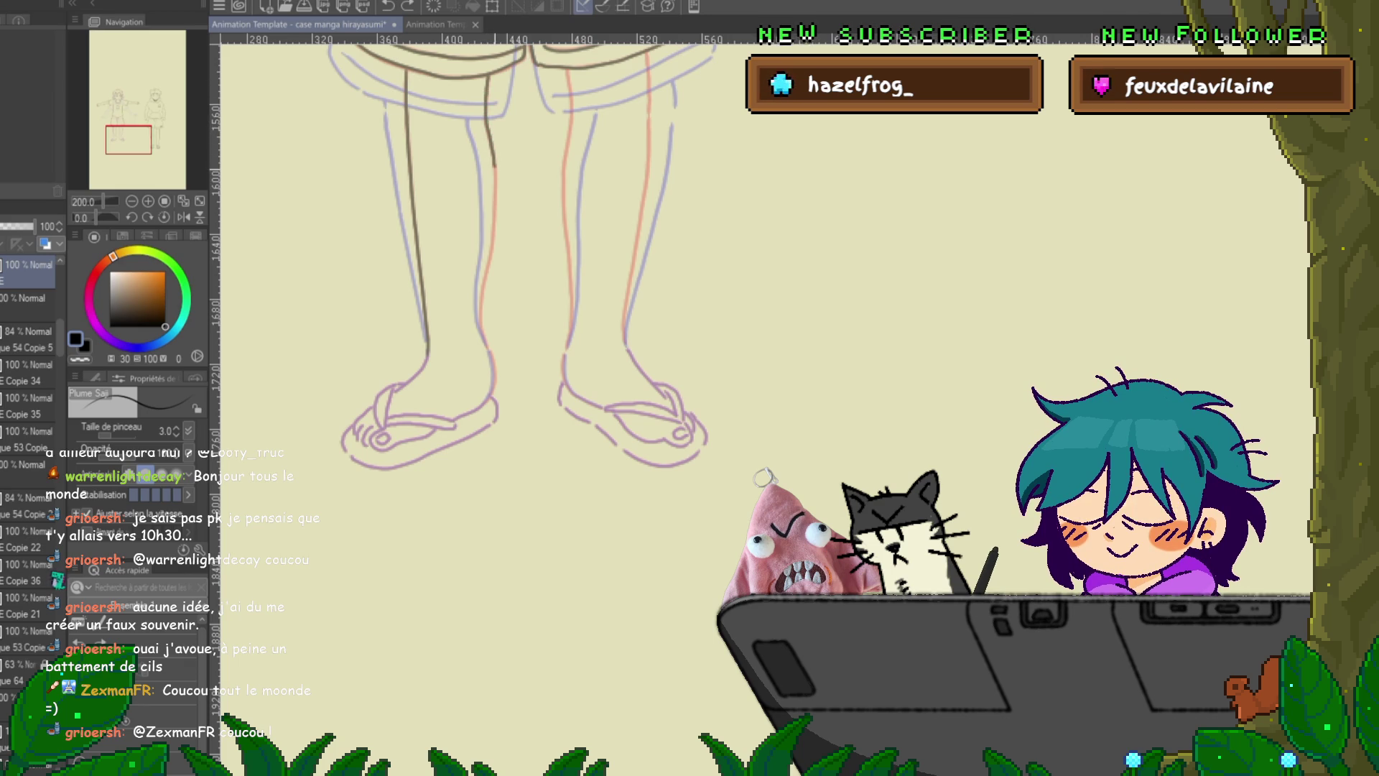
left_click_drag(488, 78, 491, 258)
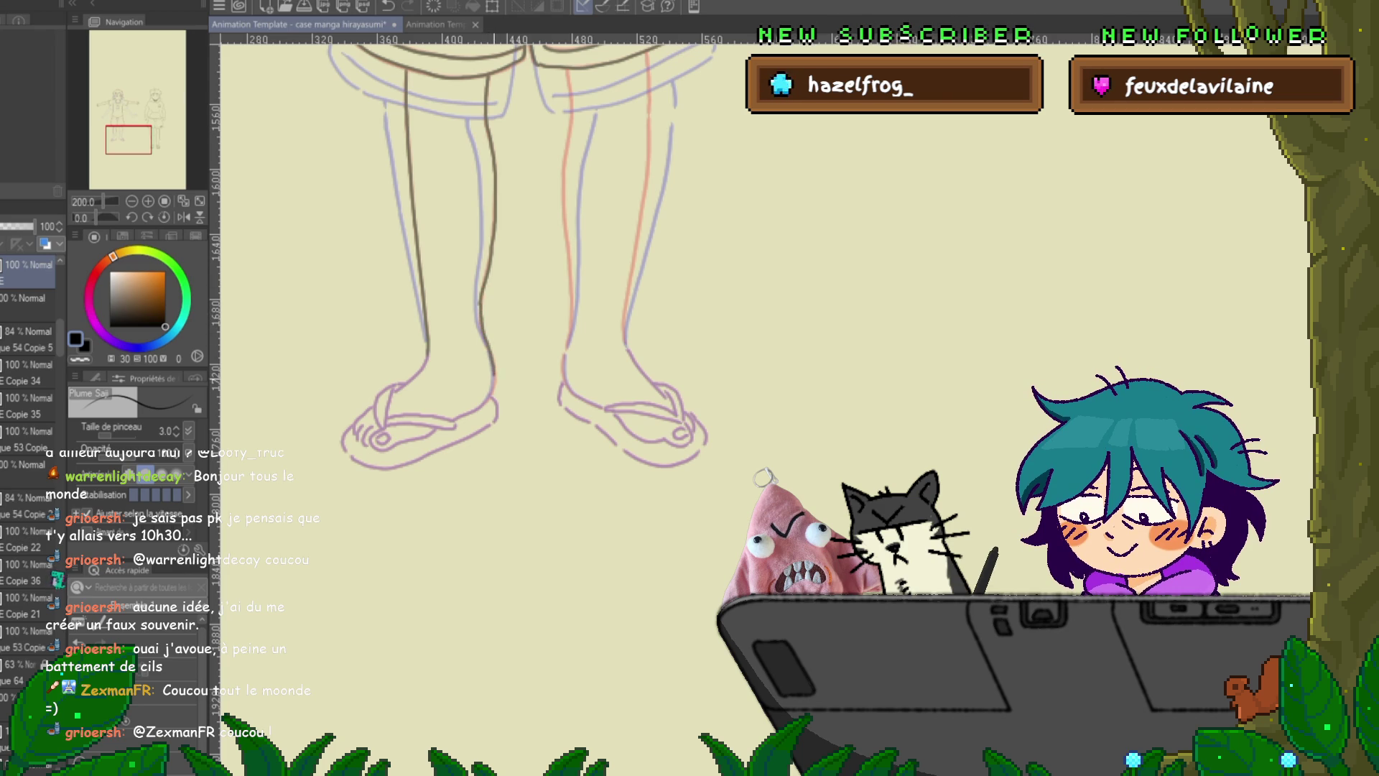
mouse_move(503, 360)
left_mouse_down()
mouse_move(532, 262)
mouse_move(427, 293)
mouse_move(406, 325)
left_mouse_up()
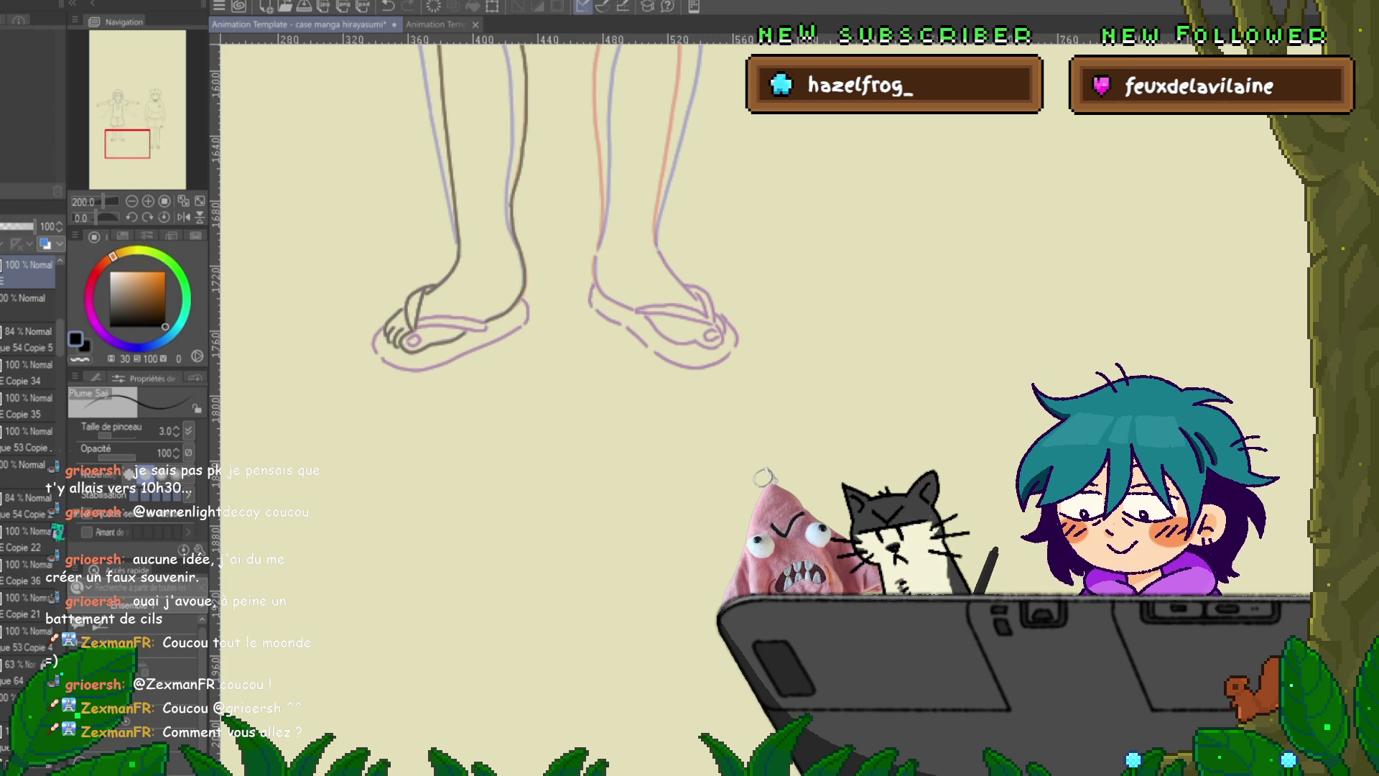
- Ink the right leg's lines down to the ankle, undoing and redrawing strokes that miss
scroll(560, 230, "up", 2)
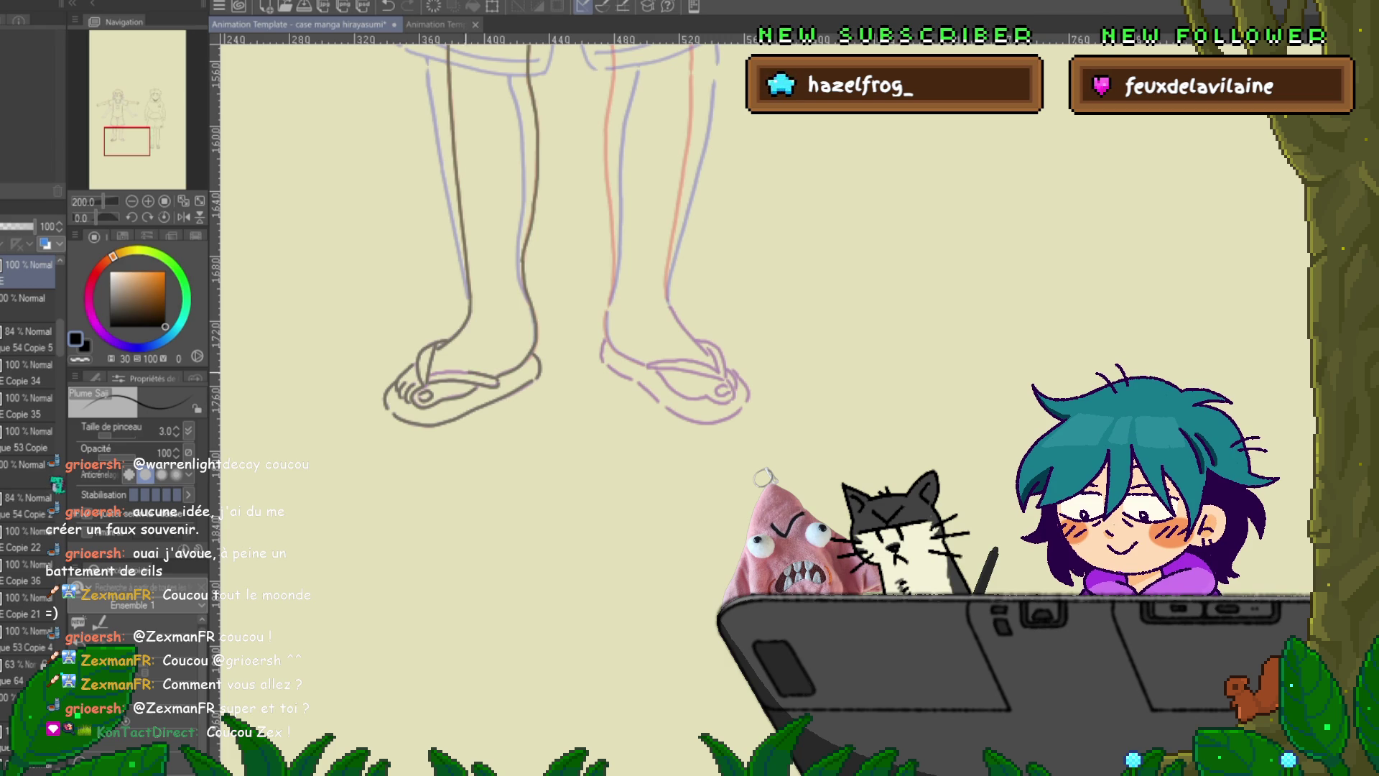
left_click_drag(503, 287, 309, 410)
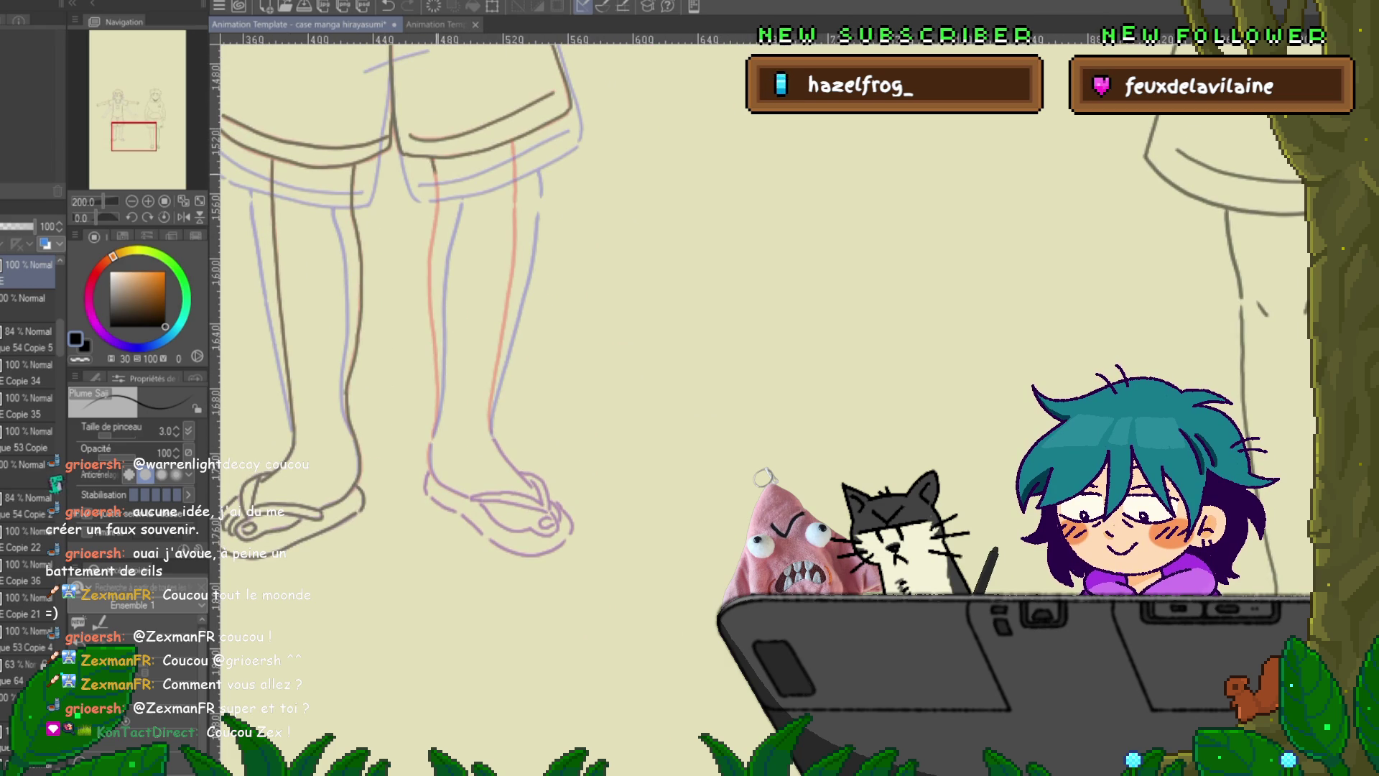
left_click_drag(433, 160, 435, 227)
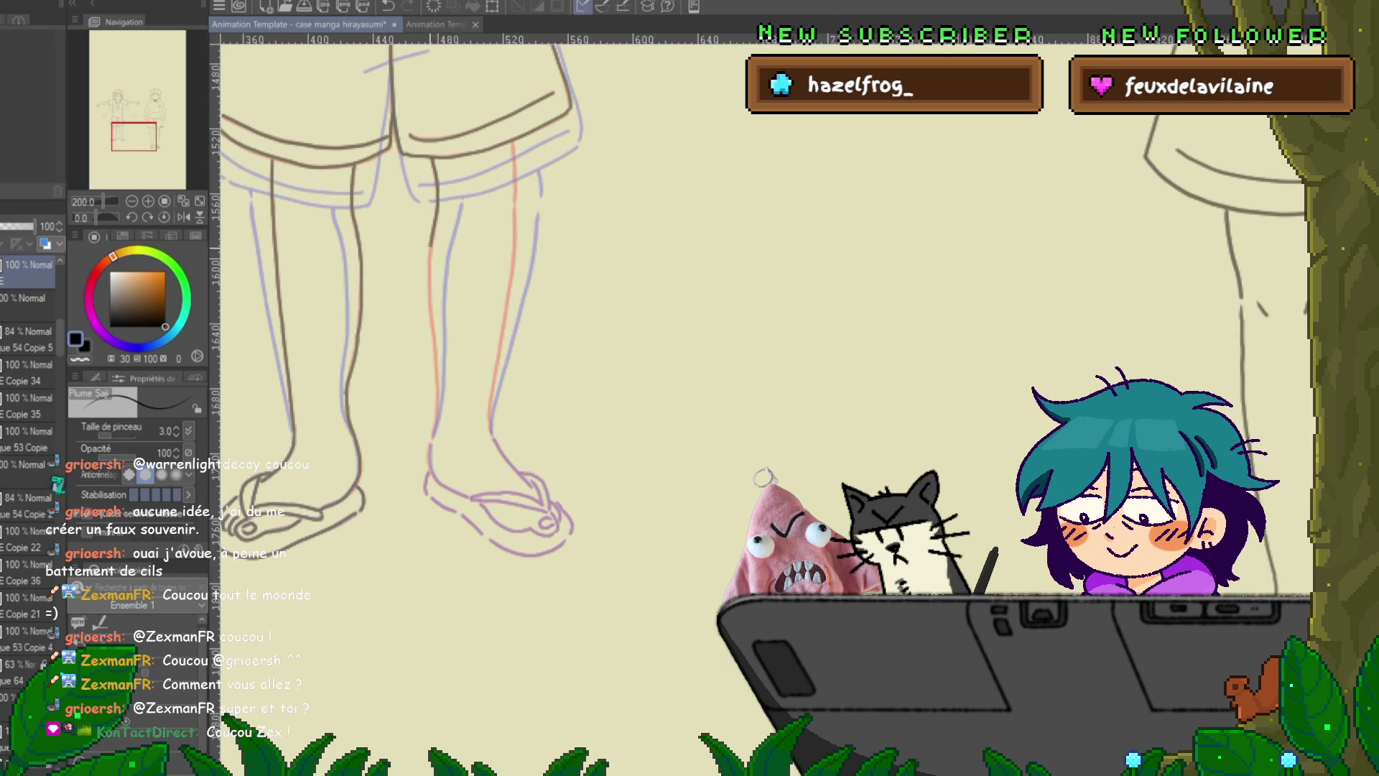
key("ctrl+z")
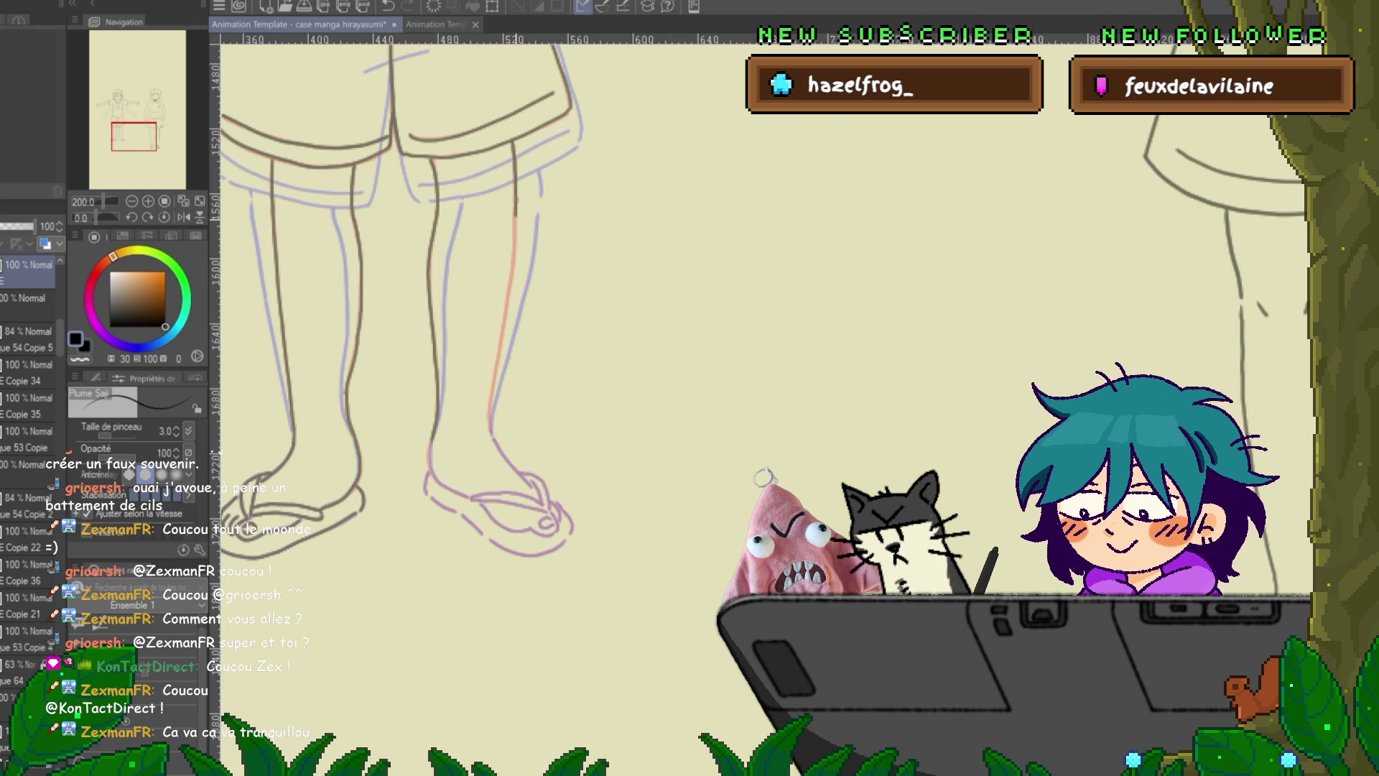
left_click_drag(514, 258, 508, 308)
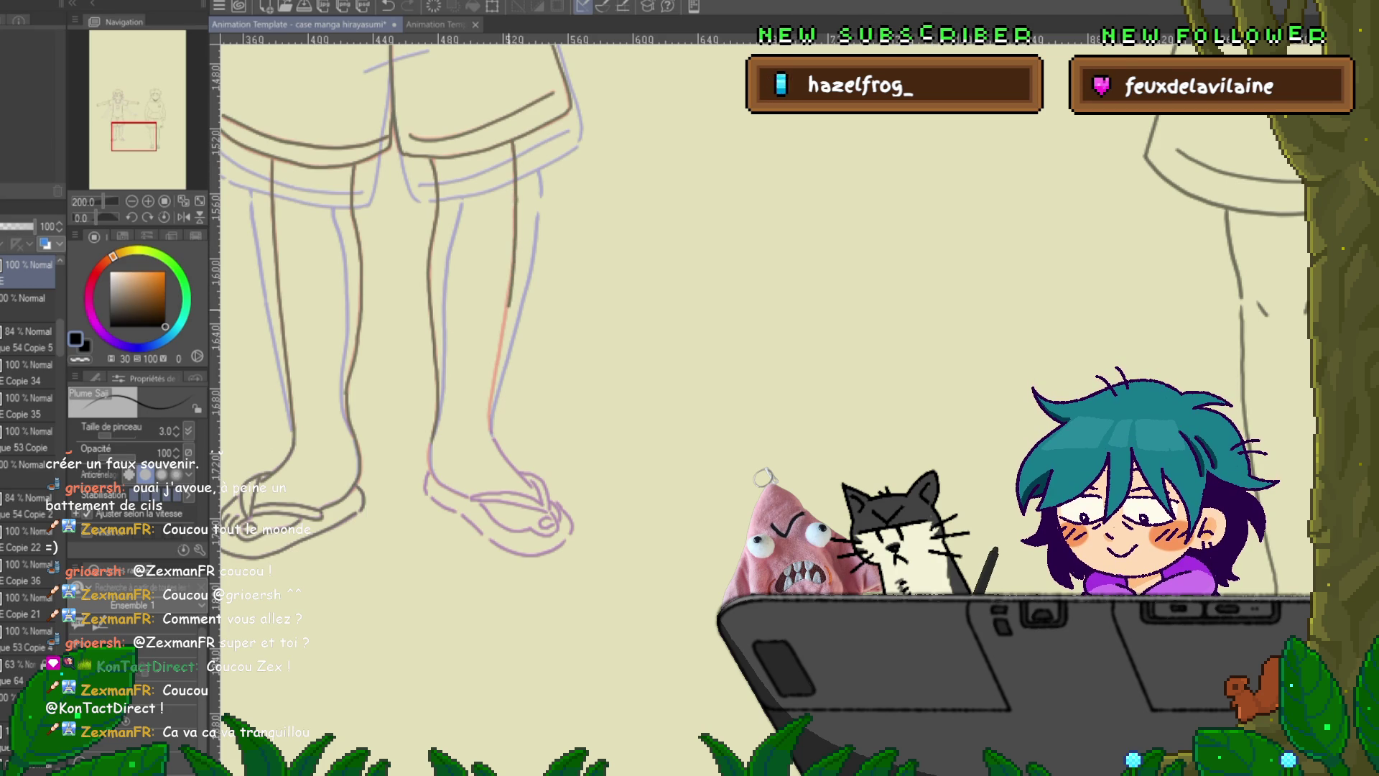
key("ctrl+z")
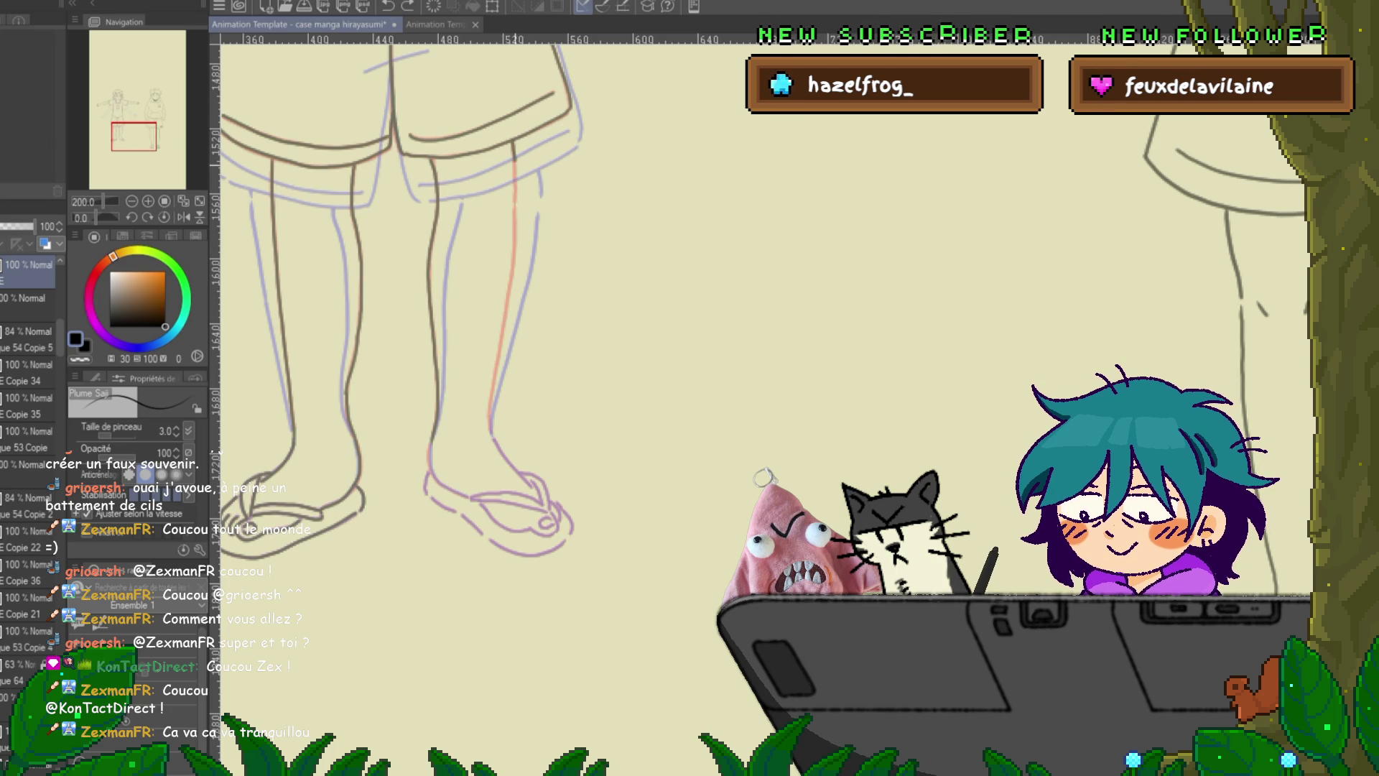
mouse_move(514, 214)
left_mouse_down()
mouse_move(491, 405)
mouse_move(461, 328)
mouse_move(482, 259)
left_mouse_up()
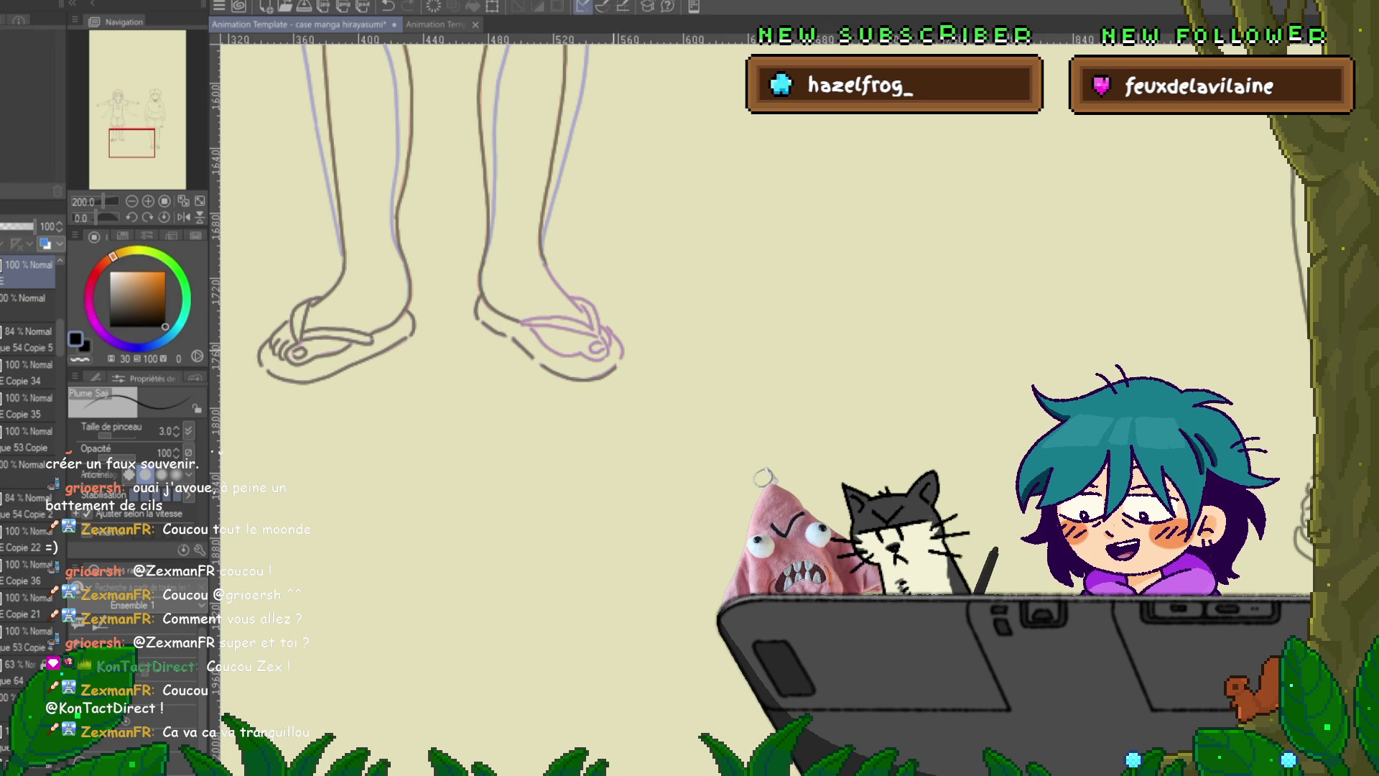
key("ctrl+z")
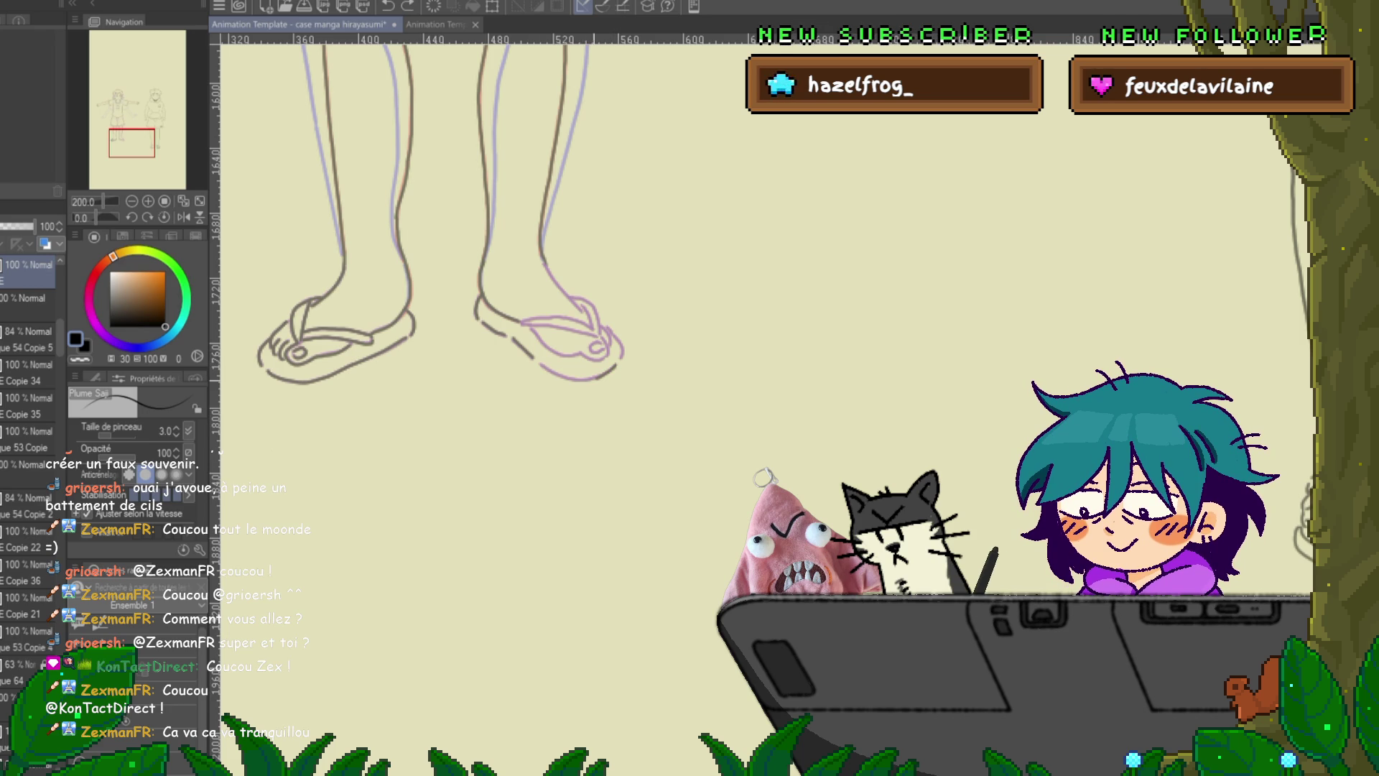